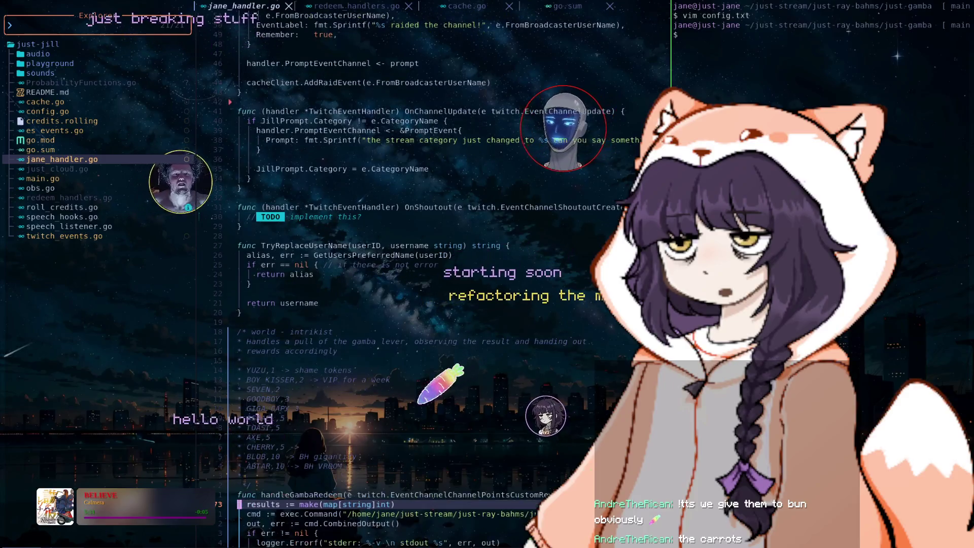
key(j)
key(j)
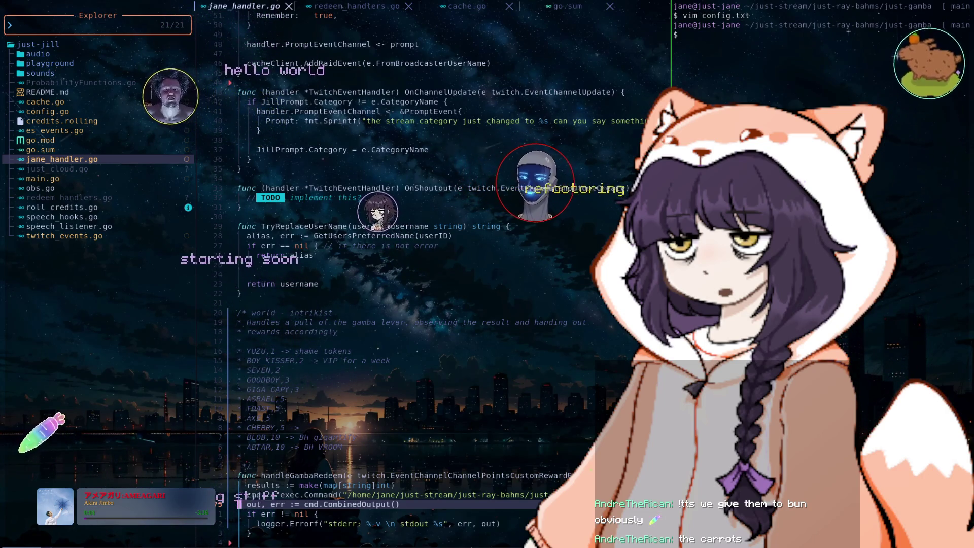
- Scroll through jane_handler.go past the redeem handlers to just above handleDuel
key(j)
key(j)
key(j)
key(j)
key(j)
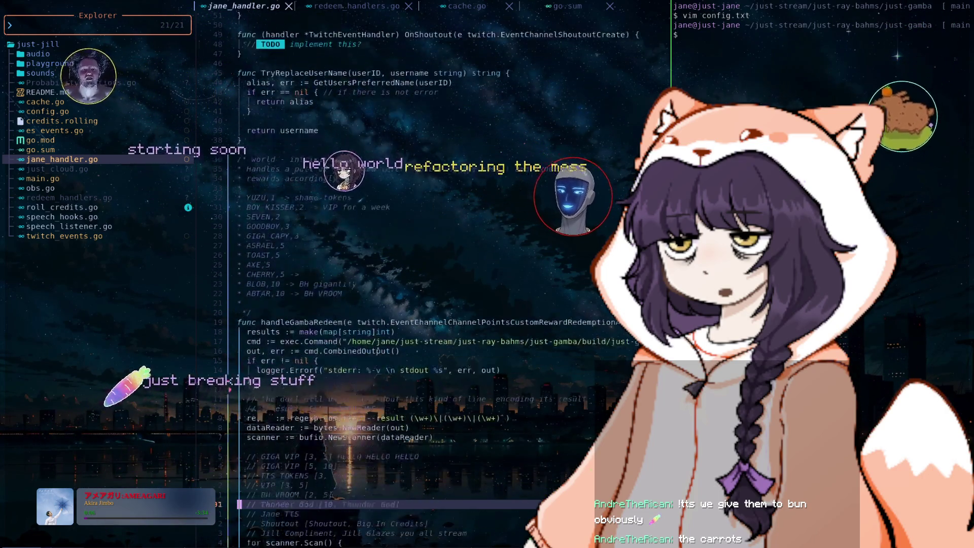
key(j)
key(j)
key(j)
key(j)
key(j)
key(j)
key(j)
key(j)
key(j)
key(j)
key(j)
key(j)
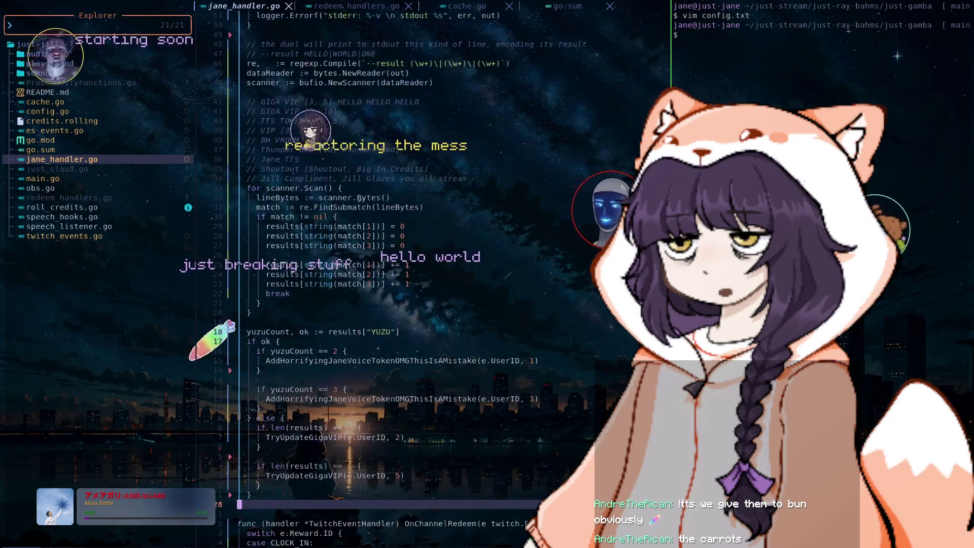
key(j)
key(j)
key(j)
key(j)
key(j)
key(j)
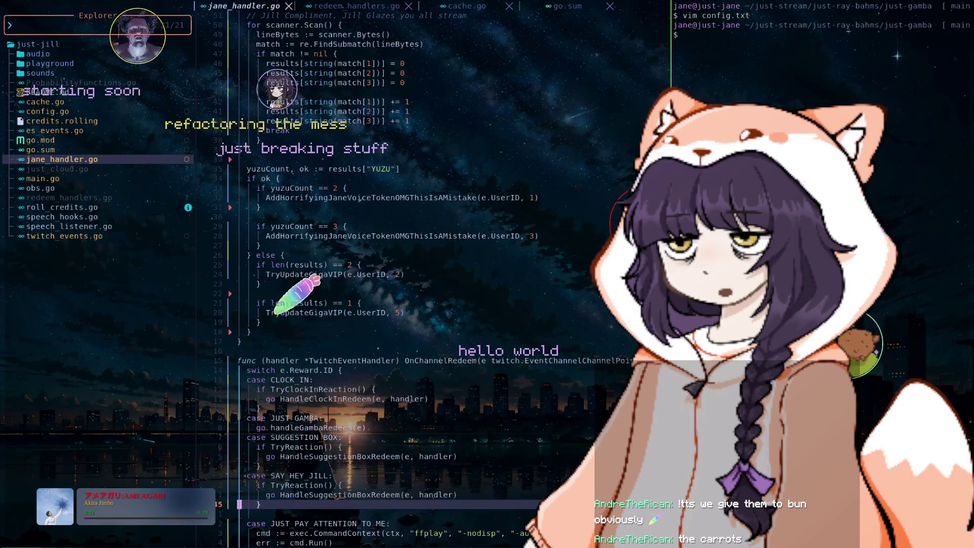
key(j)
key(j)
key(j)
key(j)
key(j)
key(j)
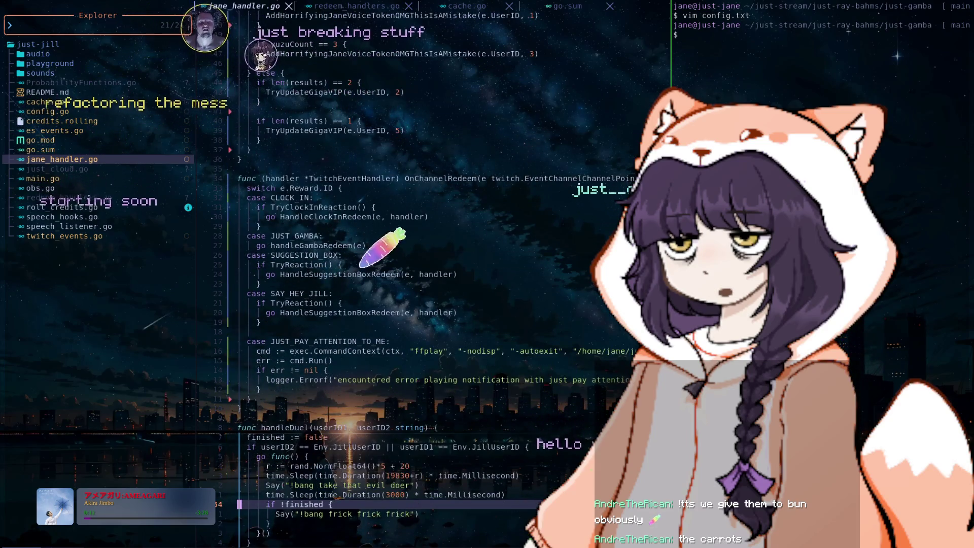
key(j)
key(j)
key(j)
key(j)
key(j)
key(j)
key(j)
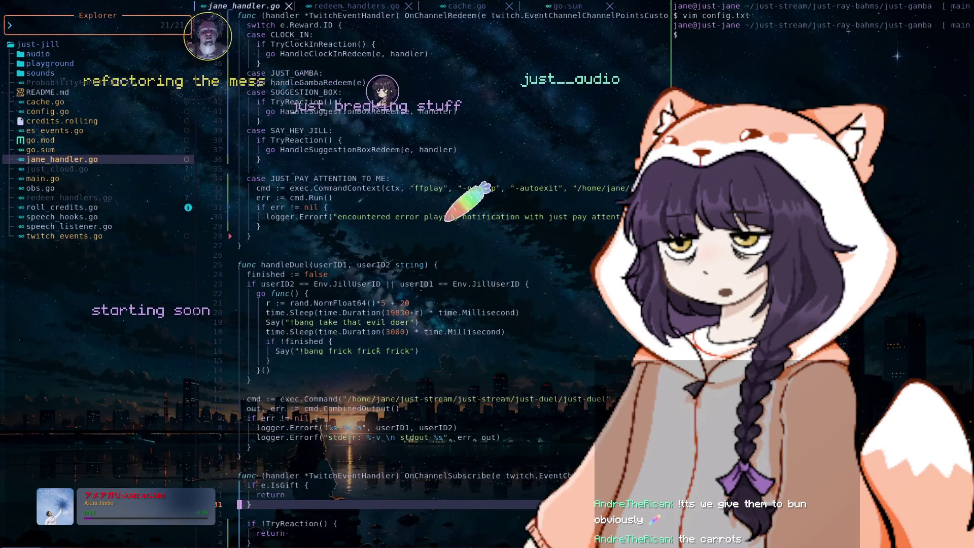
key(j)
key(j)
key(j)
key(j)
key(j)
key(j)
key(j)
key(j)
key(j)
key(j)
key(j)
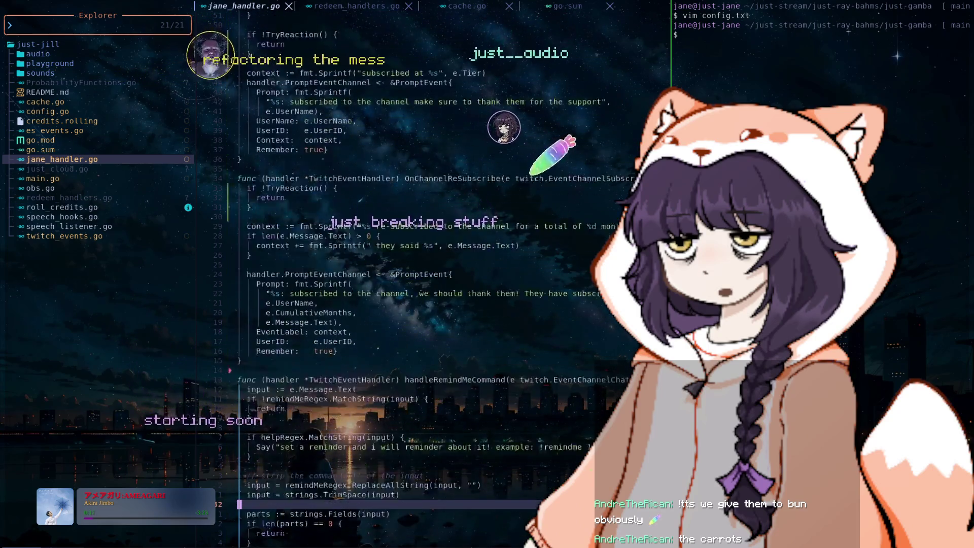
key(j)
key(j)
key(j)
key(j)
key(j)
key(j)
key(j)
key(j)
key(j)
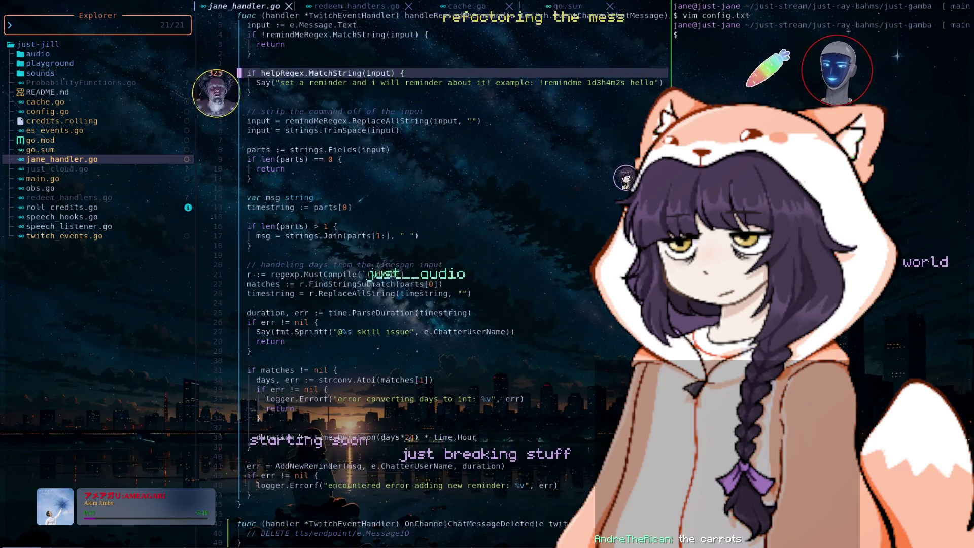
key(k)
key(k)
key(k)
key(k)
key(k)
key(k)
key(k)
key(k)
key(k)
key(k)
key(k)
key(k)
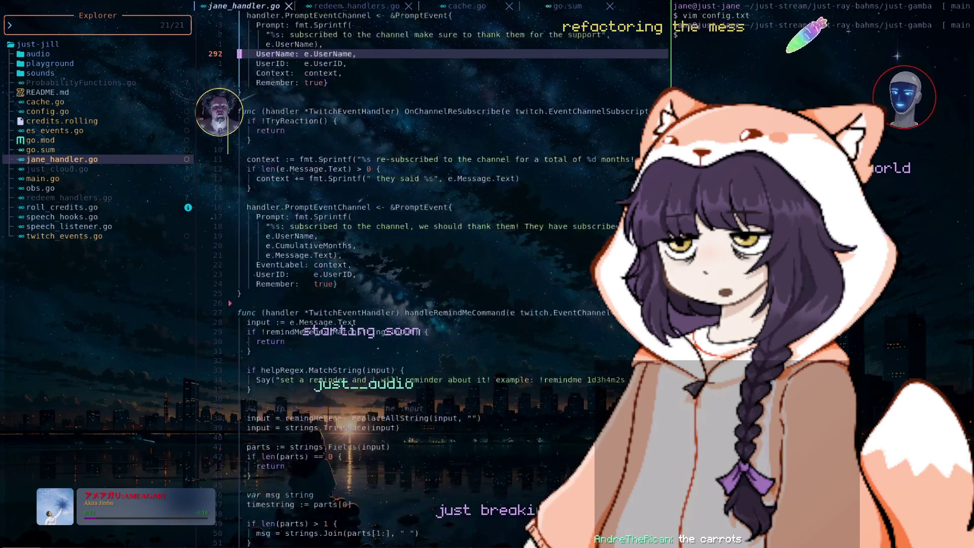
key(k)
key(k)
key(k)
key(k)
key(k)
key(k)
key(k)
key(k)
key(k)
key(k)
key(k)
key(k)
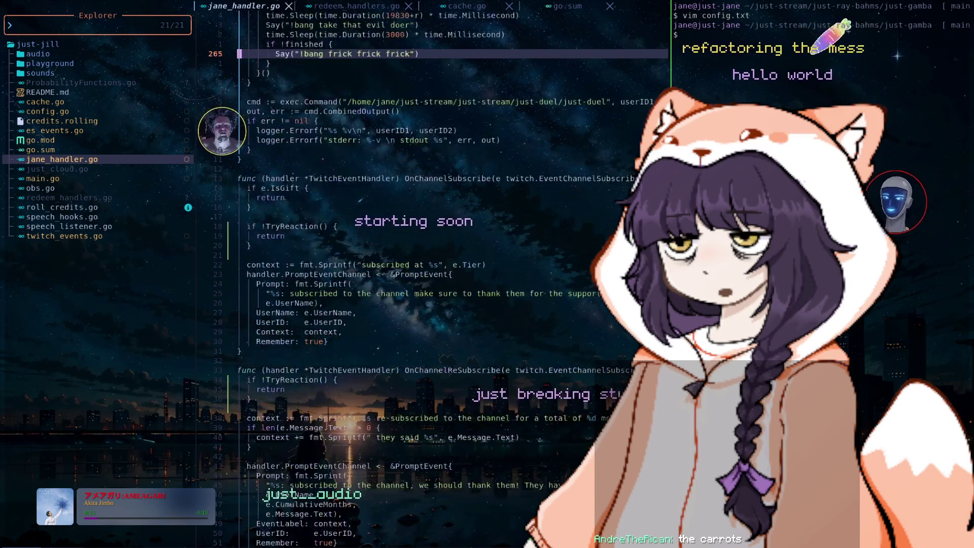
key(k)
key(k)
key(k)
key(k)
key(k)
key(k)
key(k)
key(k)
key(k)
key(k)
key(k)
key(k)
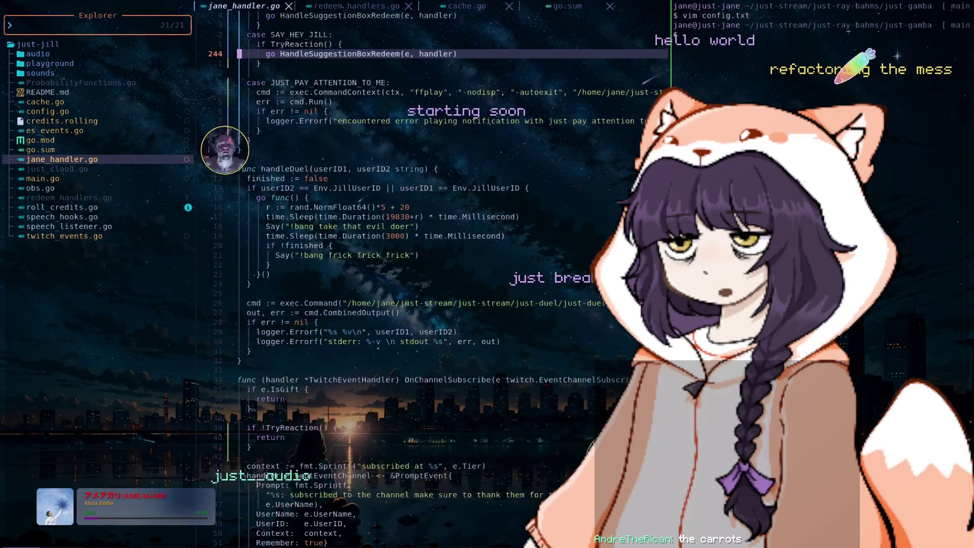
key(k)
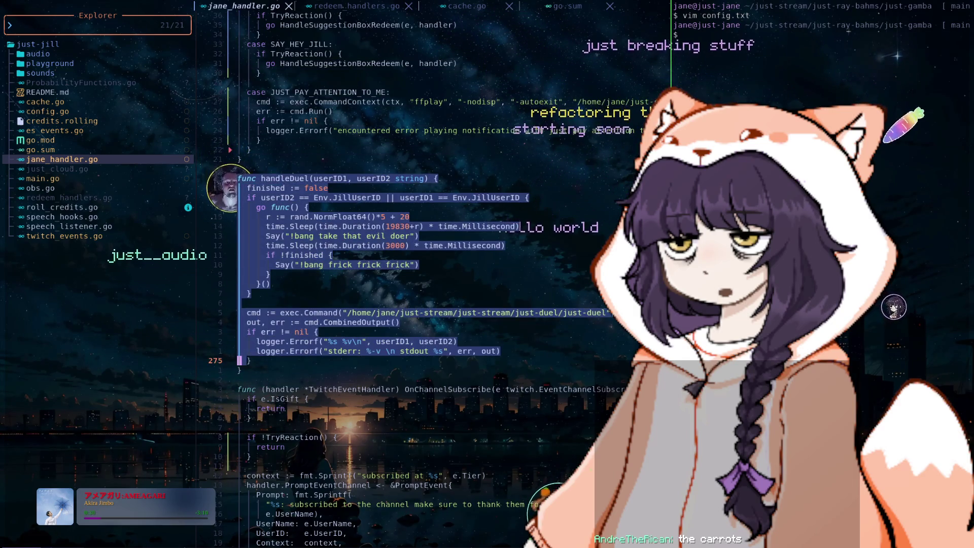
- Cut the handleDuel function and paste it at the end of jane_handler.go
key(d)
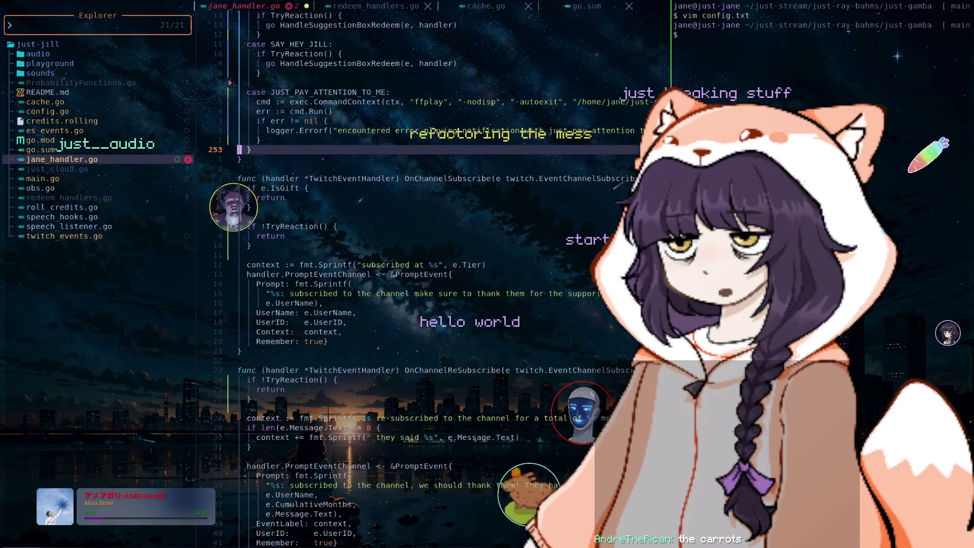
key(shift+g)
key(p)
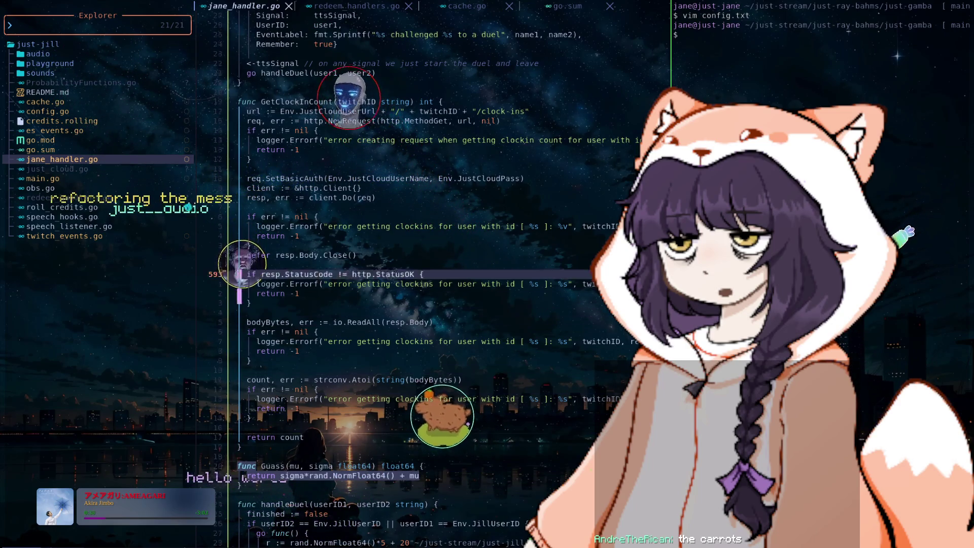
- Jump back through the jump list until roll_credits.go is showing
key(k)
key(k)
key(k)
key(k)
key(k)
key(k)
key(k)
key(k)
key(k)
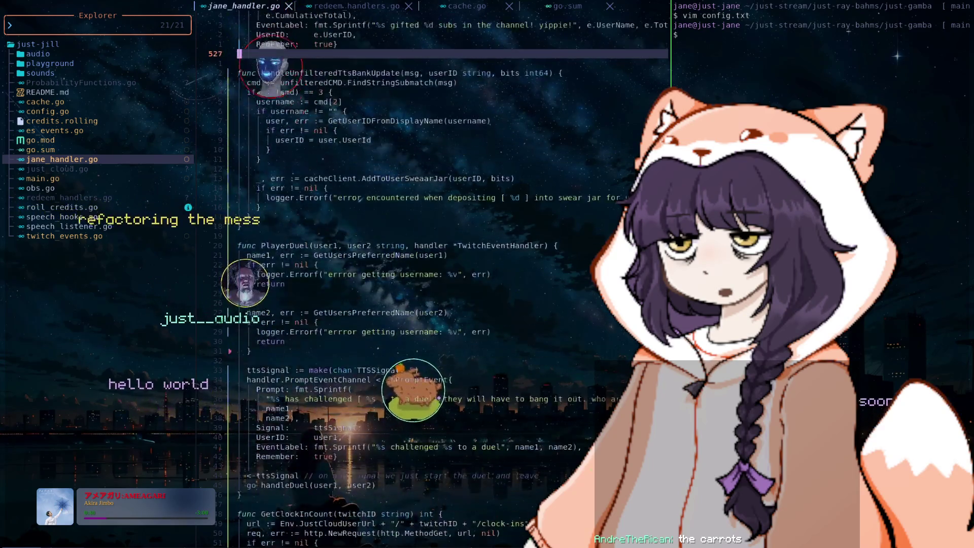
key(k)
key(k)
key(k)
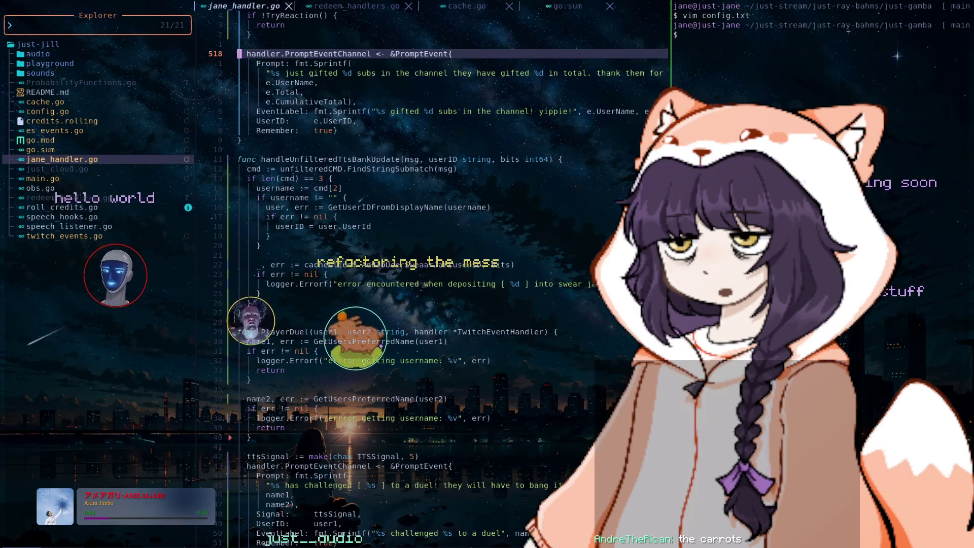
key(ctrl+o)
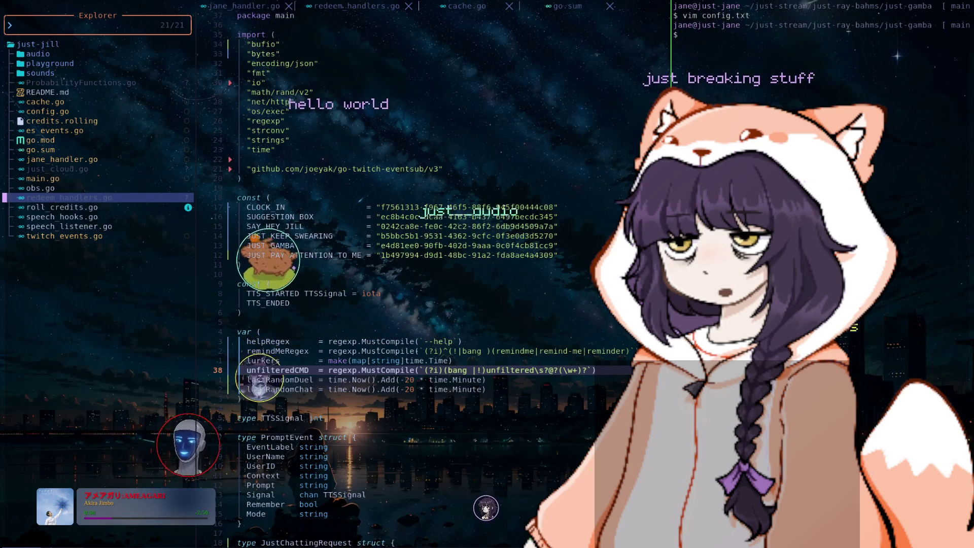
key(ctrl+o)
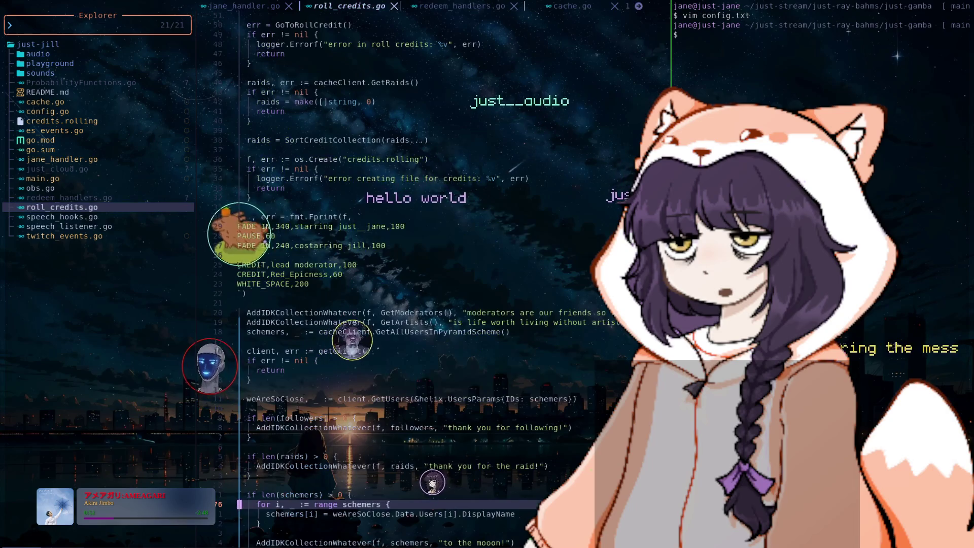
- Review the RollCredits code in roll_credits.go up to the GetRaids call
key(j)
key(j)
key(j)
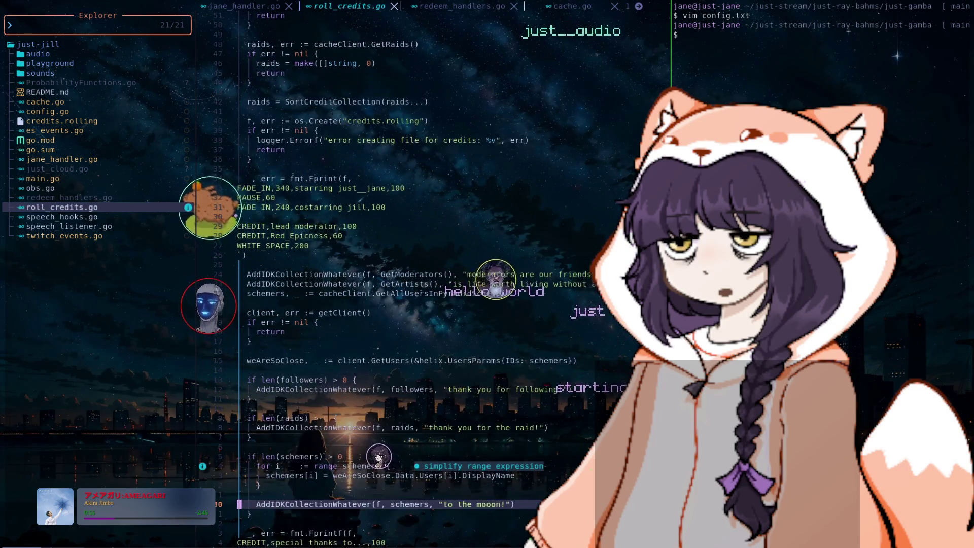
key(j)
key(j)
key(j)
key(j)
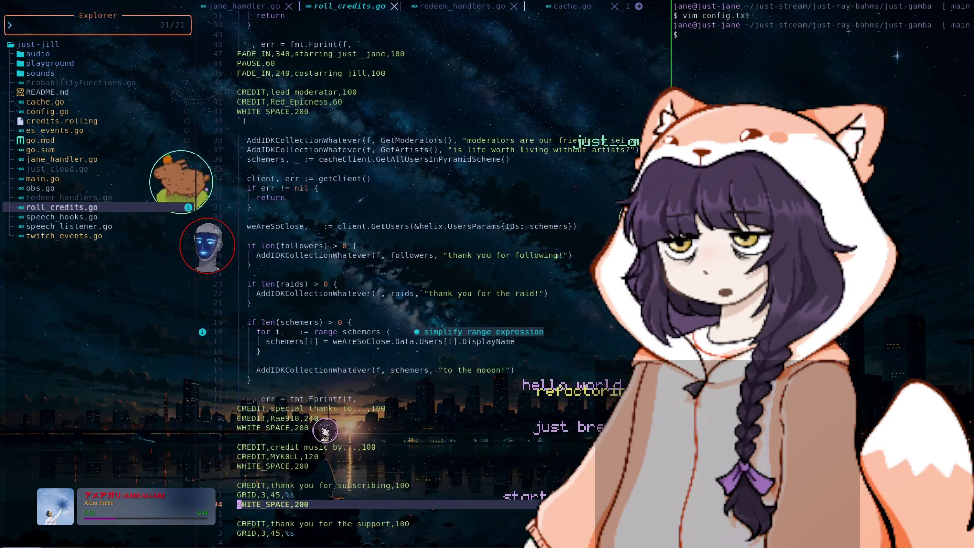
key(j)
key(j)
key(j)
key(j)
key(j)
key(j)
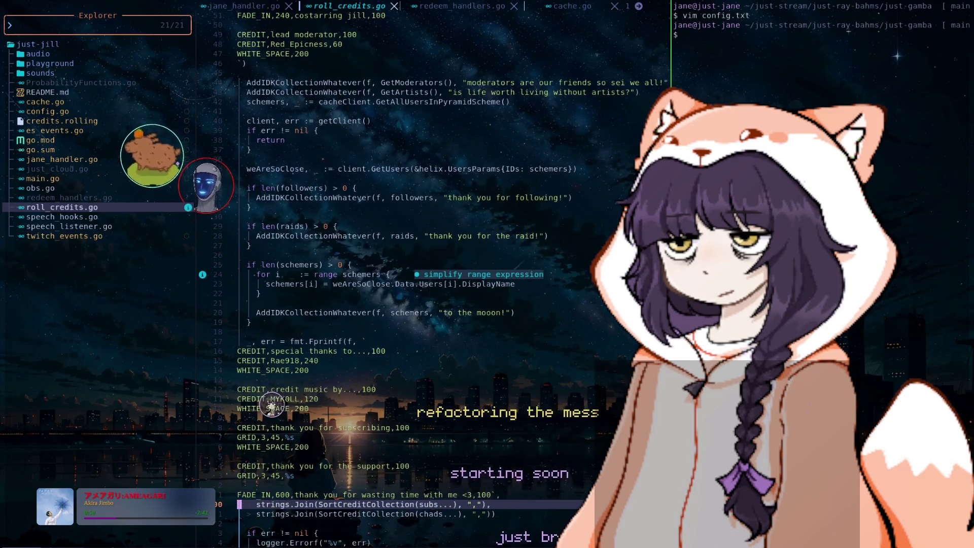
key(k)
key(k)
key(k)
key(k)
key(k)
key(k)
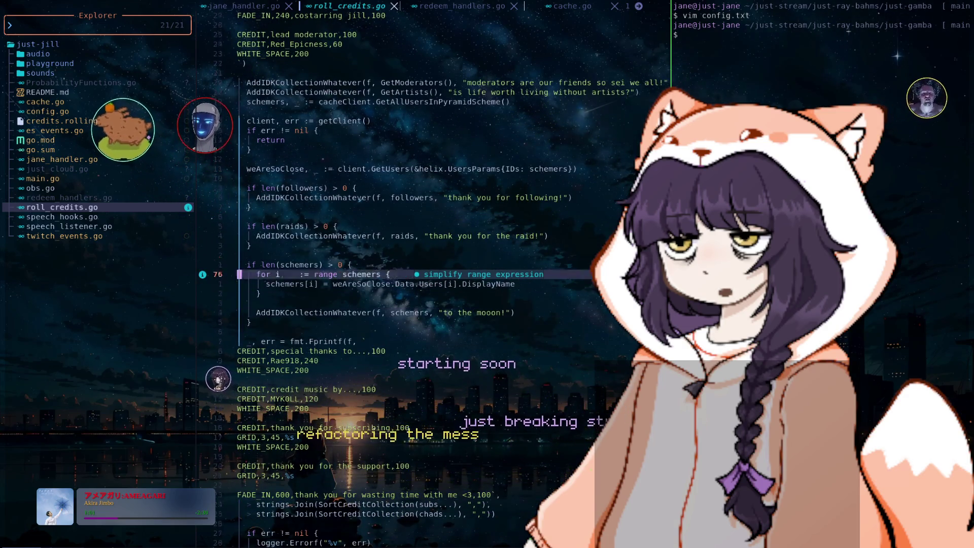
key(k)
key(k)
key(k)
key(k)
key(k)
key(k)
key(k)
key(k)
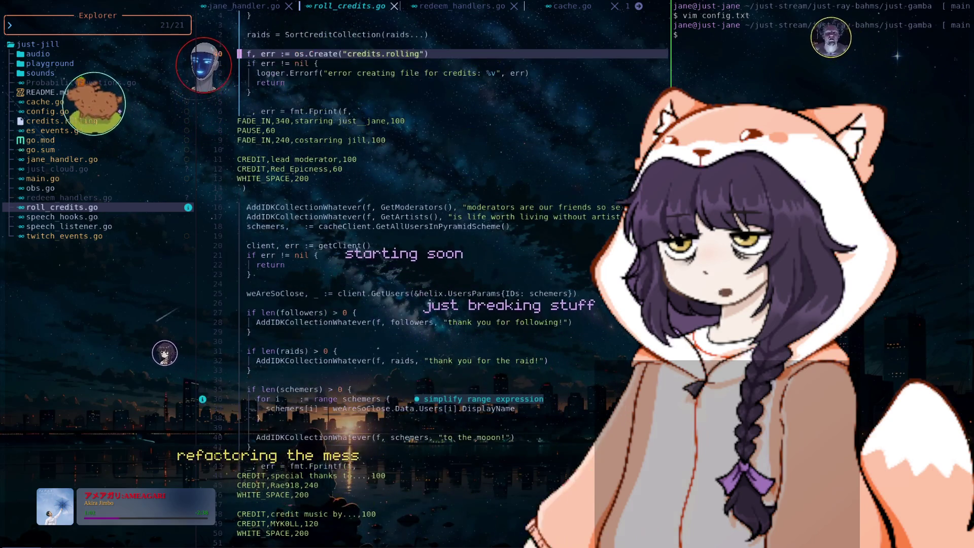
key(k)
key(k)
key(k)
key(k)
key(k)
key(k)
key(k)
key(k)
key(k)
key(k)
key(k)
key(k)
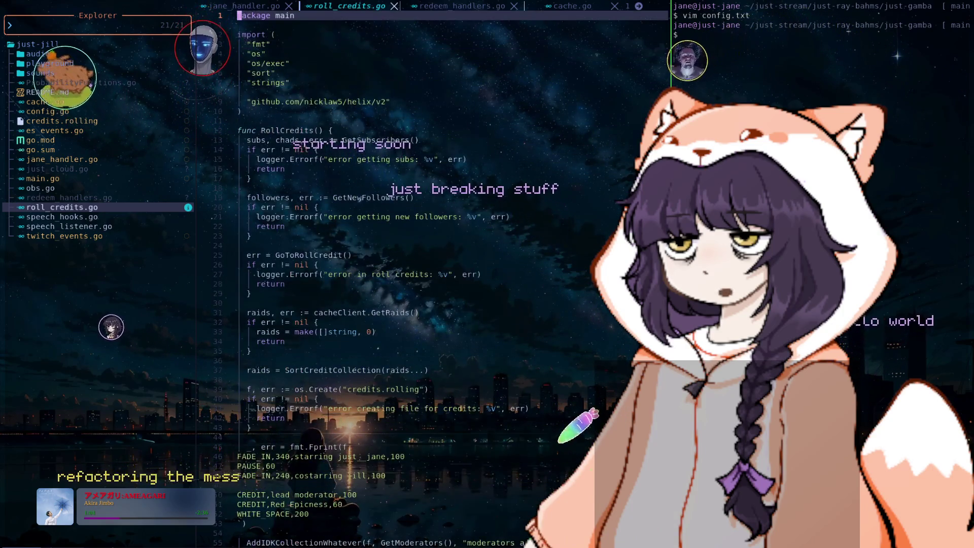
- Select es_events.go in the Explorer tree and open it
key(j)
key(j)
key(j)
key(j)
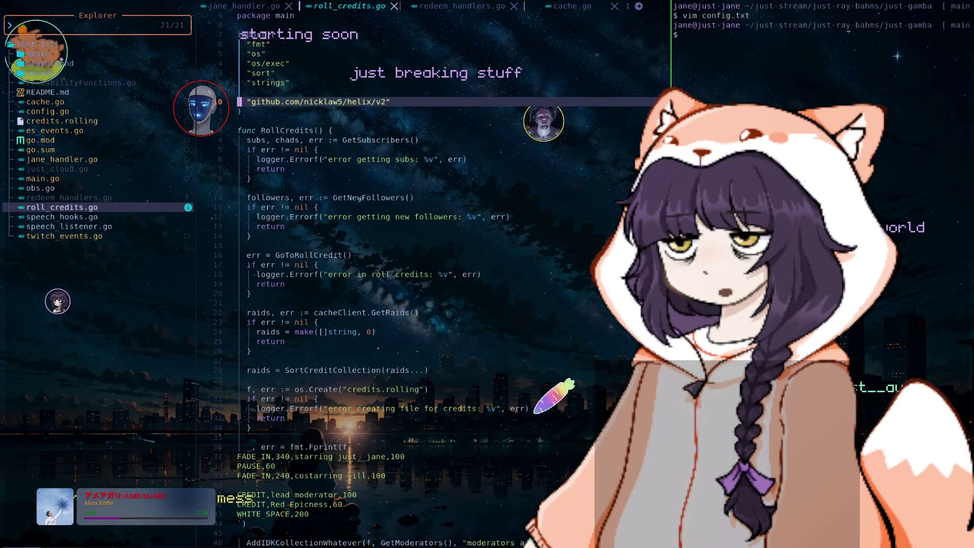
key(j)
key(j)
key(j)
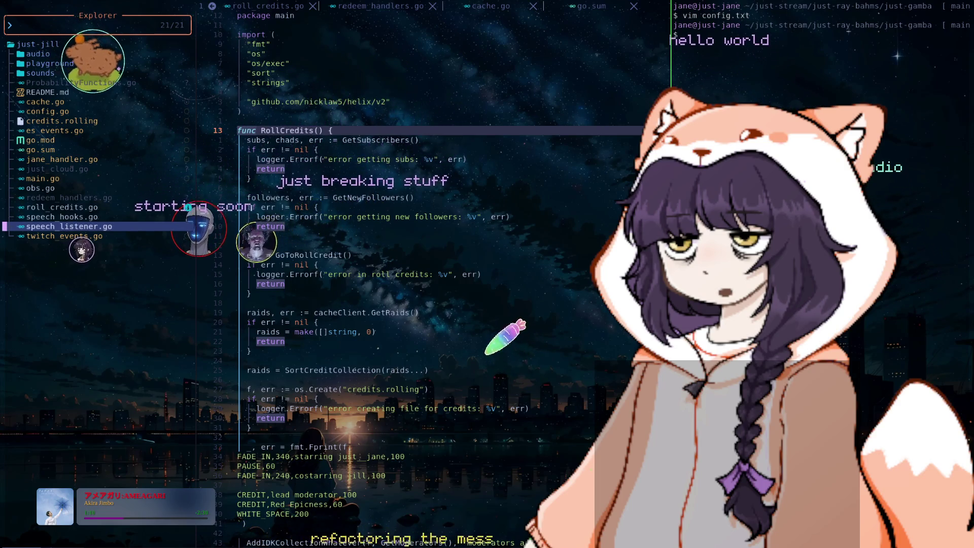
key(k)
key(k)
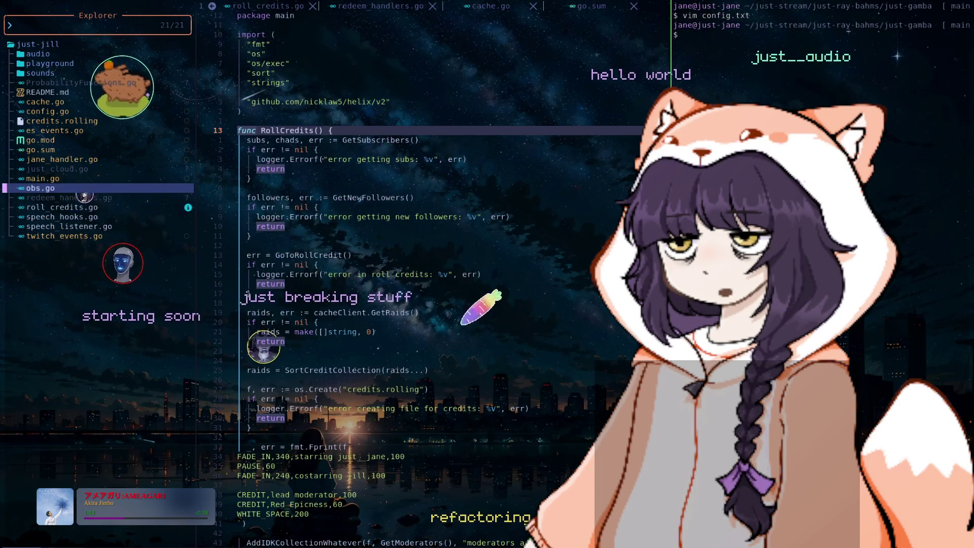
key(Return)
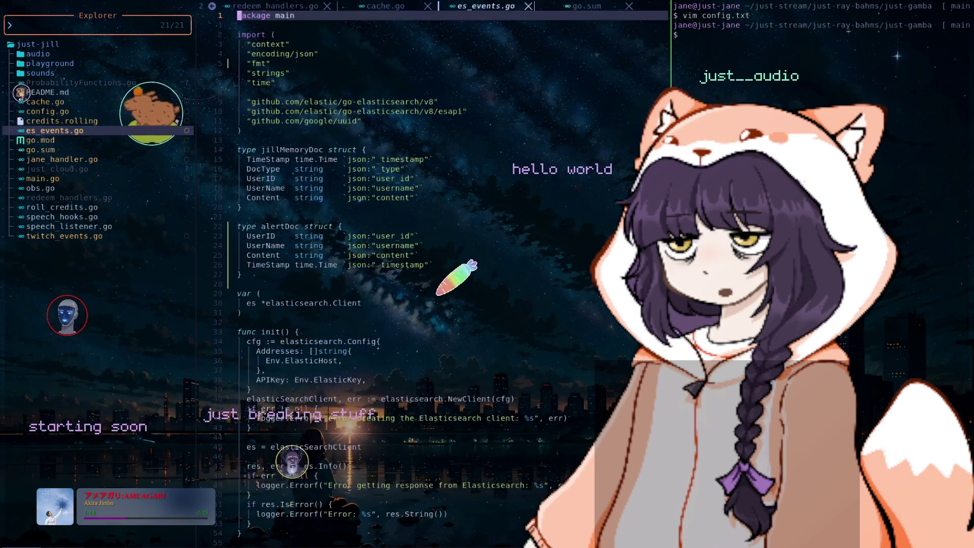
- Skim es_events.go's init and logEvent code, then move up the file list toward jane_handler.go
key(j)
key(j)
key(j)
key(j)
key(j)
key(j)
key(j)
key(j)
key(j)
key(j)
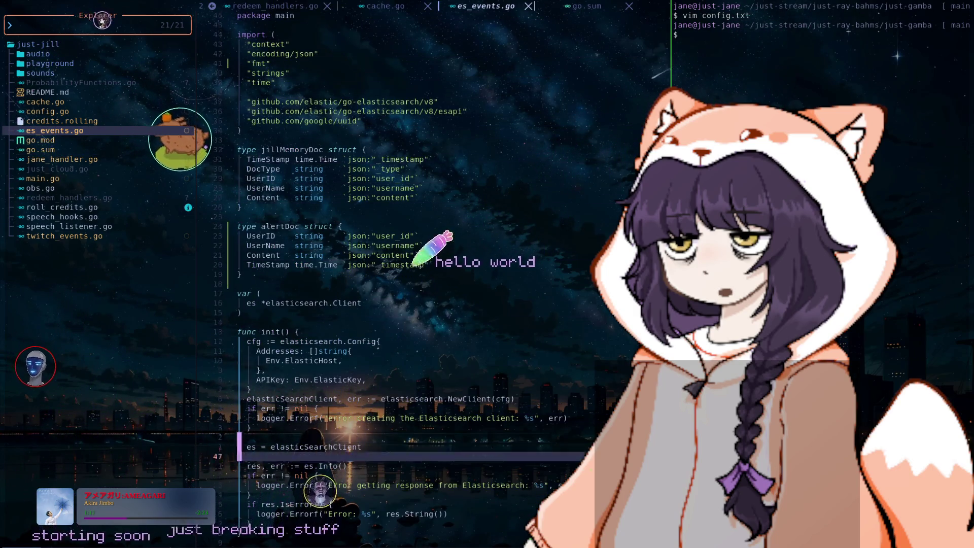
key(j)
key(j)
key(j)
key(j)
key(j)
key(j)
key(j)
key(j)
key(j)
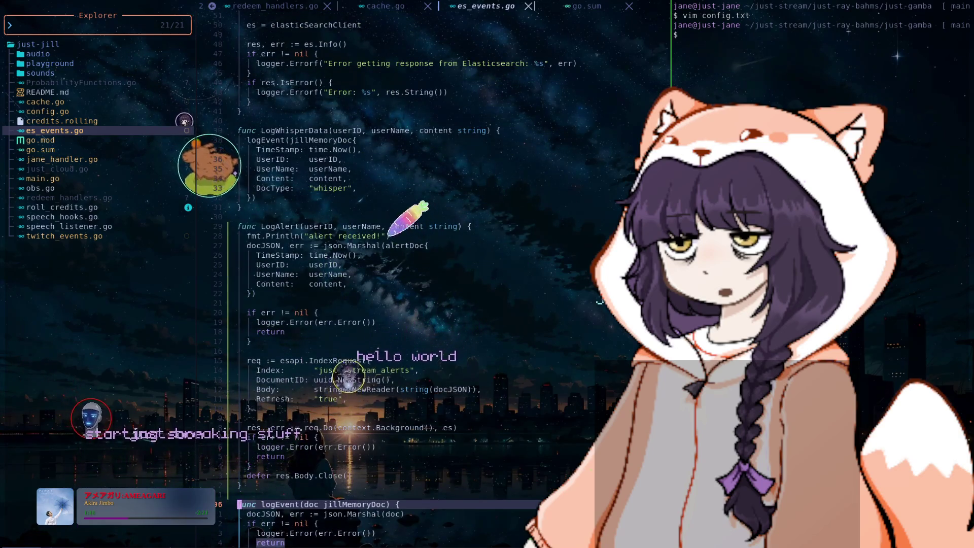
key(j)
key(j)
key(j)
key(j)
key(j)
key(j)
key(j)
key(j)
key(j)
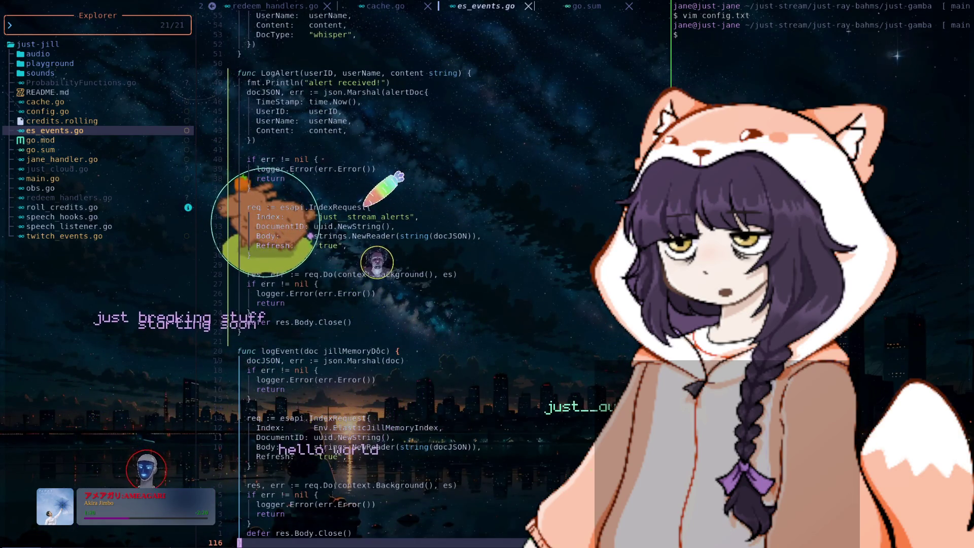
key(k)
key(k)
key(k)
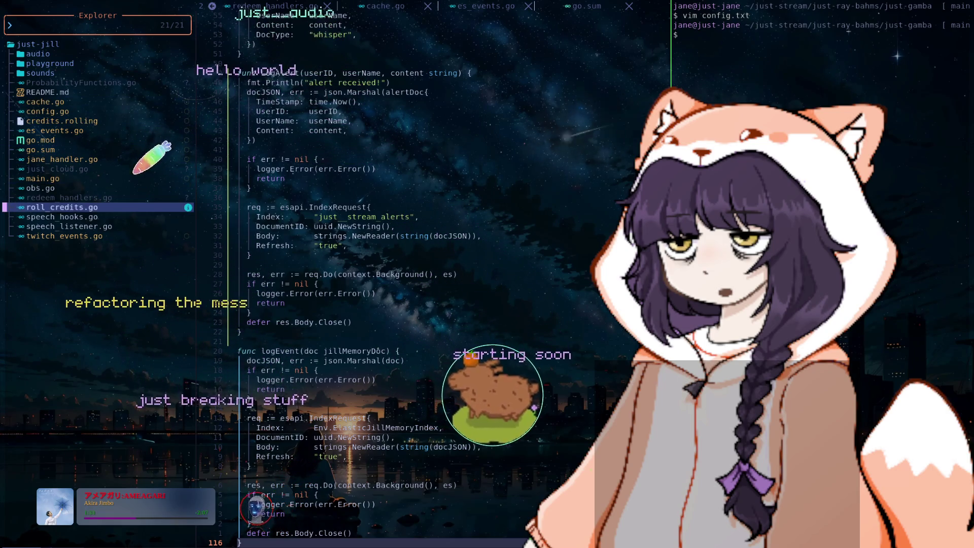
key(k)
key(k)
key(k)
key(k)
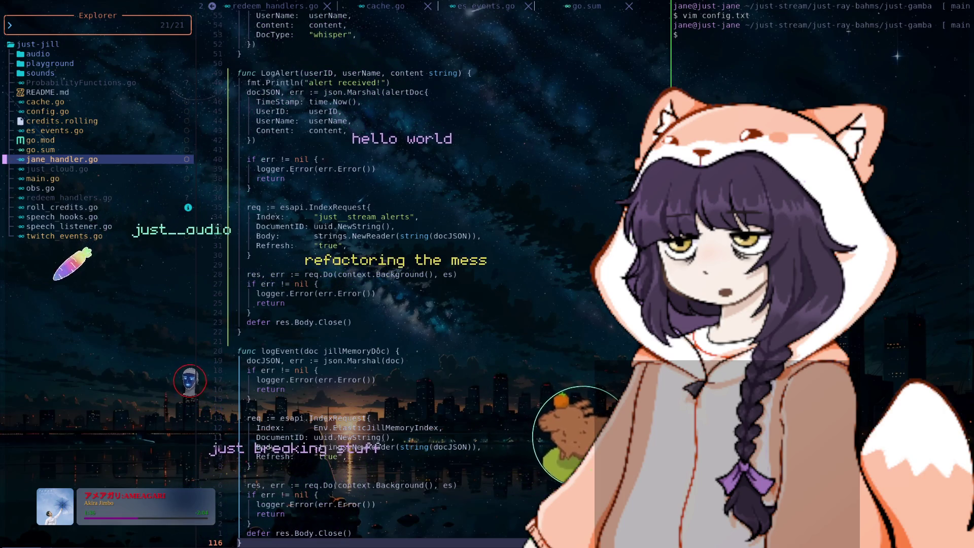
- Open jane_handler.go and search through the OnChannel handler matches
key(Return)
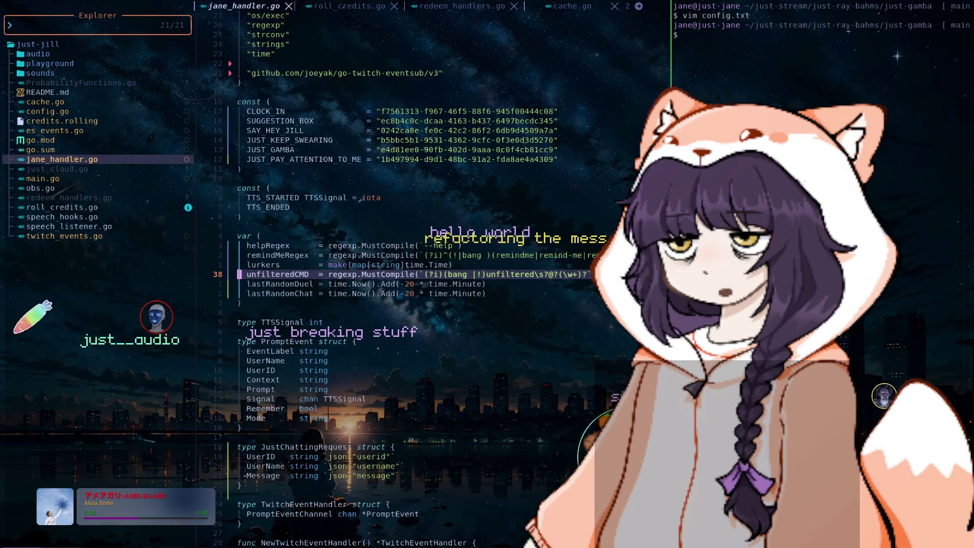
key(j)
key(j)
key(j)
key(j)
key(j)
key(j)
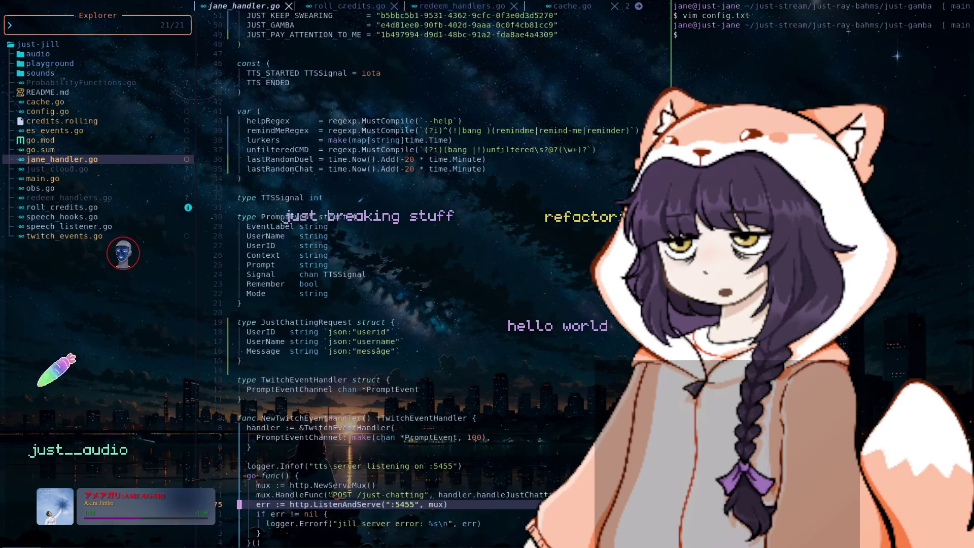
key(n)
key(ctrl+o)
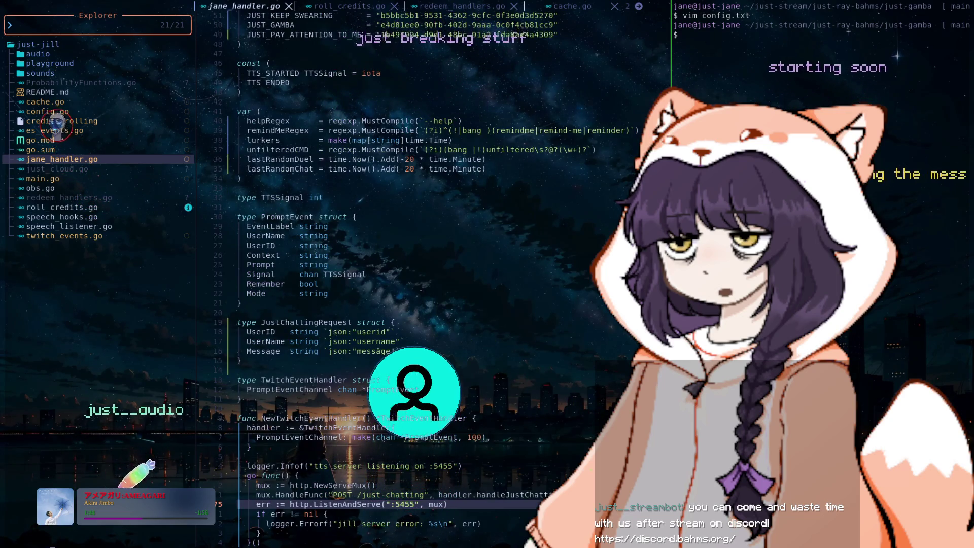
key(n)
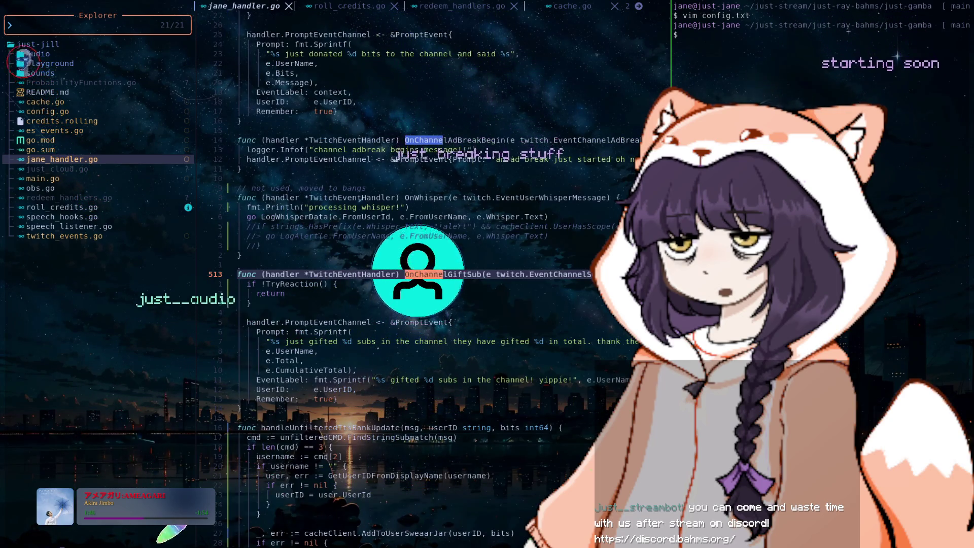
key(ctrl+o)
text(n)
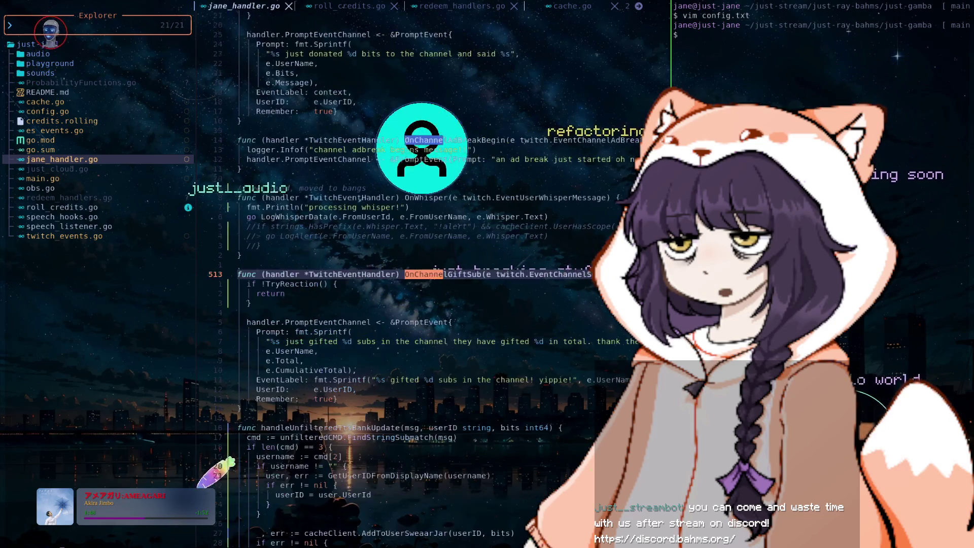
text(Cha)
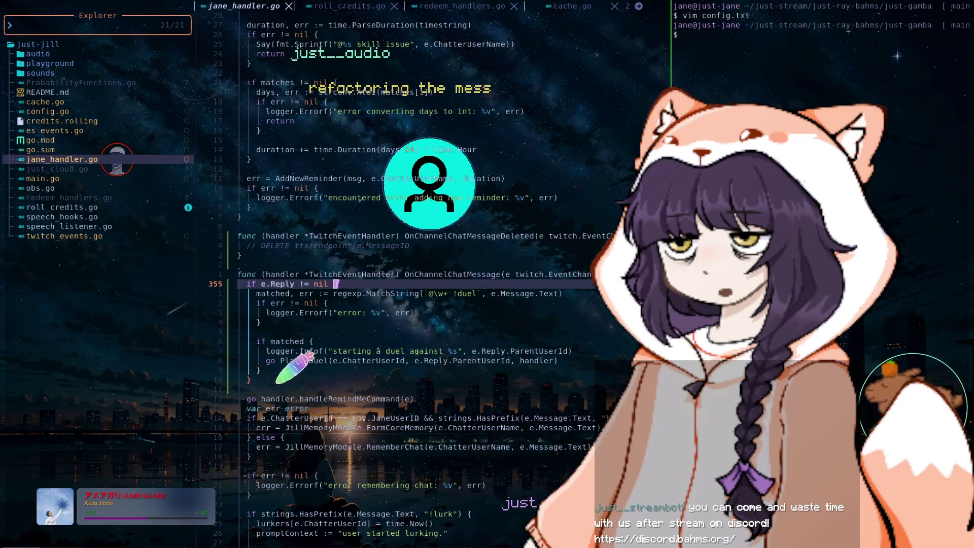
- Move through the chat message handler down to the closing brace of the reply check
key(j)
key(j)
key(j)
key(j)
key(j)
key(j)
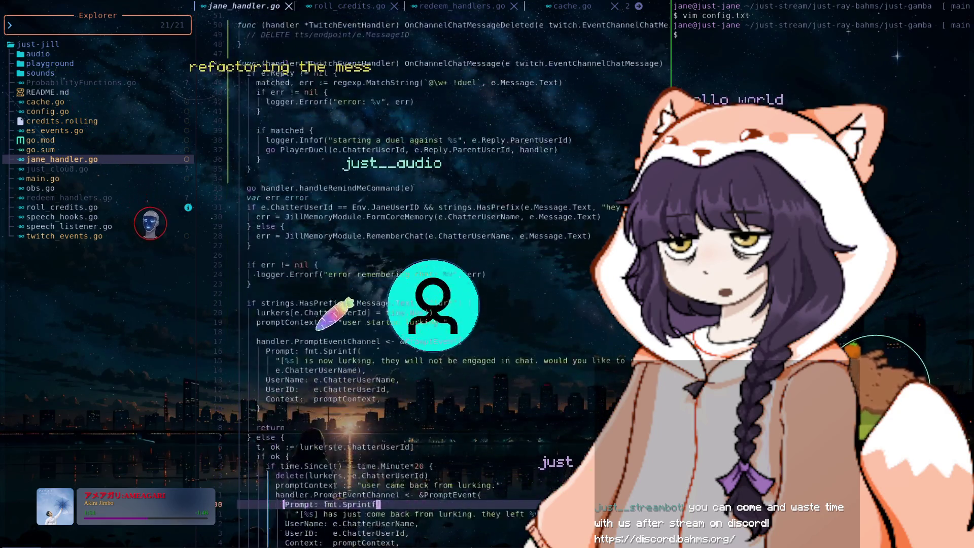
key(j)
key(j)
key(j)
key(k)
key(k)
key(k)
key(k)
key(k)
key(k)
key(k)
key(k)
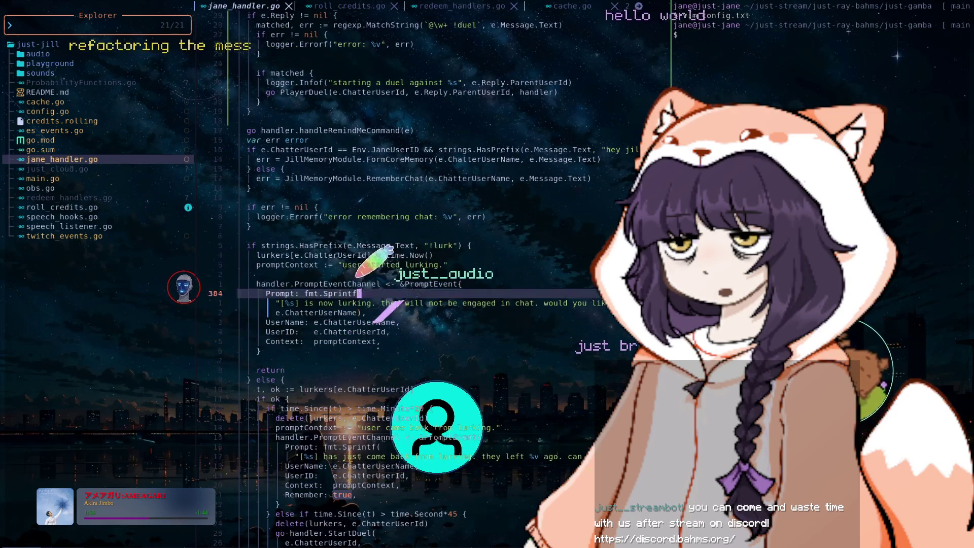
key(k)
key(k)
key(k)
key(k)
key(k)
key(k)
key(k)
key(k)
key(k)
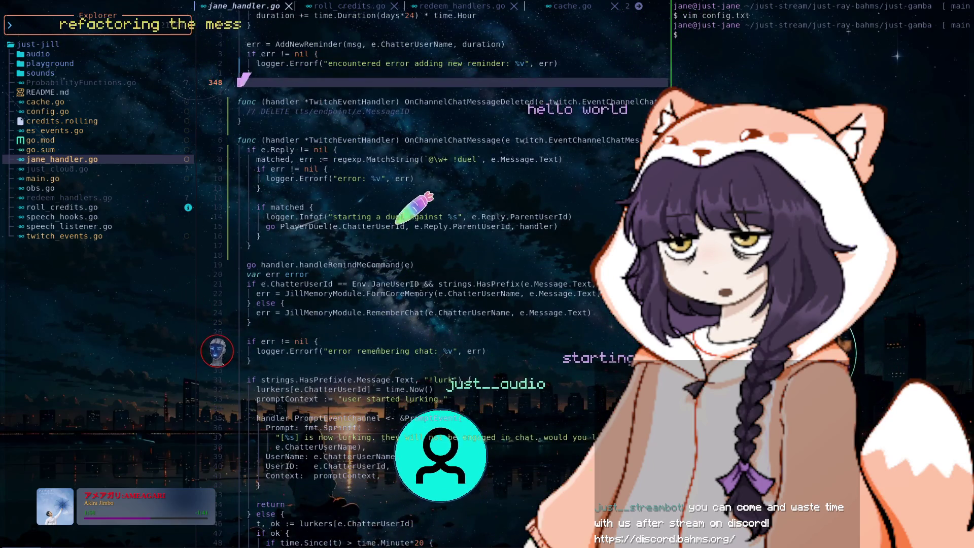
key(j)
key(j)
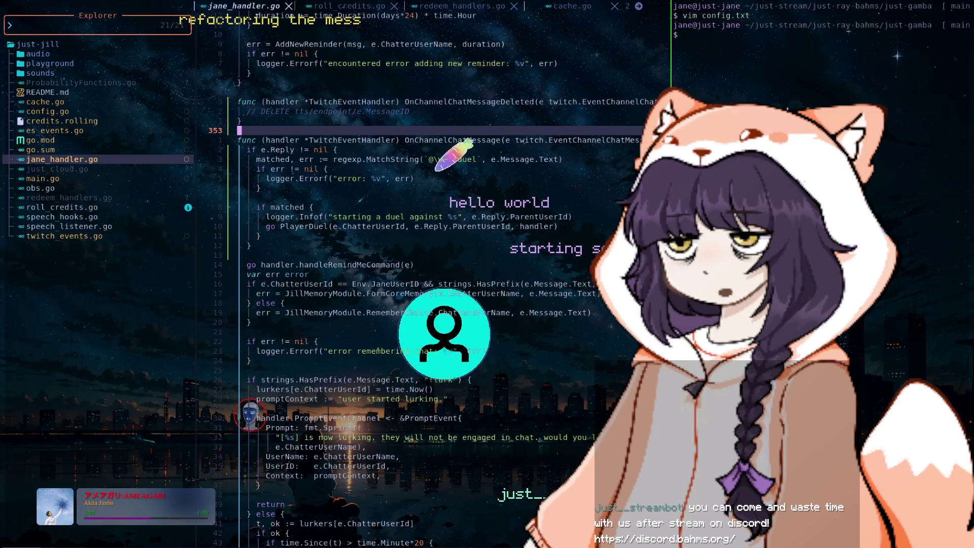
key(j)
key(j)
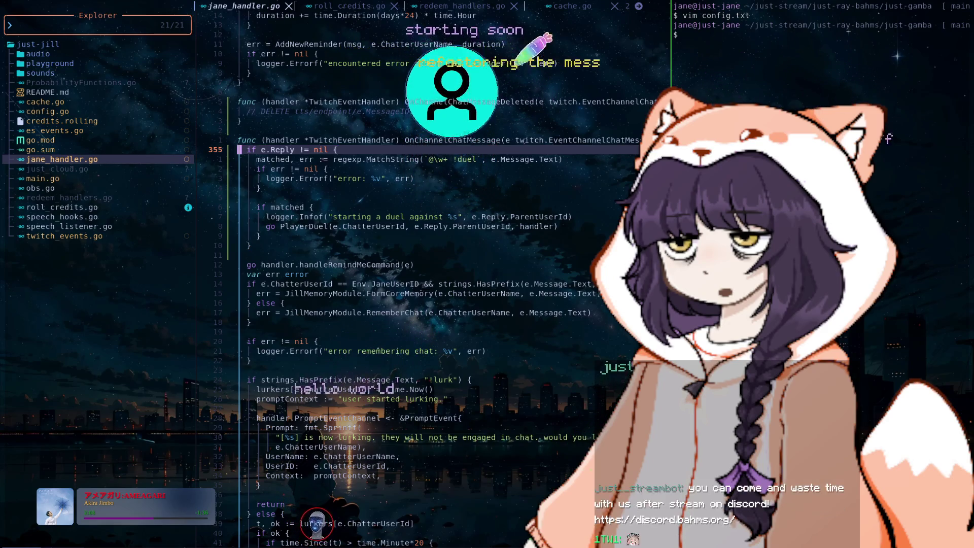
key(j)
key(j)
key(j)
key(j)
key(j)
key(j)
key(j)
key(j)
key(j)
key(j)
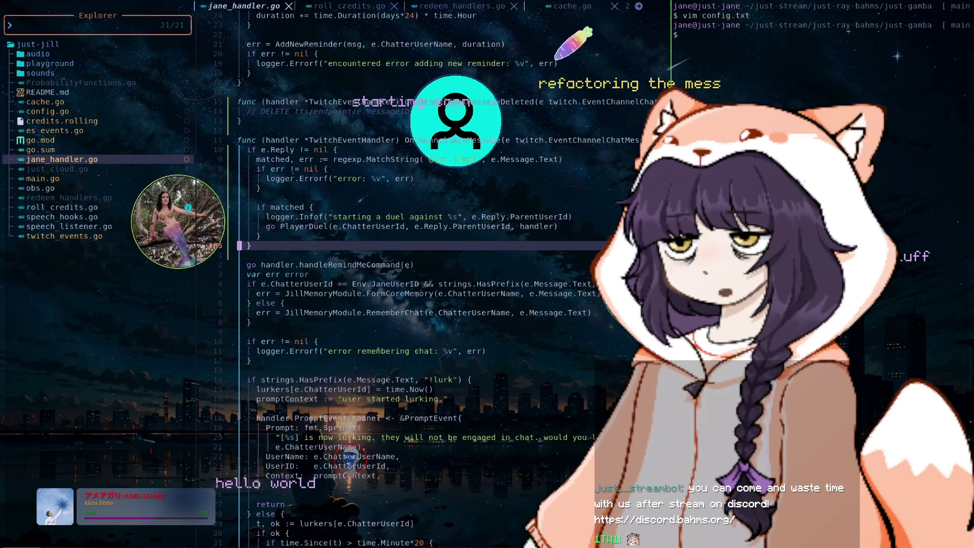
key(j)
key(j)
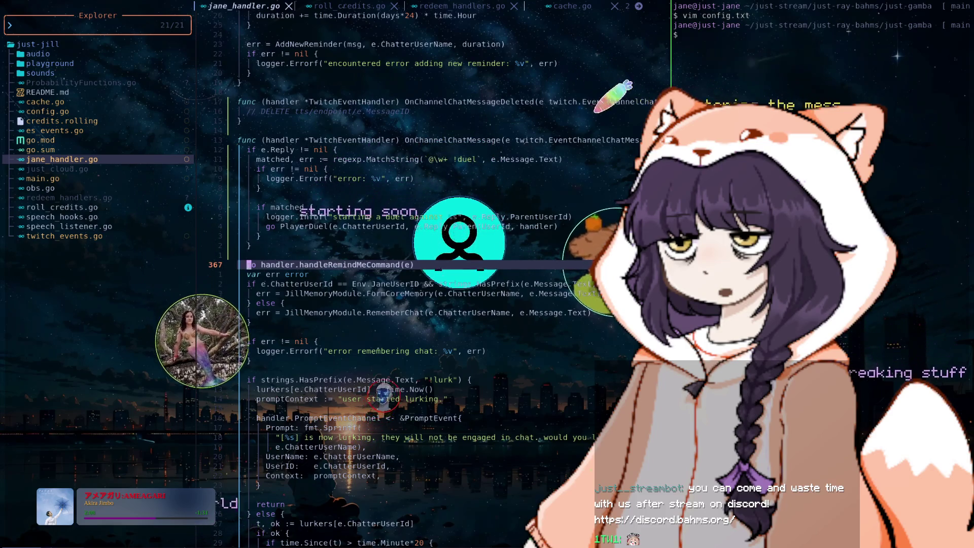
- Begin an :e file-open command, then cancel it without opening anything
text(:e)
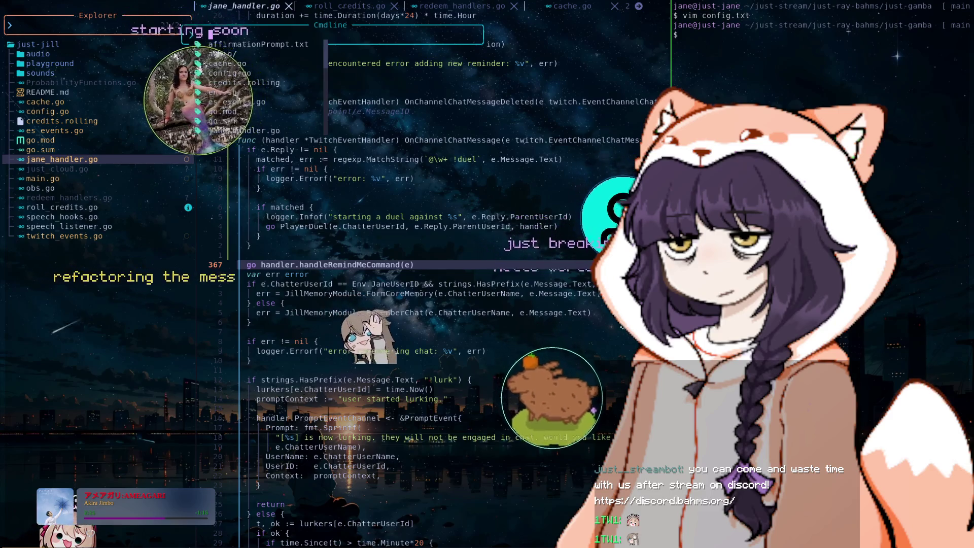
key(BackSpace)
key(BackSpace)
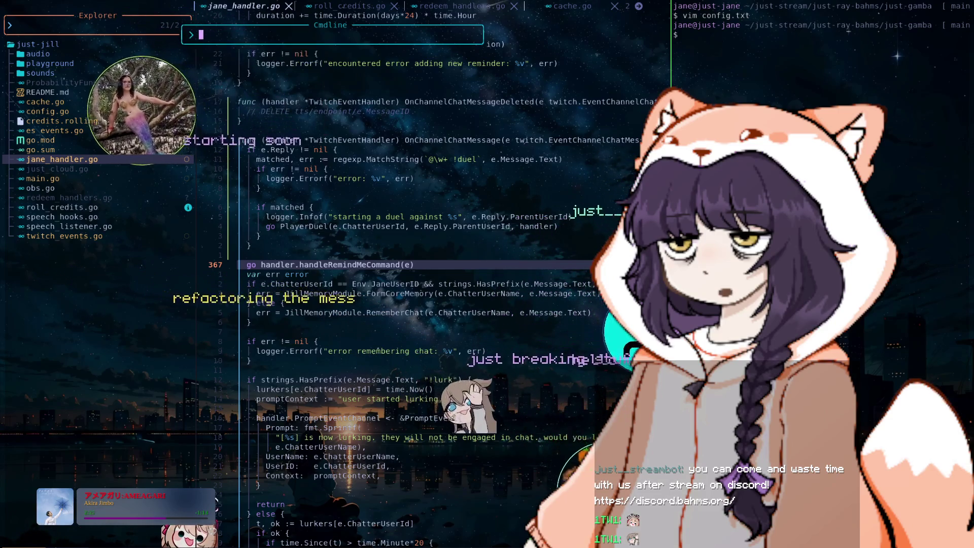
text(e)
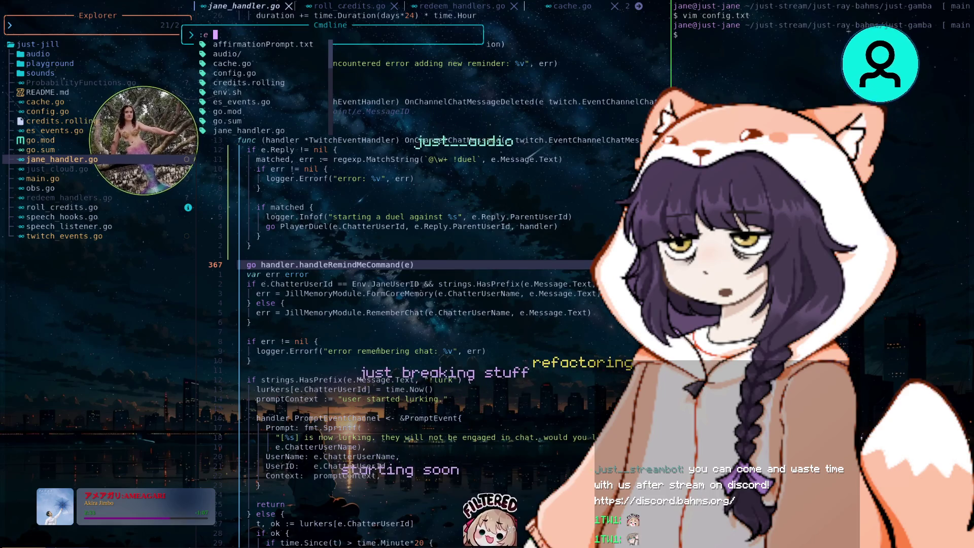
key(Escape)
key(k)
key(k)
key(k)
key(k)
key(k)
key(k)
key(k)
key(k)
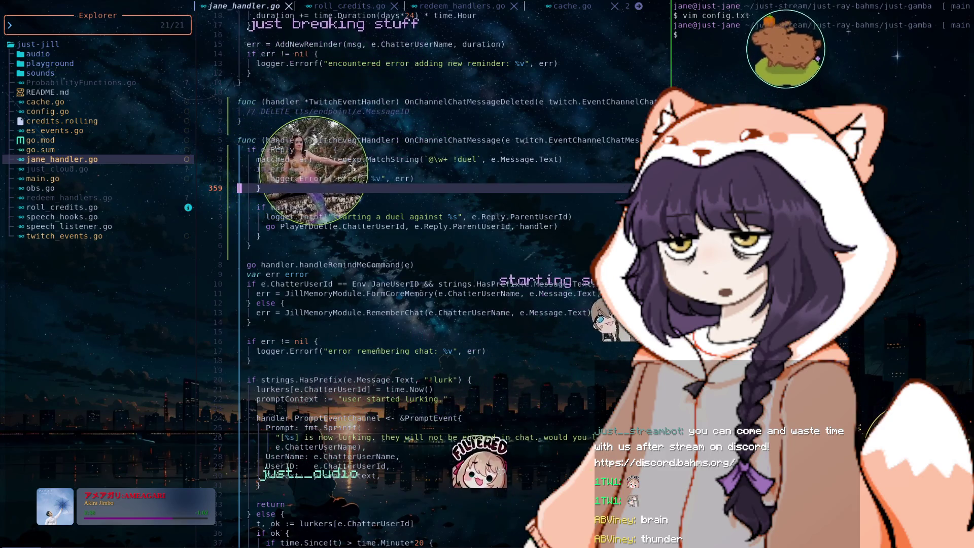
- Move past the duel and remember-chat code into the lurk-return branch
key(j)
key(j)
key(j)
key(j)
key(j)
key(j)
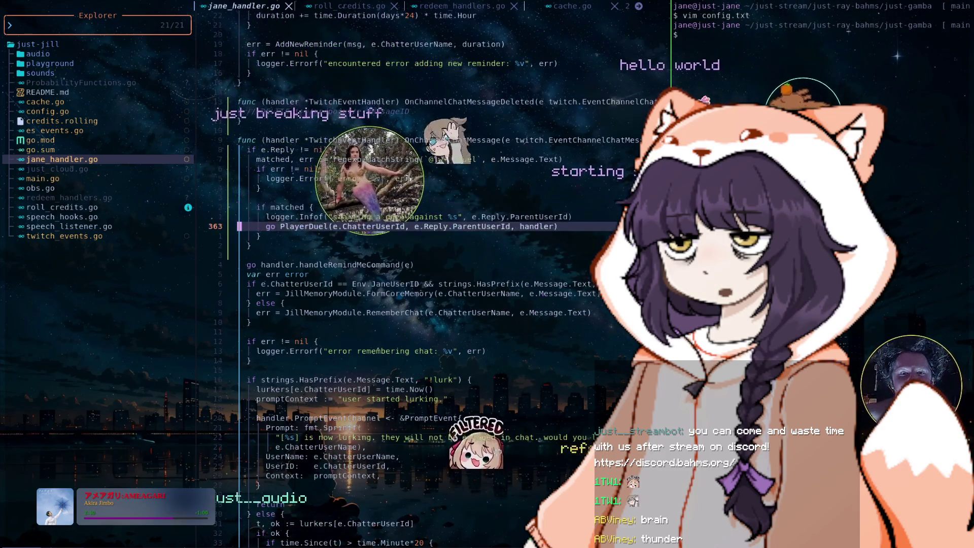
key(j)
key(j)
key(j)
key(j)
key(j)
key(j)
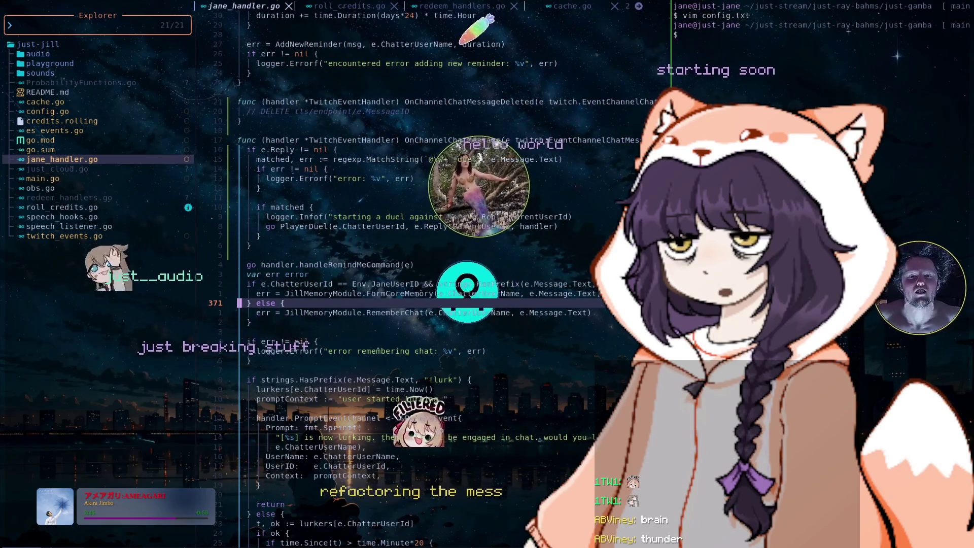
key(j)
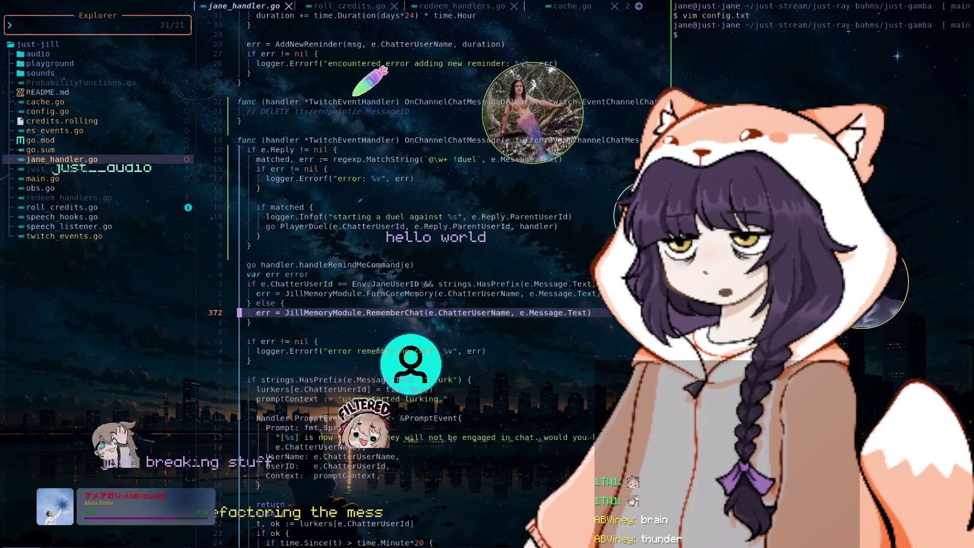
key(j)
key(j)
key(j)
key(j)
key(j)
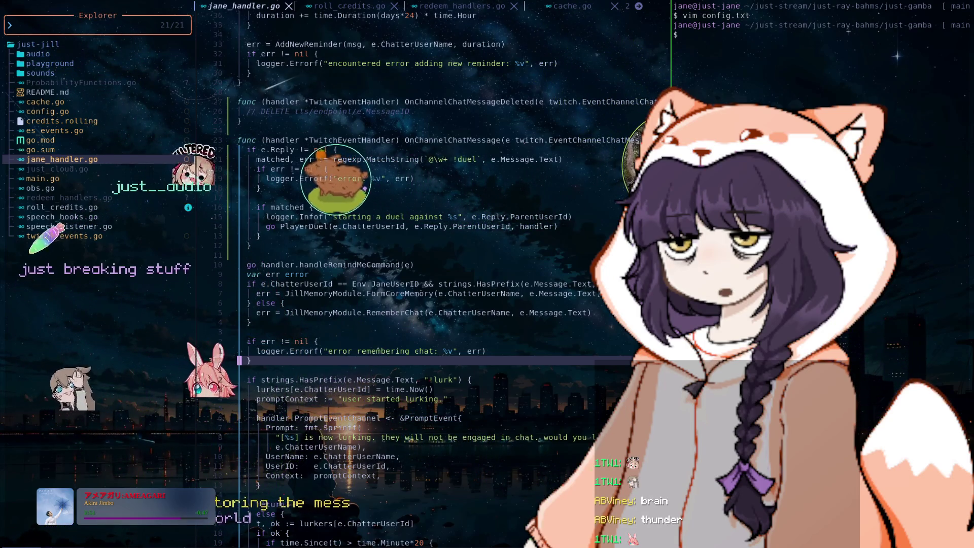
key(j)
key(j)
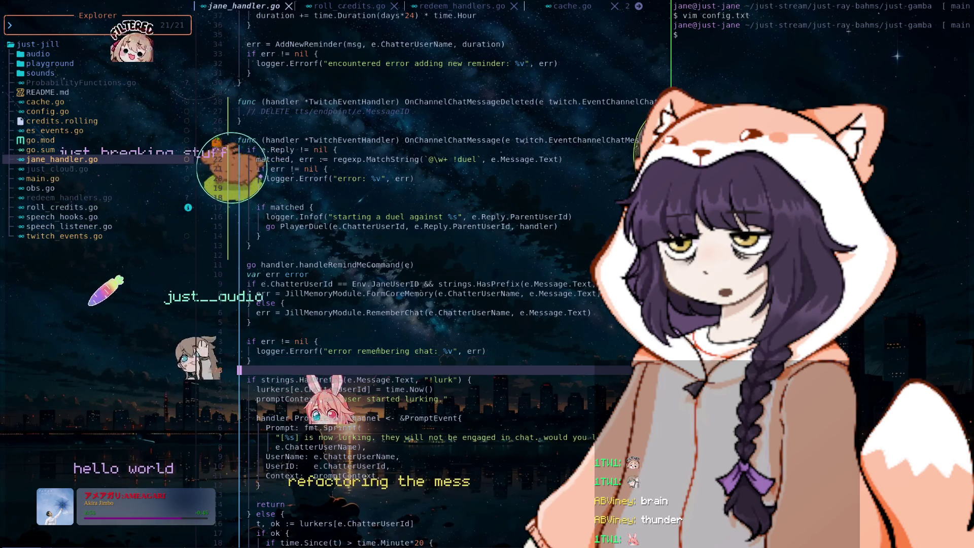
key(j)
key(j)
key(j)
key(j)
key(j)
key(j)
key(j)
key(j)
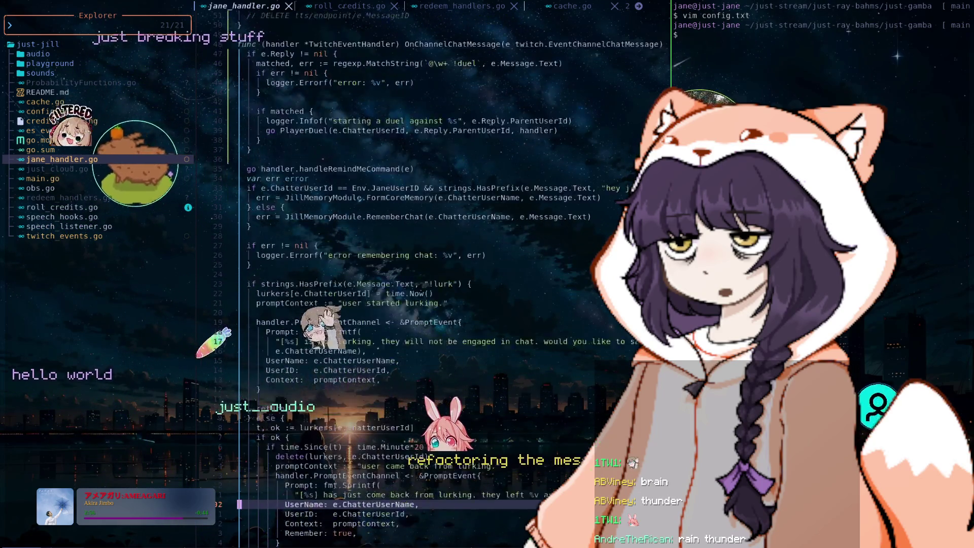
key(j)
key(j)
key(j)
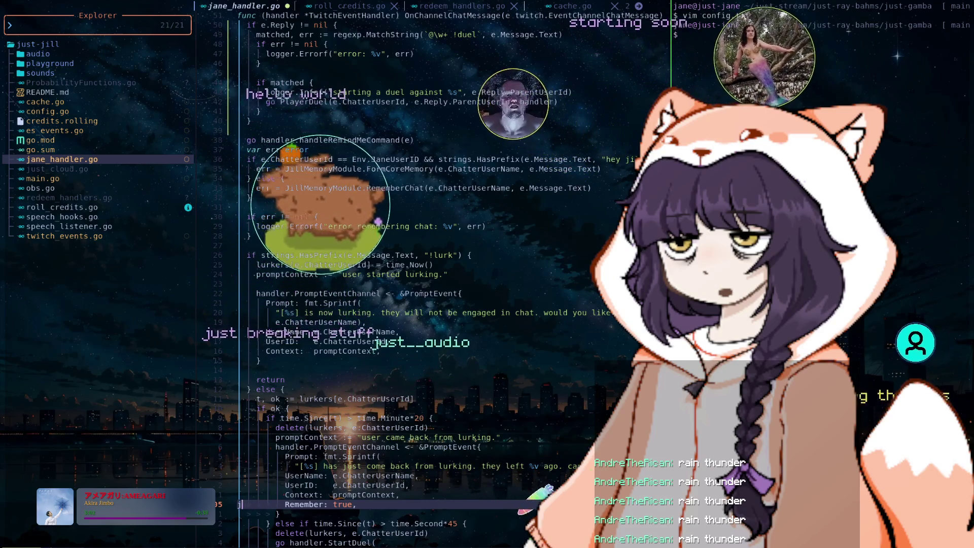
- Undo a stray insert and settle on the lurkers[e.ChatterUserId] lookup line
text(ij)
key(BackSpace)
key(Escape)
key(k)
key(k)
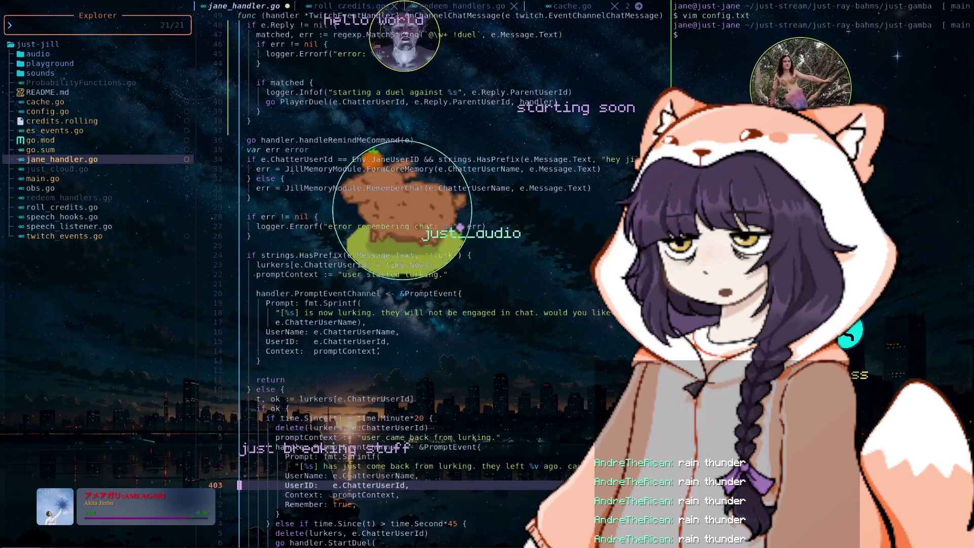
key(k)
key(k)
key(k)
key(k)
key(k)
key(k)
key(k)
key(k)
key(k)
key(k)
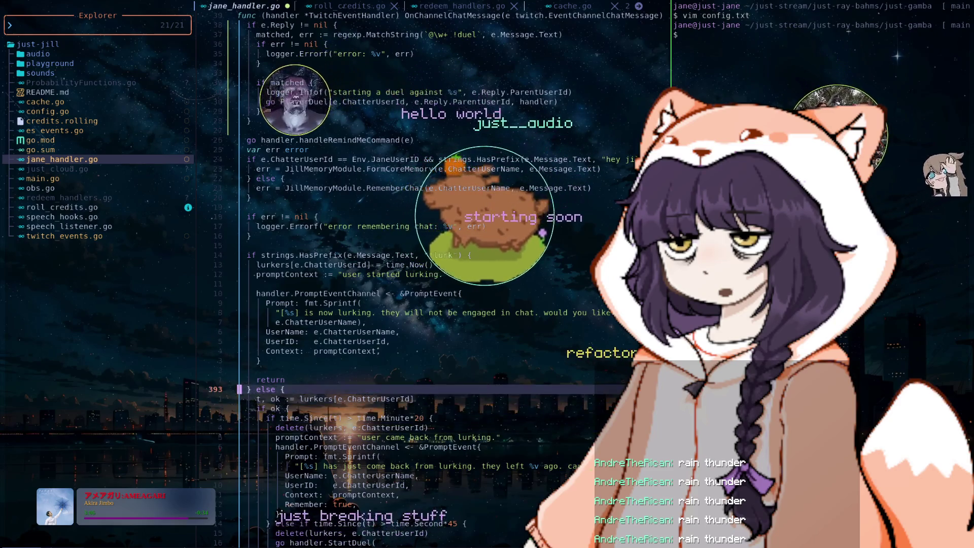
key(k)
key(k)
key(j)
key(j)
key(j)
key(j)
key(j)
key(j)
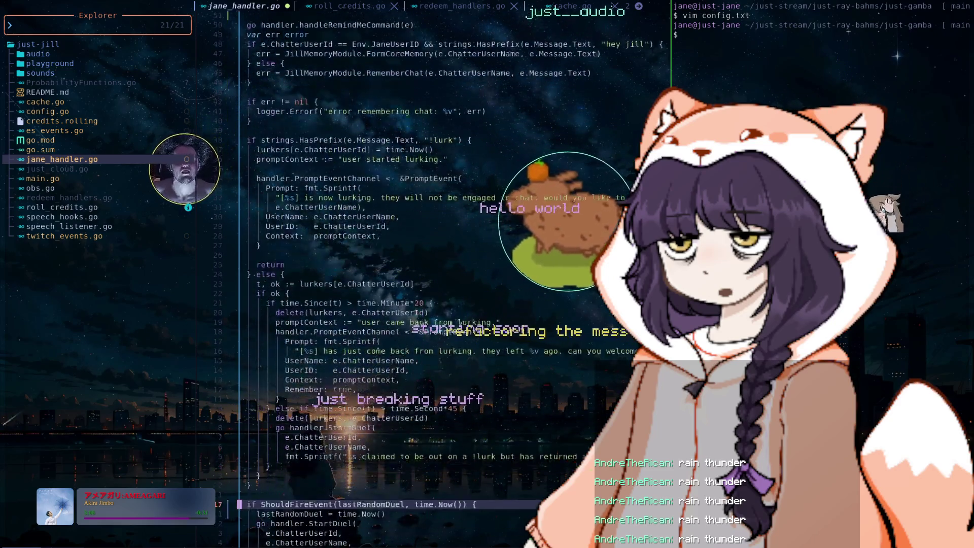
key(j)
key(j)
key(j)
key(k)
key(k)
key(k)
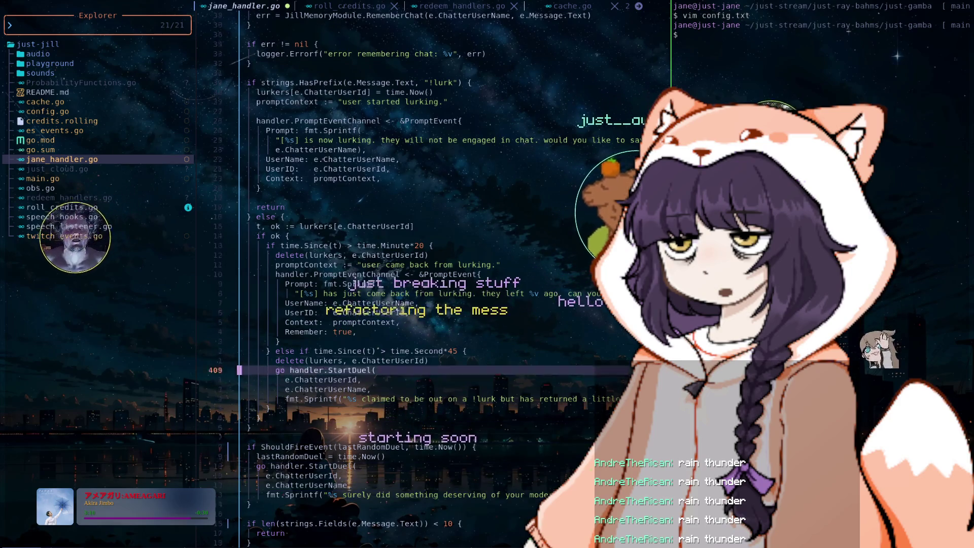
key(k)
key(k)
key(k)
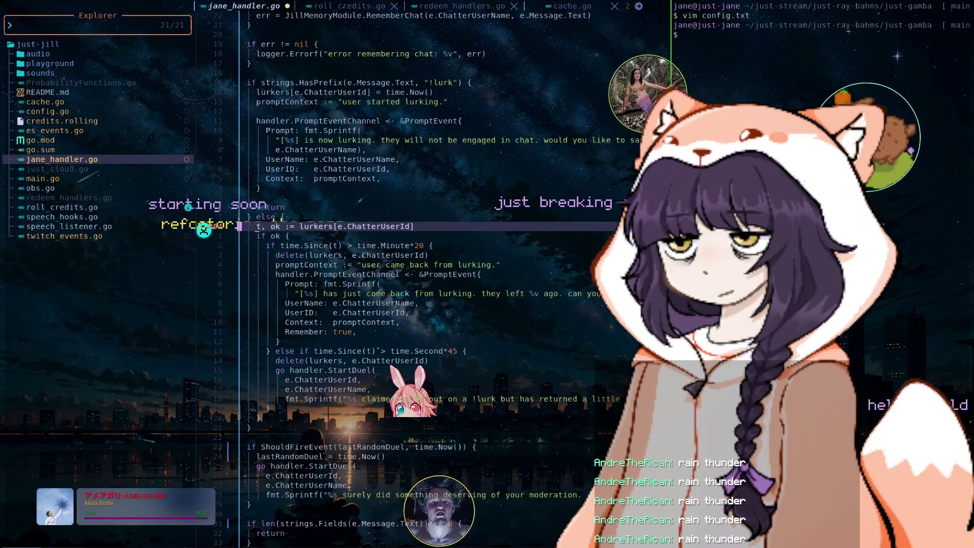
key(colon)
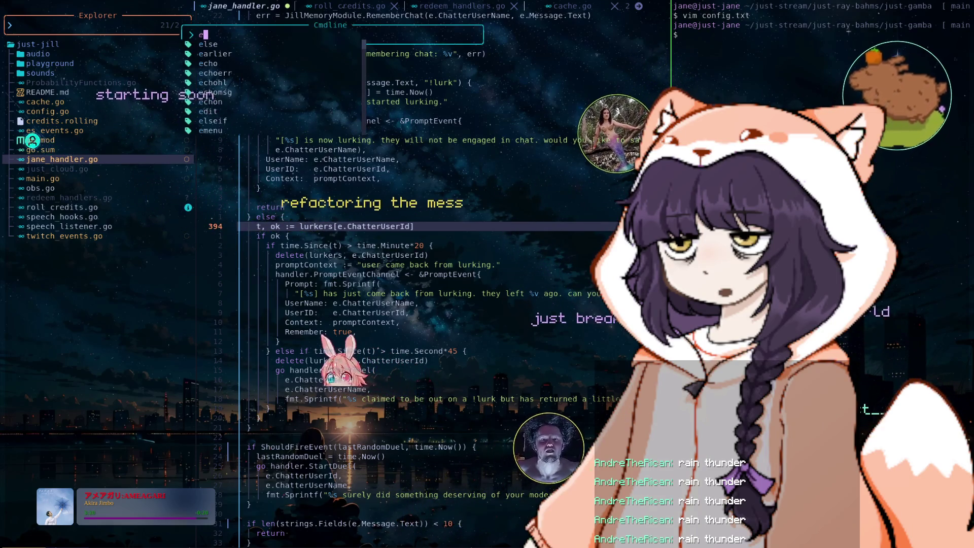
text(:e )
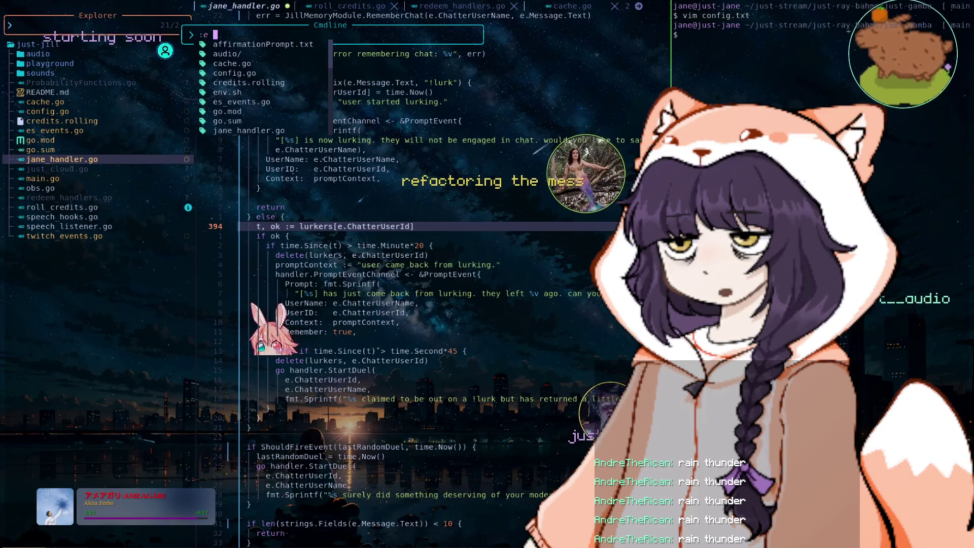
text(chat)
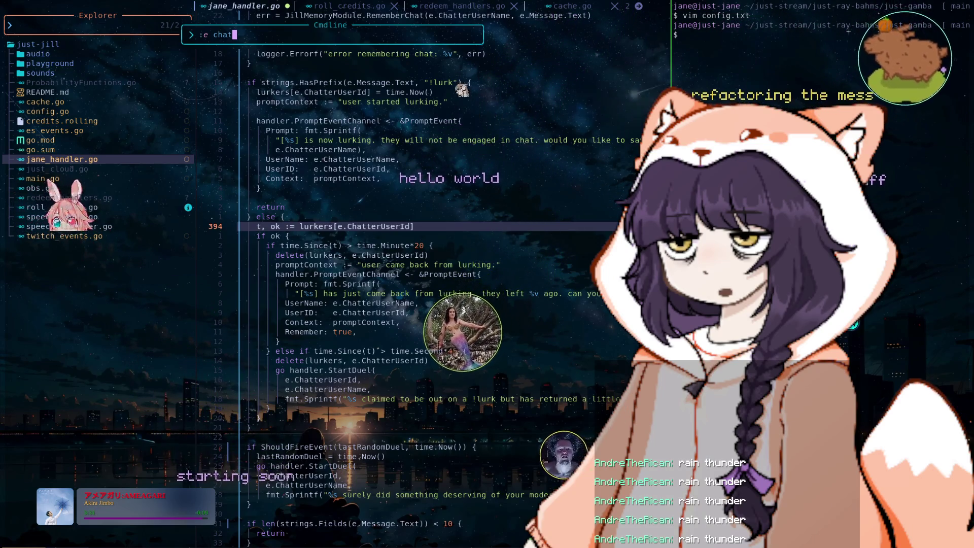
key(Escape)
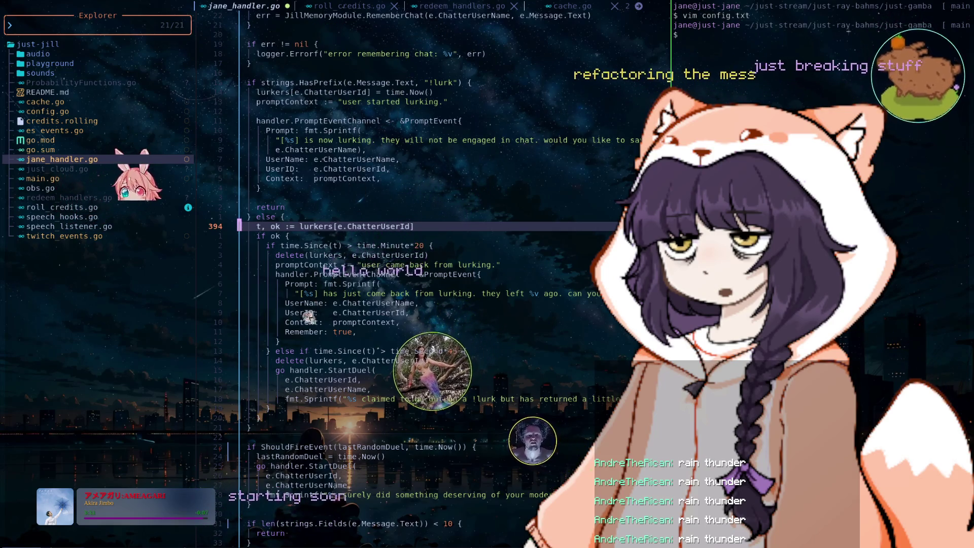
key(k)
key(k)
key(k)
key(k)
key(k)
key(k)
key(k)
key(k)
key(k)
key(k)
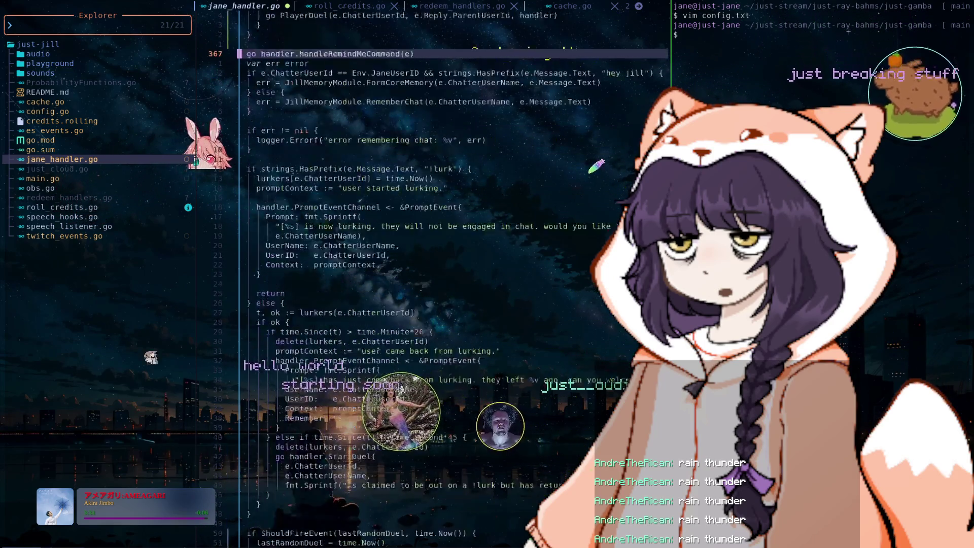
key(k)
key(k)
key(k)
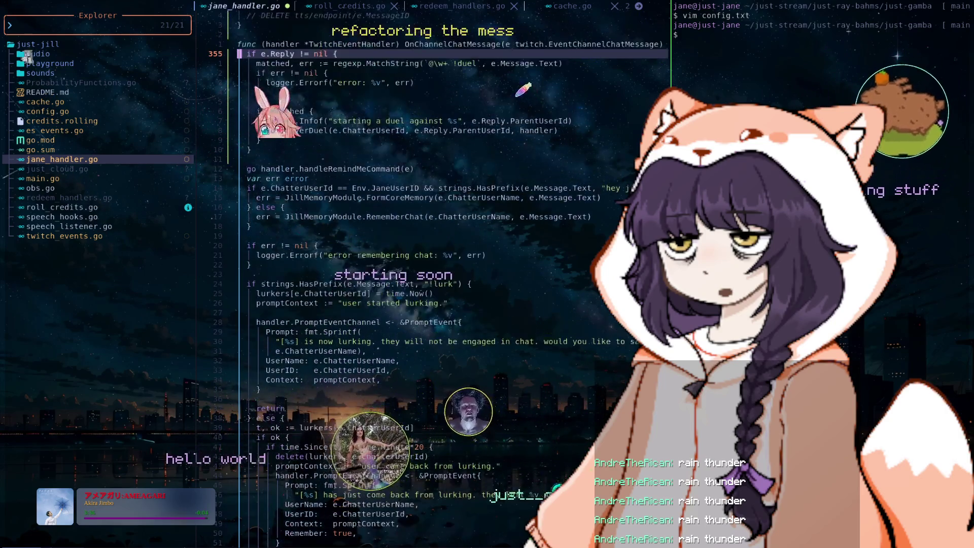
key(j)
key(j)
key(j)
key(j)
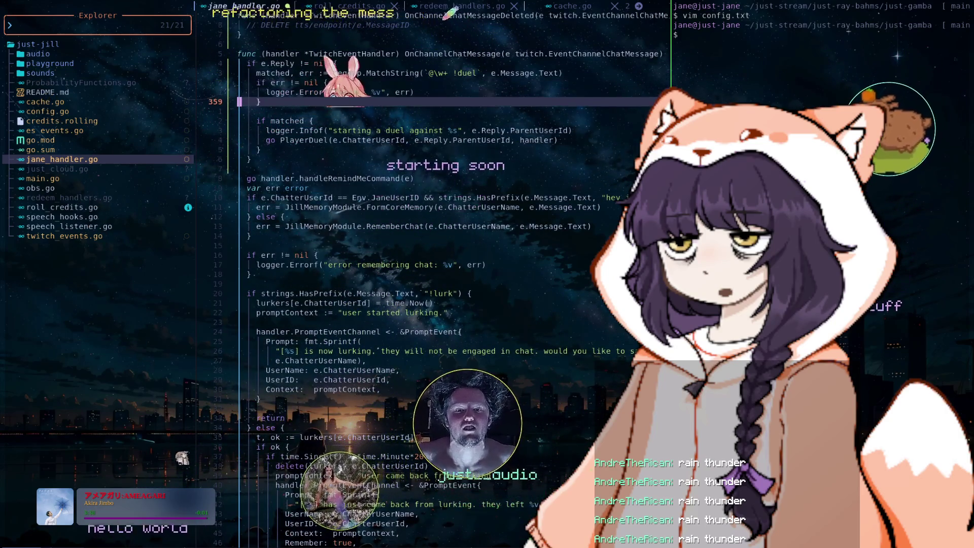
key(j)
key(j)
key(j)
key(j)
key(j)
key(j)
key(j)
key(j)
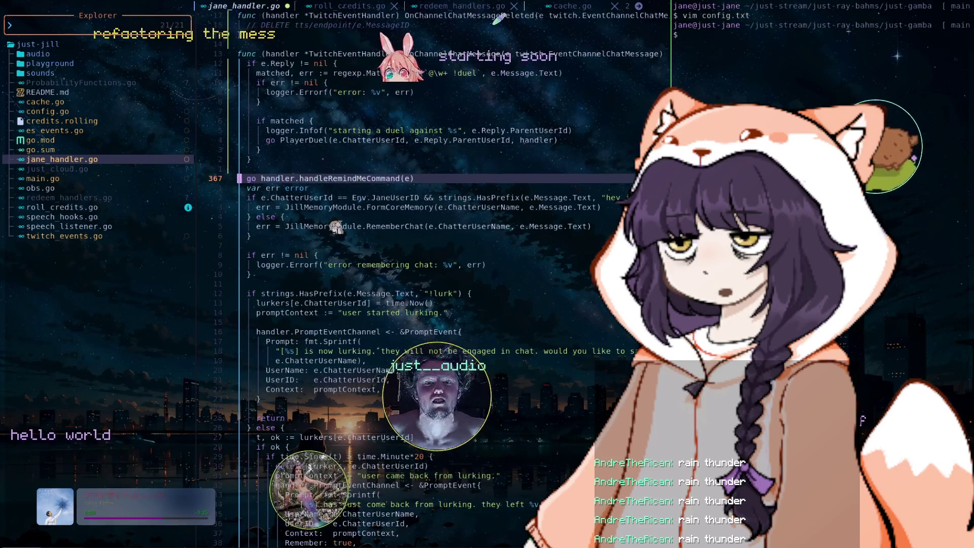
key(j)
key(j)
key(j)
key(j)
key(j)
key(k)
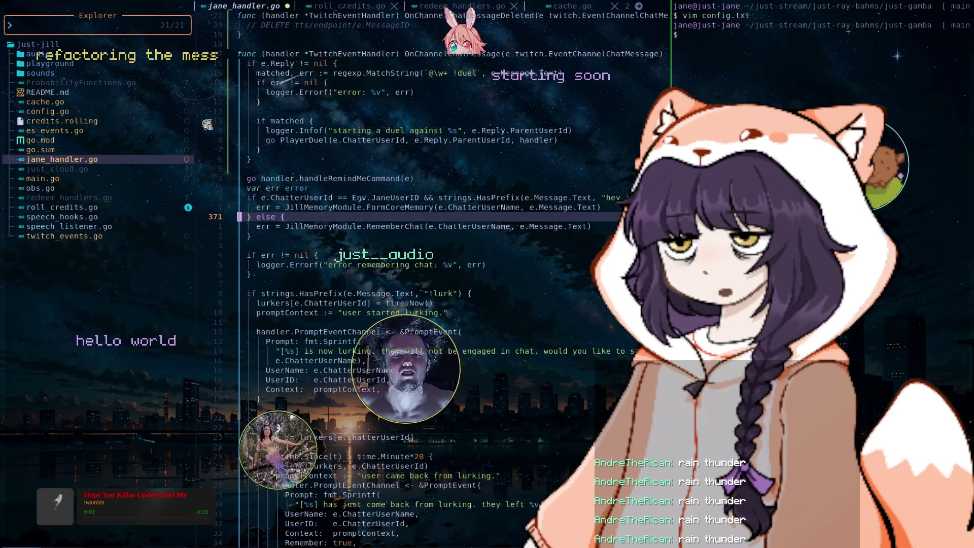
key(1)
key(5)
key(k)
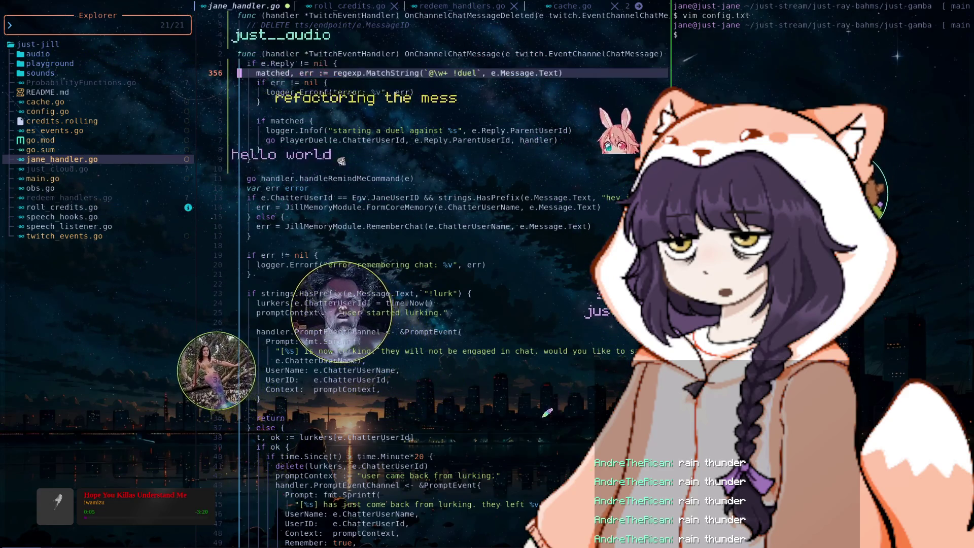
key(1)
key(3)
key(j)
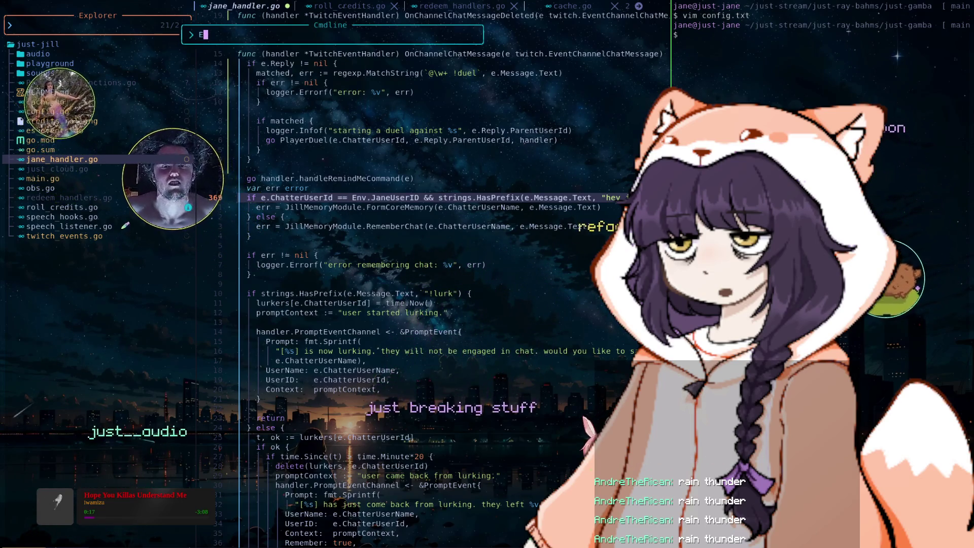
- Create chat_message_handlers.go with :e and write 'package main' followed by a blank line
key(colon)
text(:e chat message)
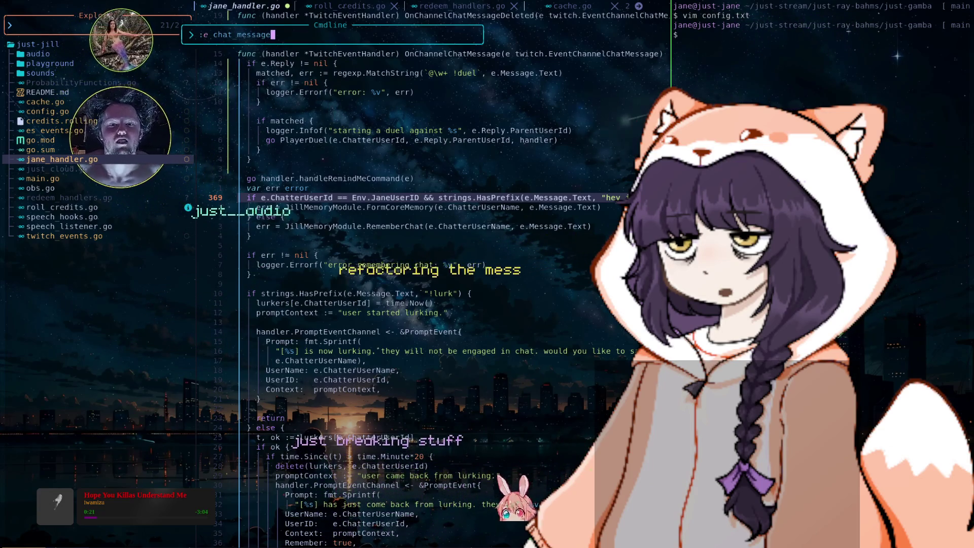
text(_message )
text(hand)
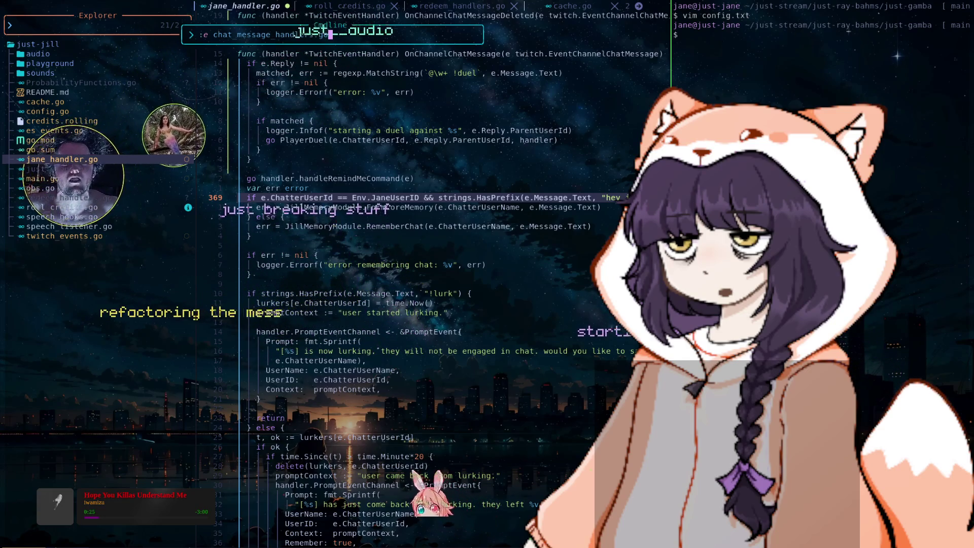
key(Return)
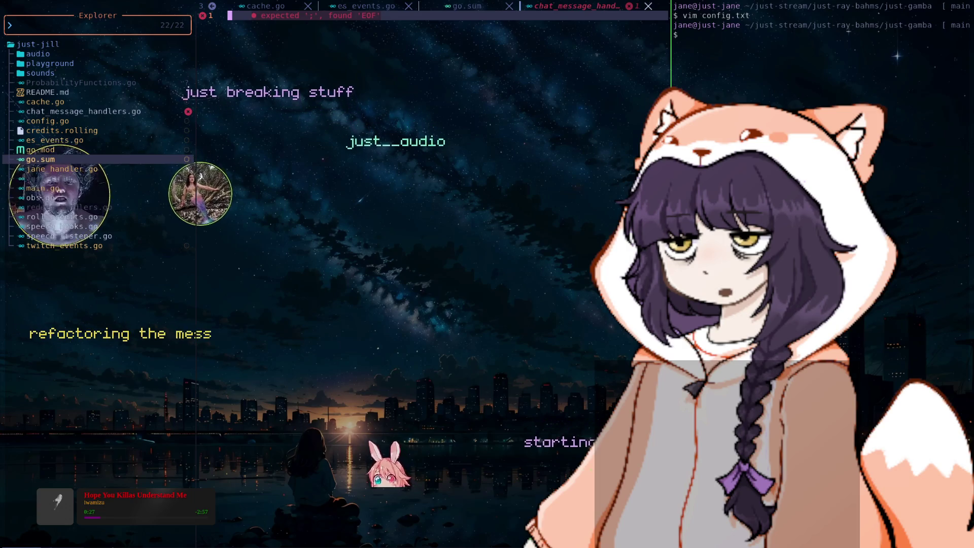
text(i)
text(package m)
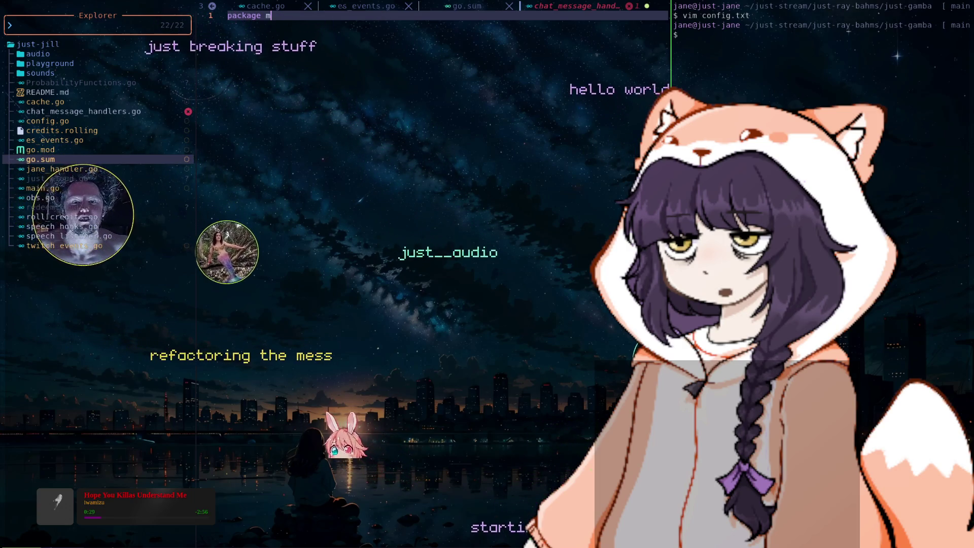
text(ain)
key(Return)
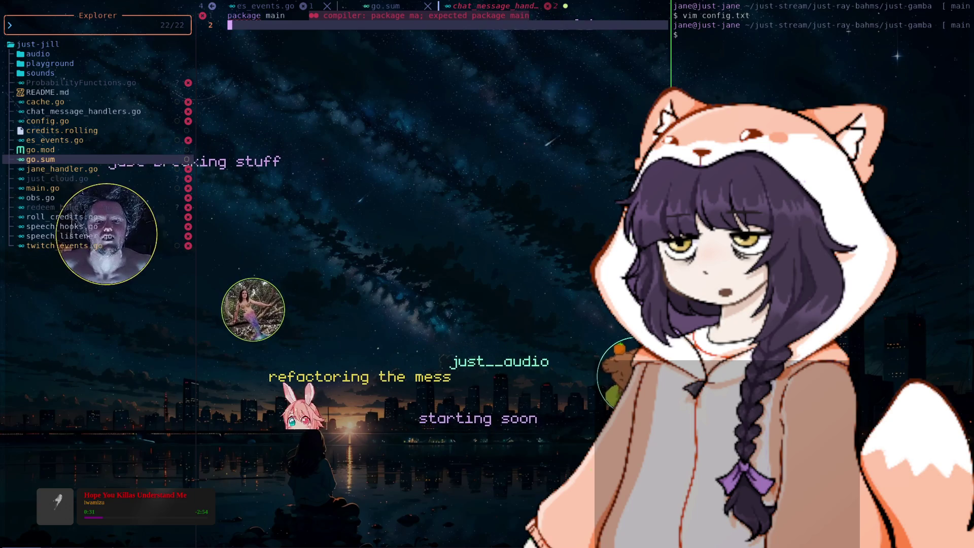
key(Return)
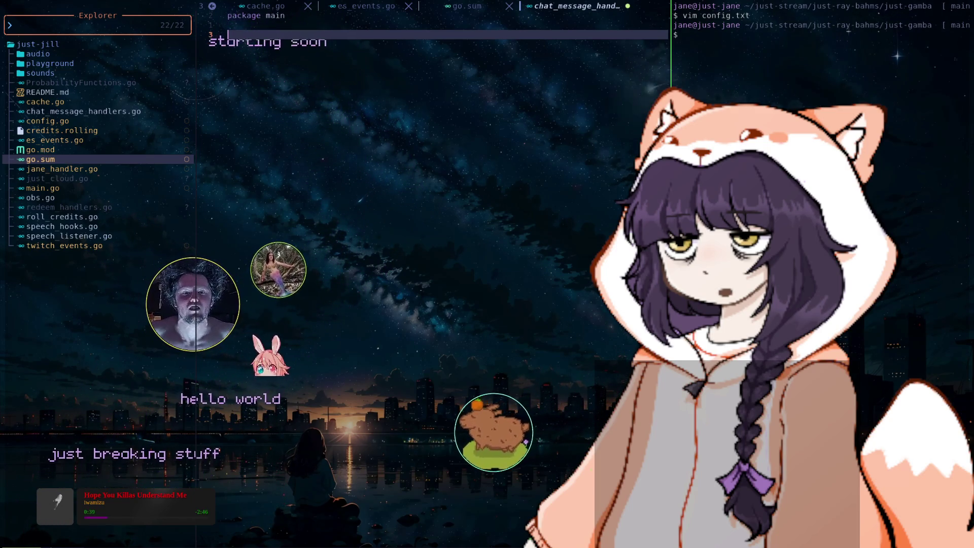
- Reopen jane_handler.go from the project file list
key(ctrl+h)
key(j)
key(j)
key(j)
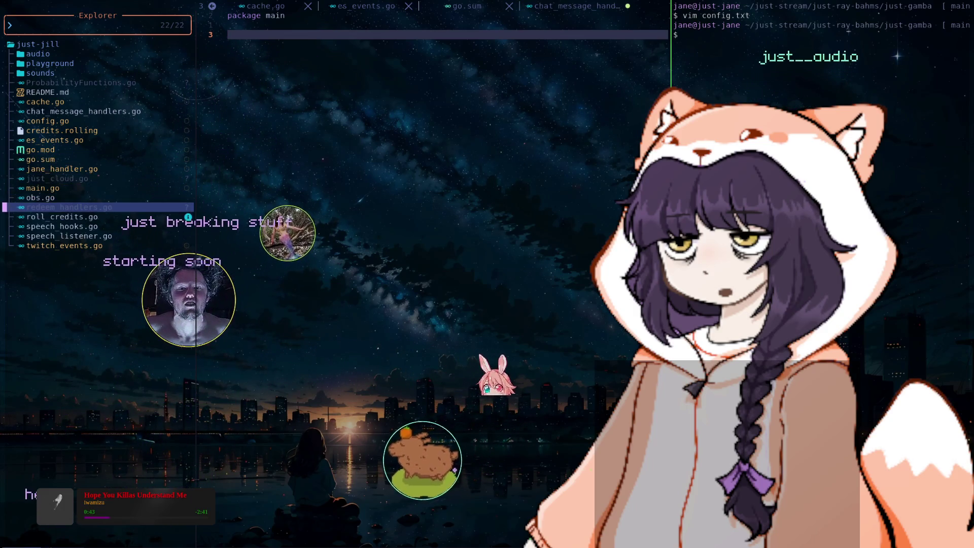
key(k)
key(k)
key(k)
key(j)
key(j)
key(j)
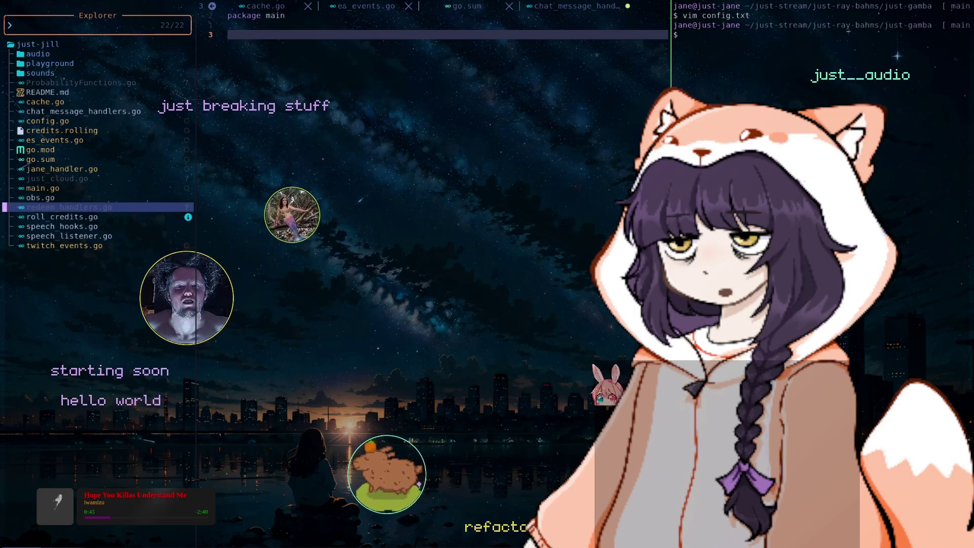
key(j)
key(j)
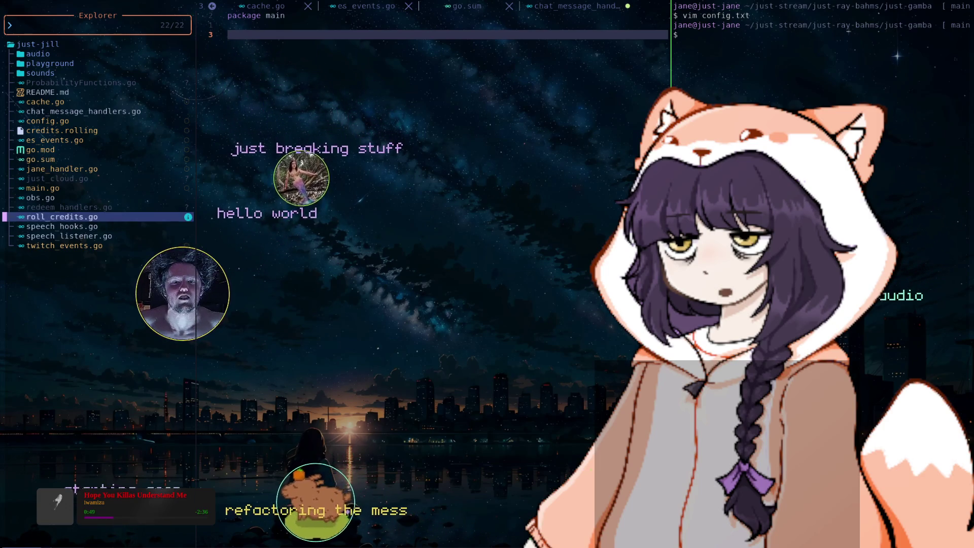
key(k)
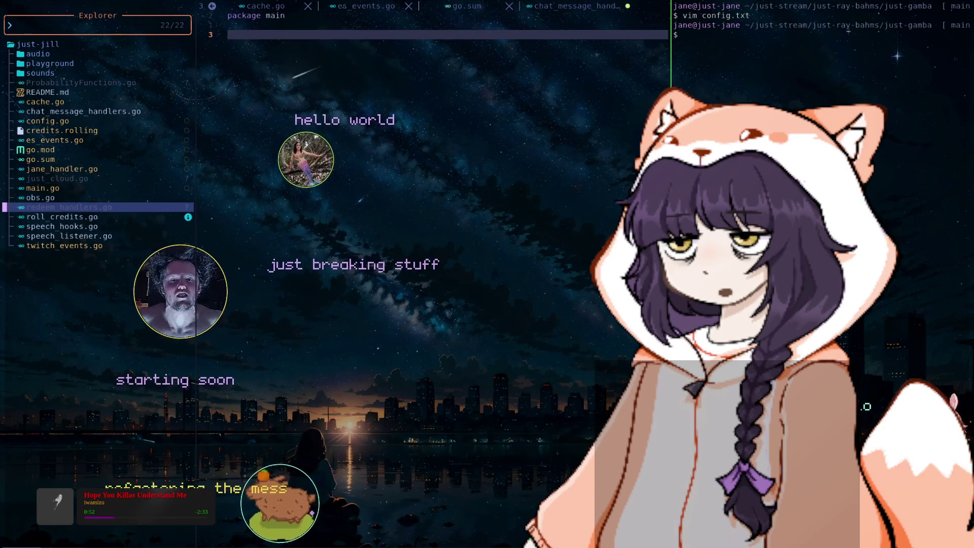
key(k)
key(k)
key(k)
key(Return)
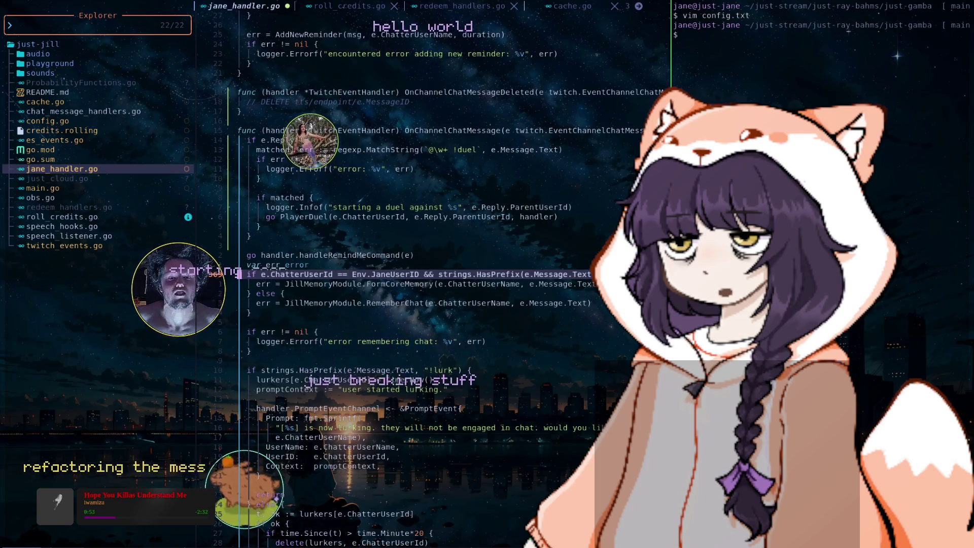
- Position the cursor on the 'if e.Reply != nil {' line in OnChannelChatMessage
key(k)
key(k)
key(k)
key(k)
key(k)
key(k)
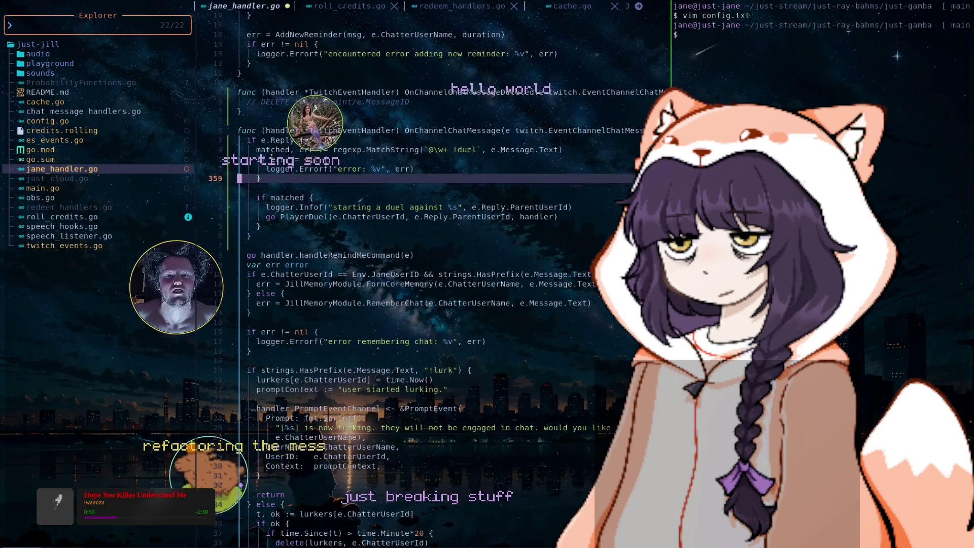
key(k)
key(k)
key(k)
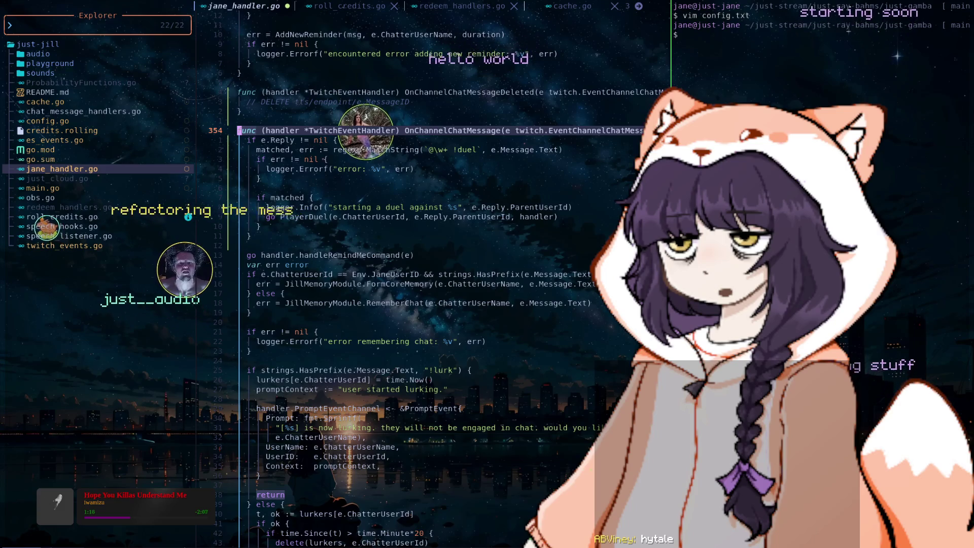
key(j)
key(j)
key(j)
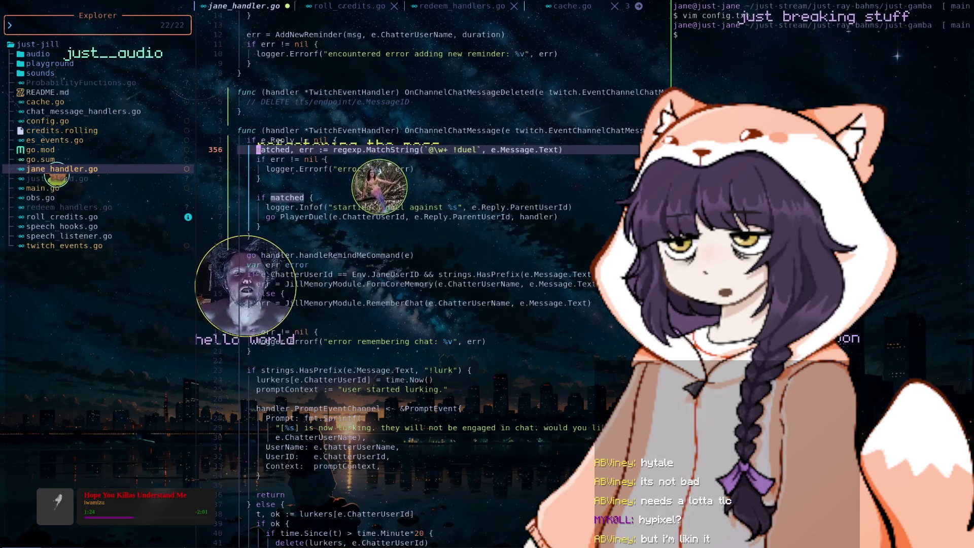
key(j)
key(j)
key(j)
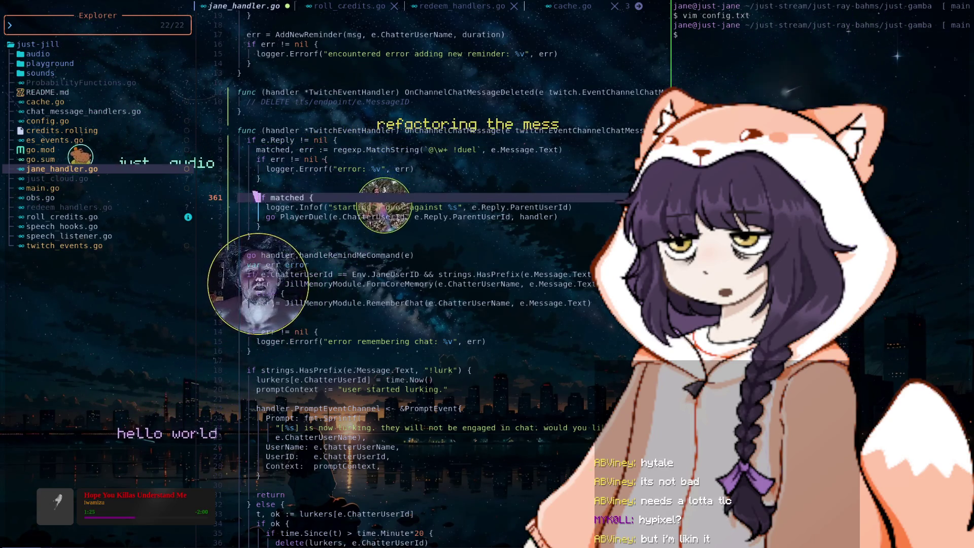
key(j)
key(j)
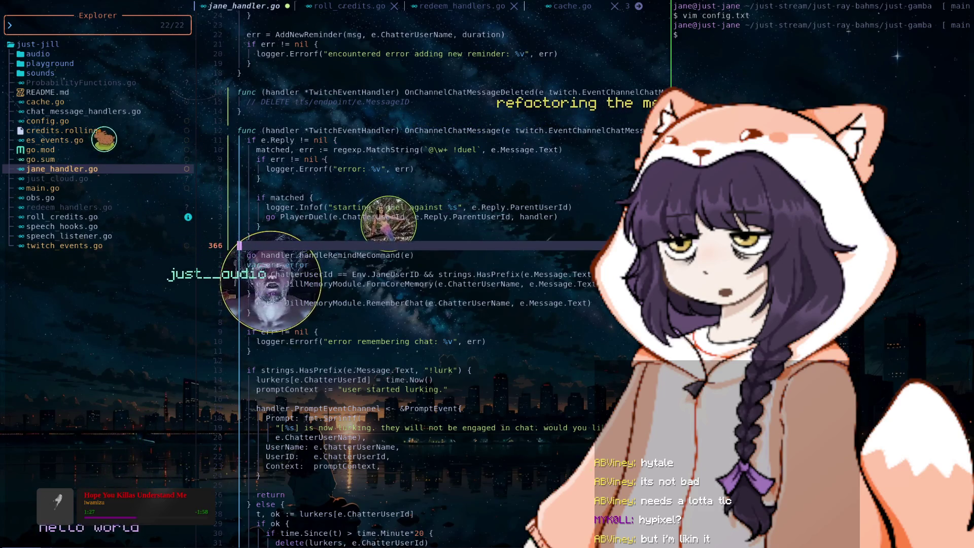
key(k)
key(k)
key(k)
key(k)
key(k)
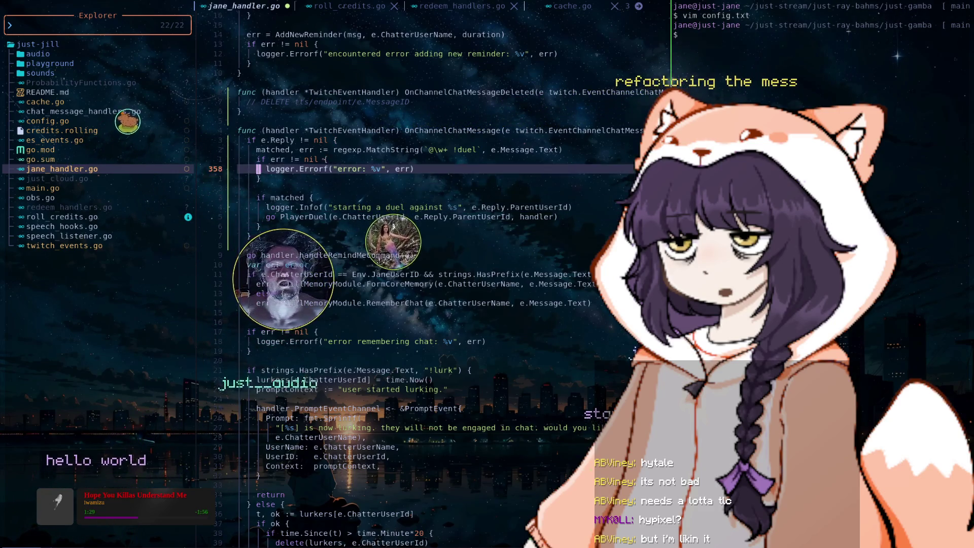
key(k)
key(k)
key(k)
key(k)
key(k)
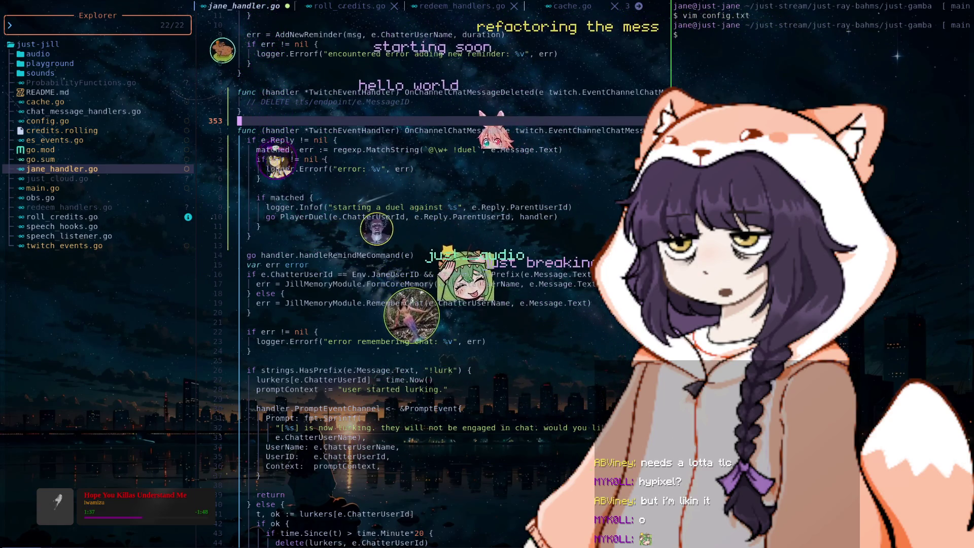
key(k)
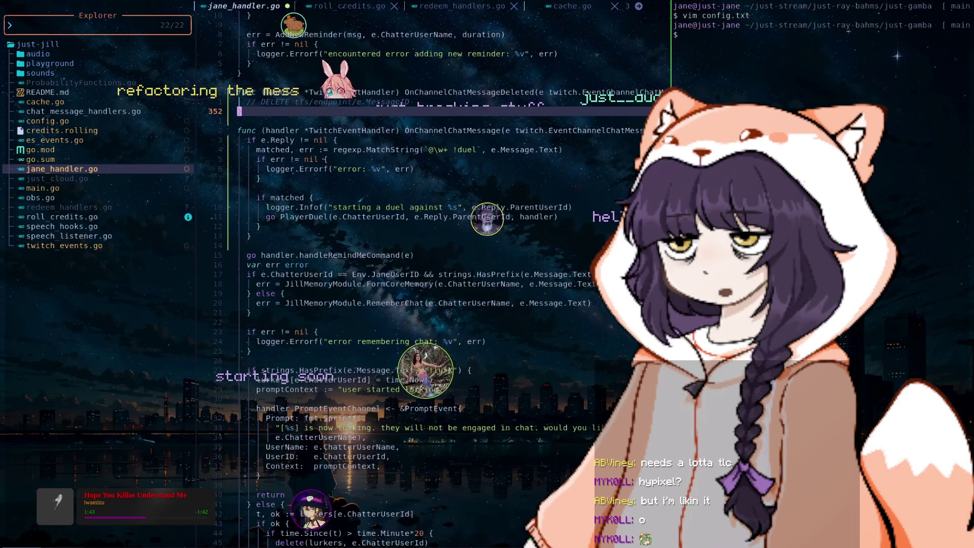
key(j)
key(j)
key(j)
key(j)
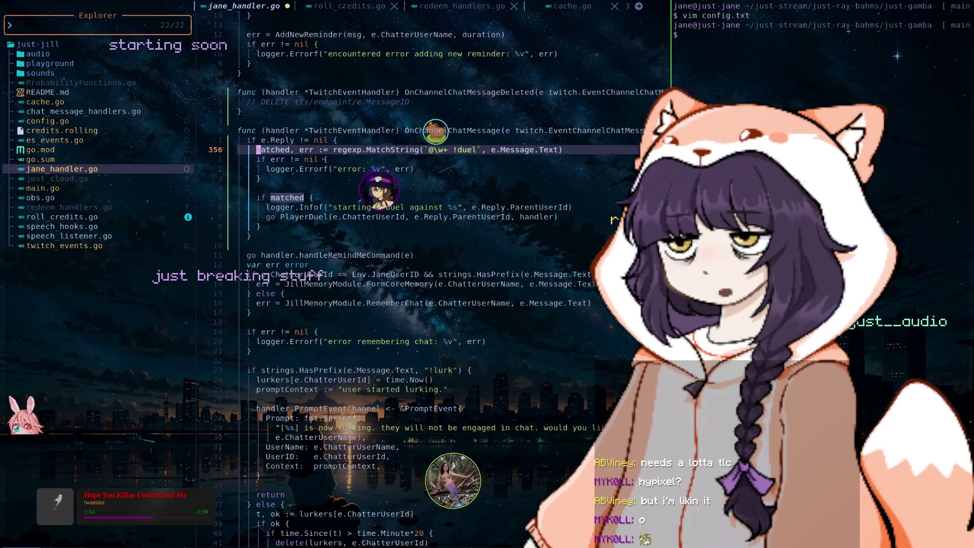
- Select the whole duel-reply block in visual line mode and yank it
key(j)
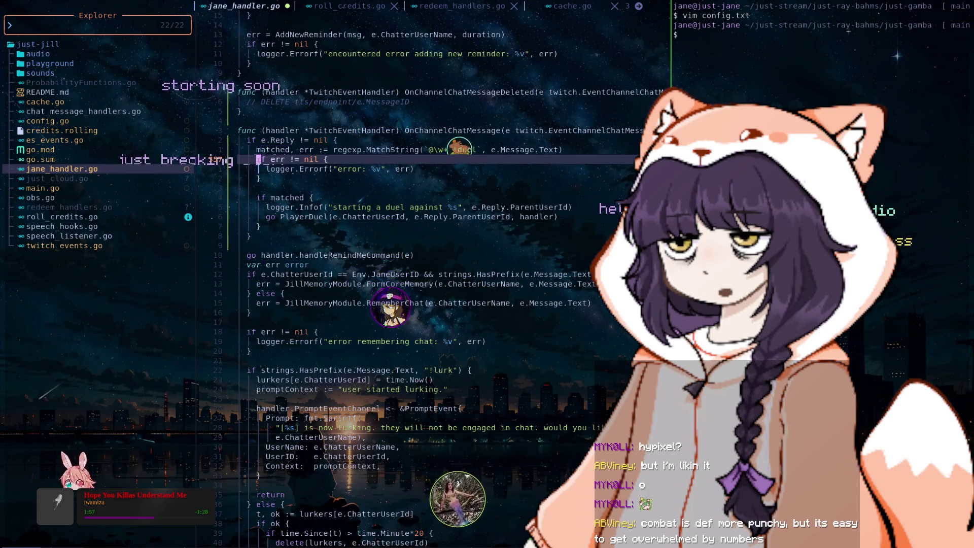
key(k)
key(k)
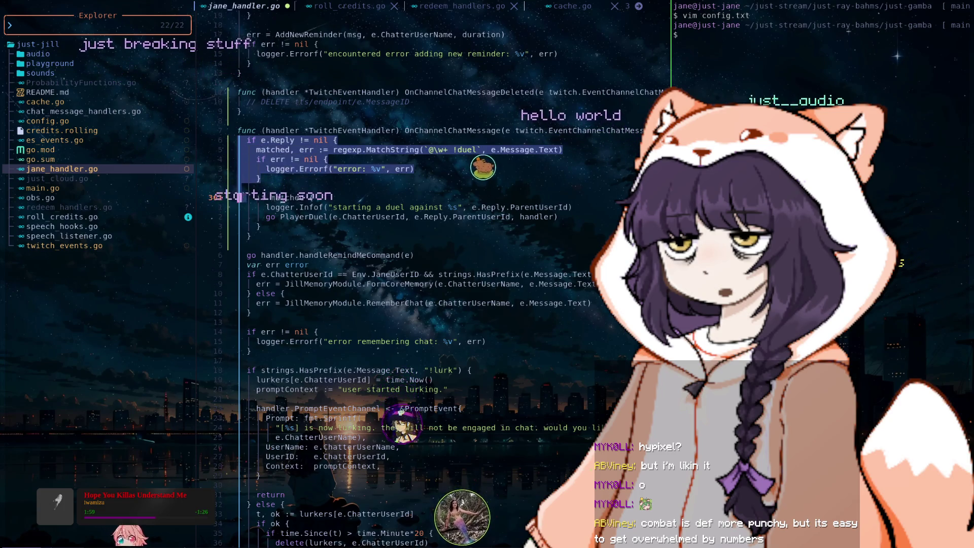
key(j)
key(j)
key(j)
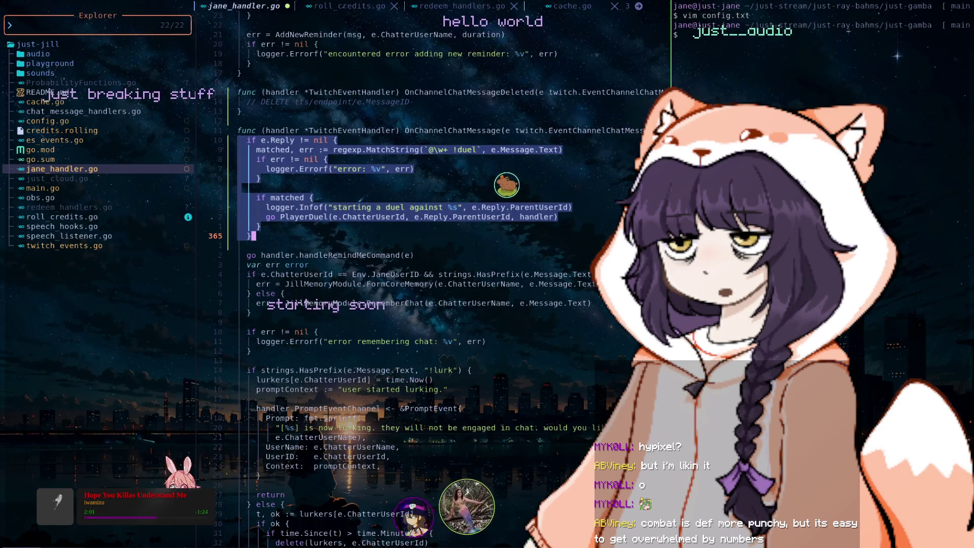
key(j)
key(y)
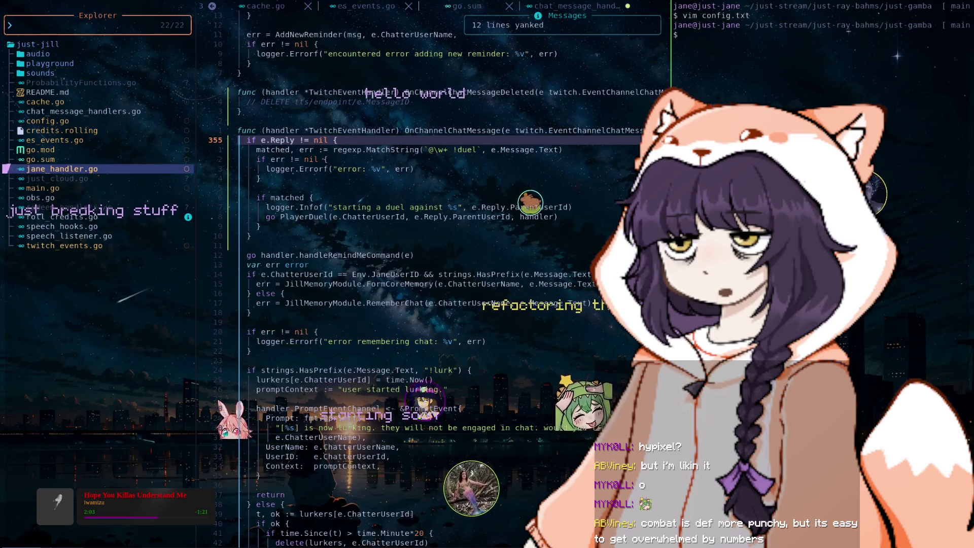
- Open chat_message_handlers.go from the file tree and paste the duel block
key(j)
key(j)
key(j)
key(j)
key(k)
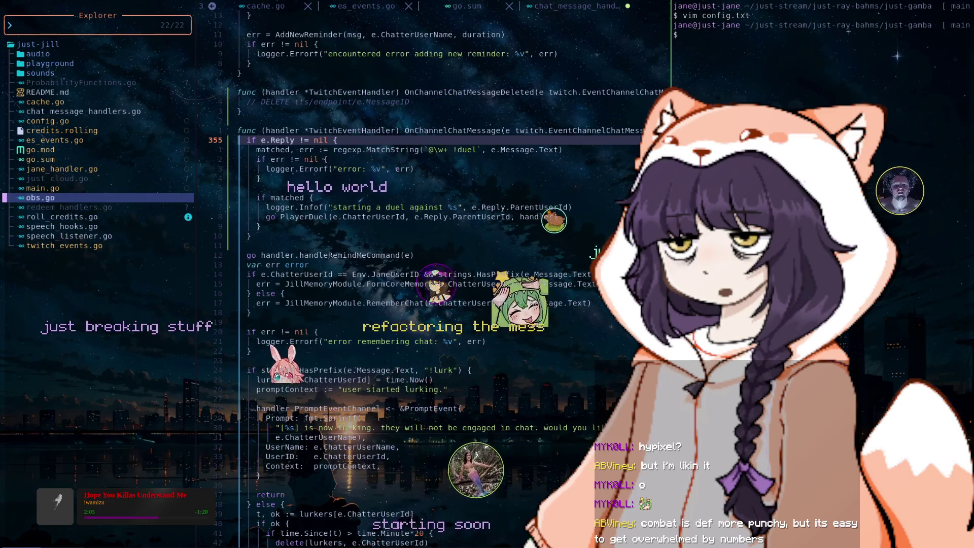
key(k)
key(k)
key(k)
key(k)
key(k)
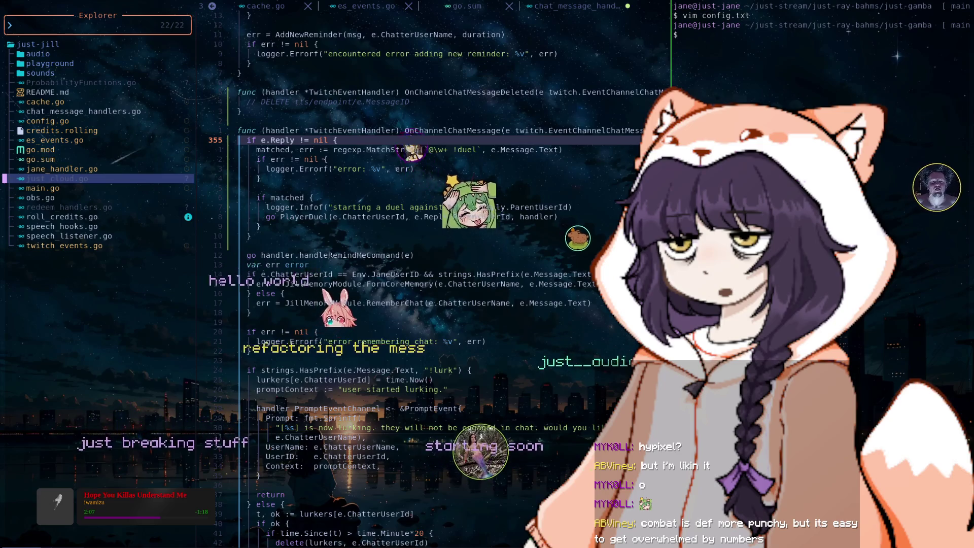
key(Return)
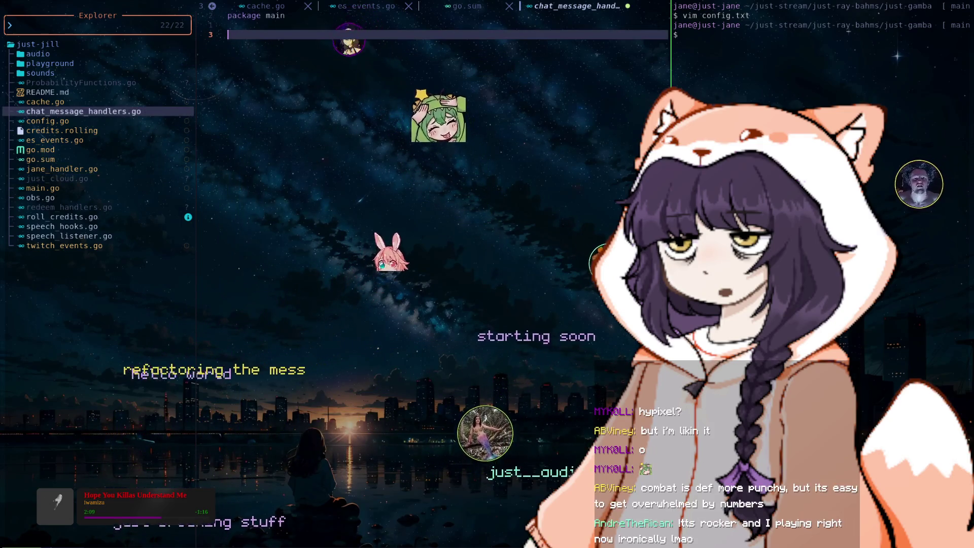
key(p)
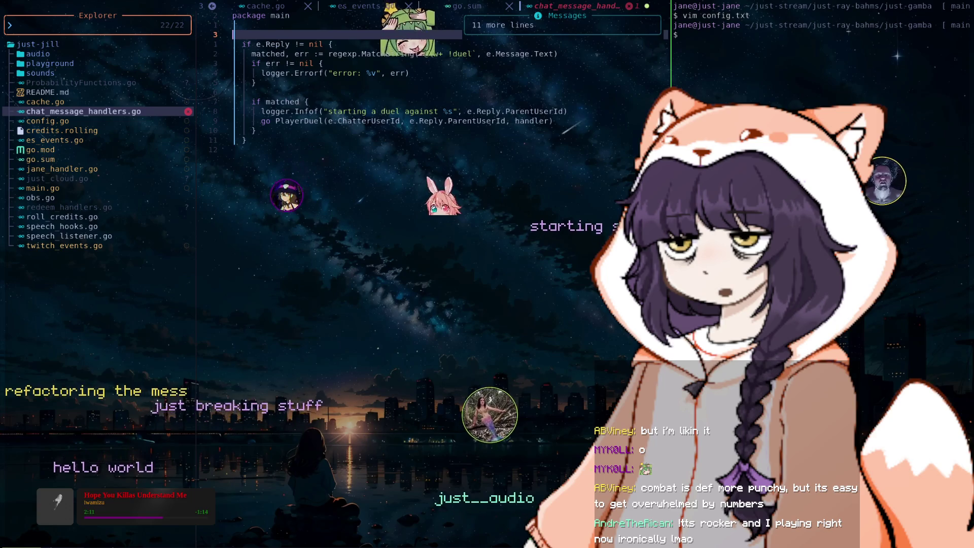
- Add the 'func handleDuelMessage() {' signature above the pasted duel block
text(i)
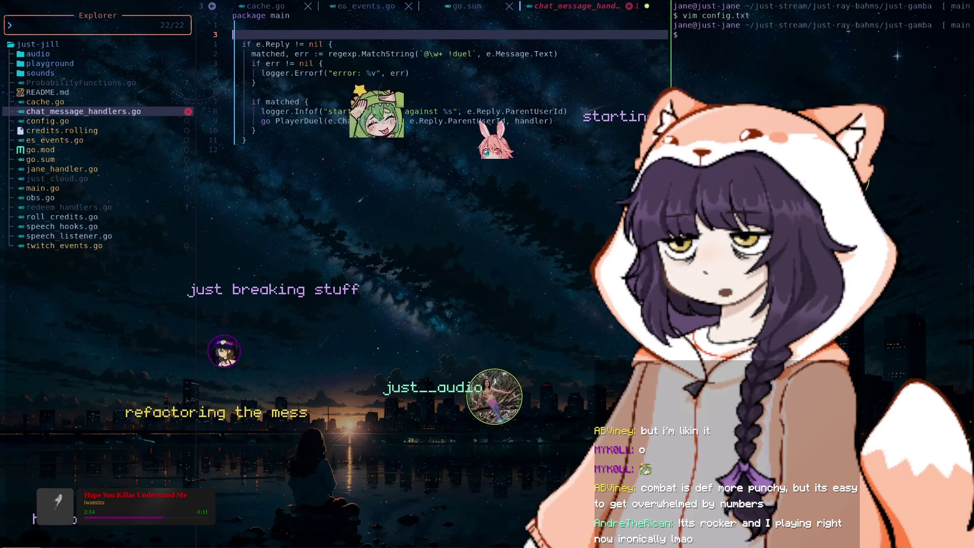
text(func handleDuelMessahe()
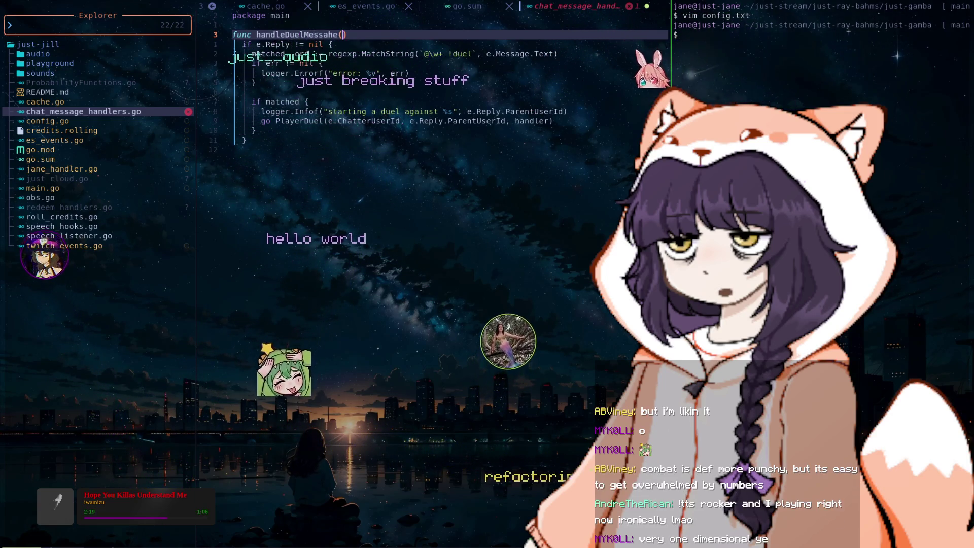
key(BackSpace)
key(Escape)
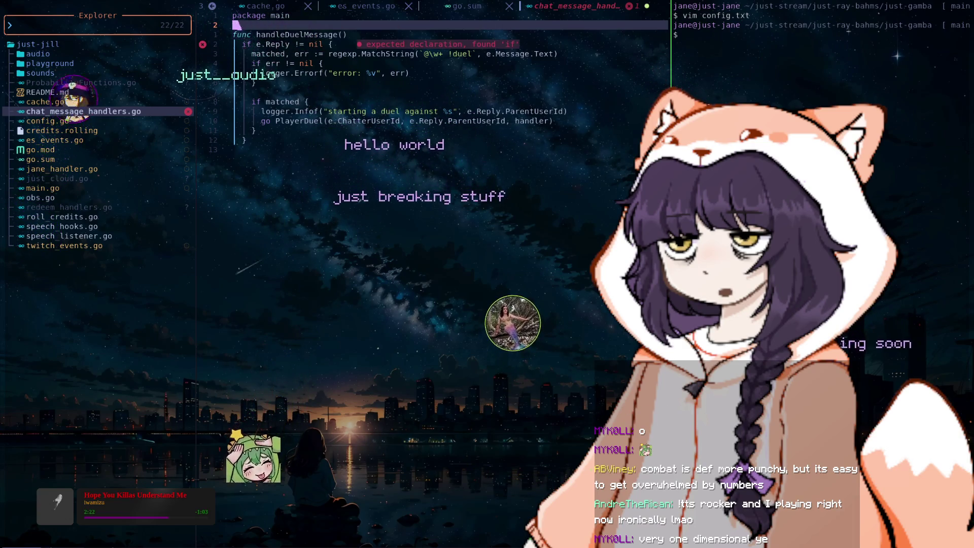
key(x)
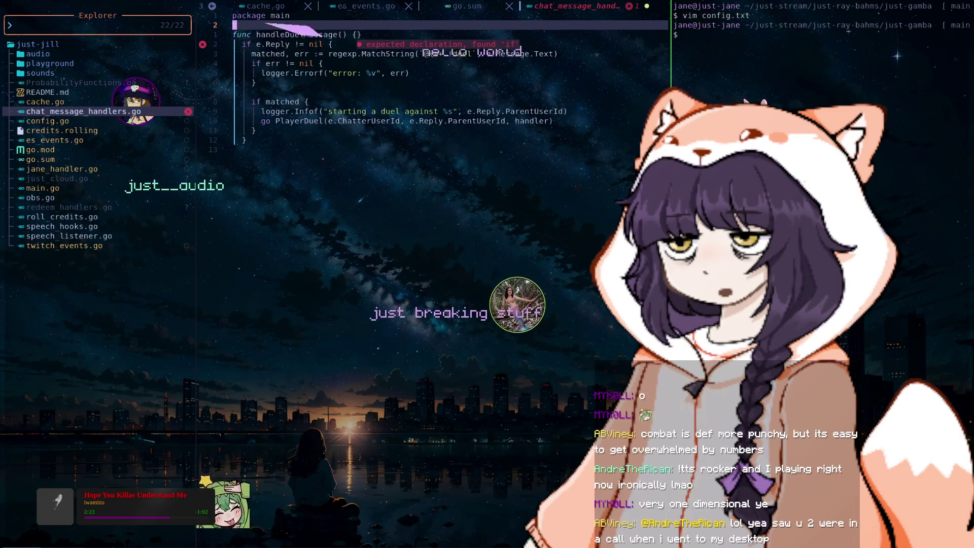
key(o)
key(Return)
key(Escape)
key(d)
key(d)
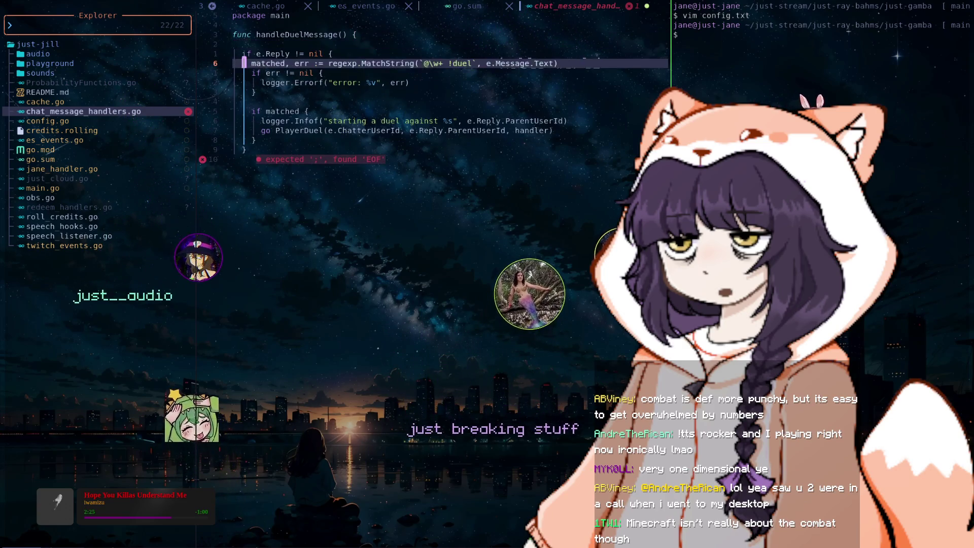
key(j)
key(j)
key(j)
key(j)
key(j)
key(j)
key(j)
key(j)
- Close handleDuelMessage with its braces and remove the blank line under the header
text(})
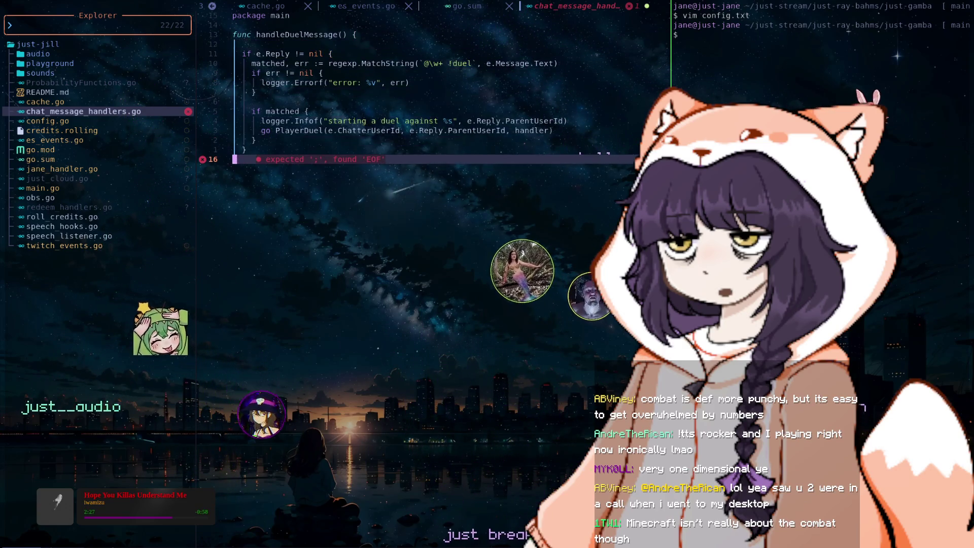
key(Return)
text(})
key(Escape)
key(k)
key(k)
key(k)
key(k)
key(k)
key(k)
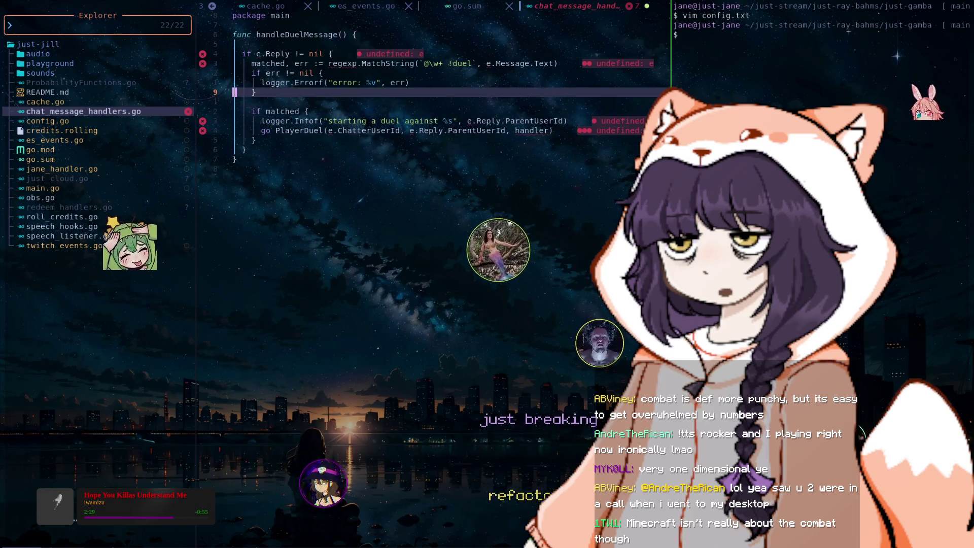
key(k)
key(k)
key(k)
key(k)
key(k)
key(d)
key(d)
key(w)
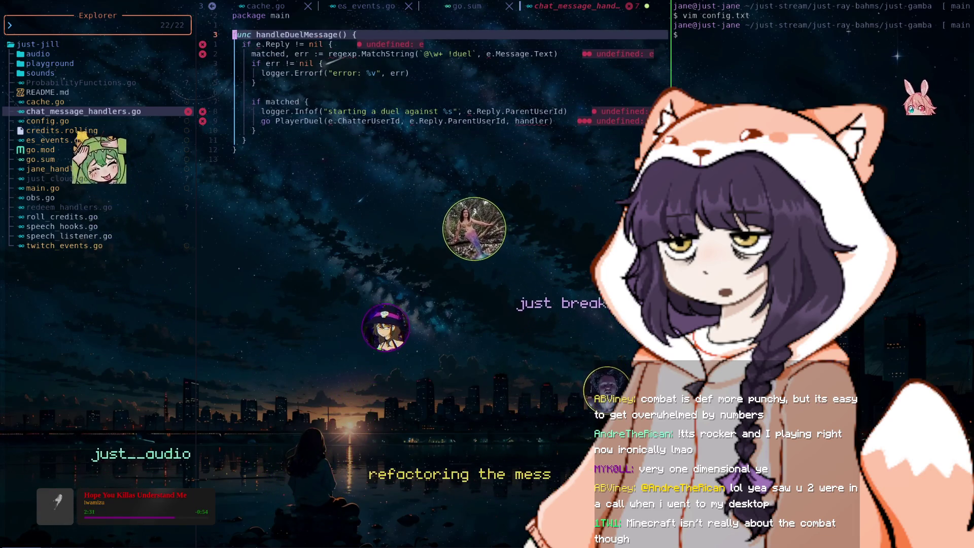
key(e)
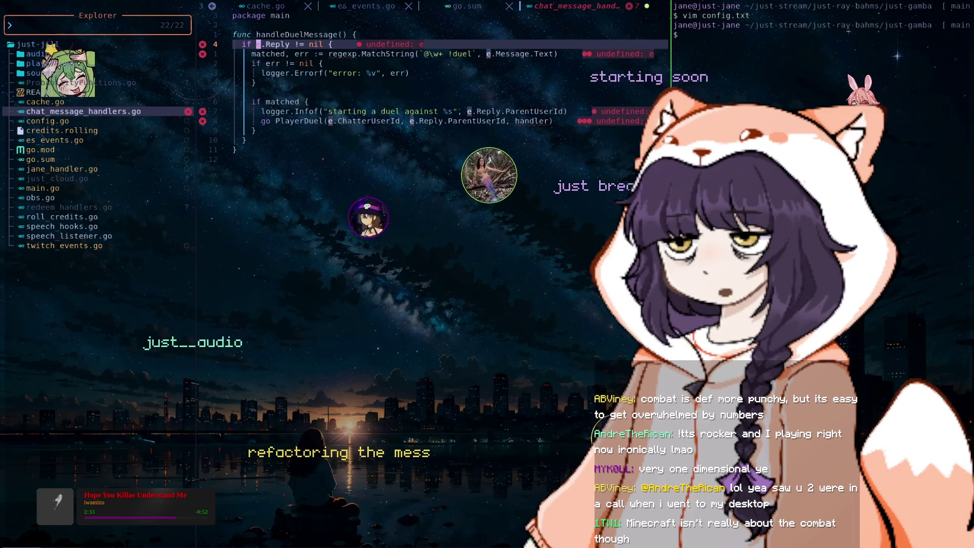
key(k)
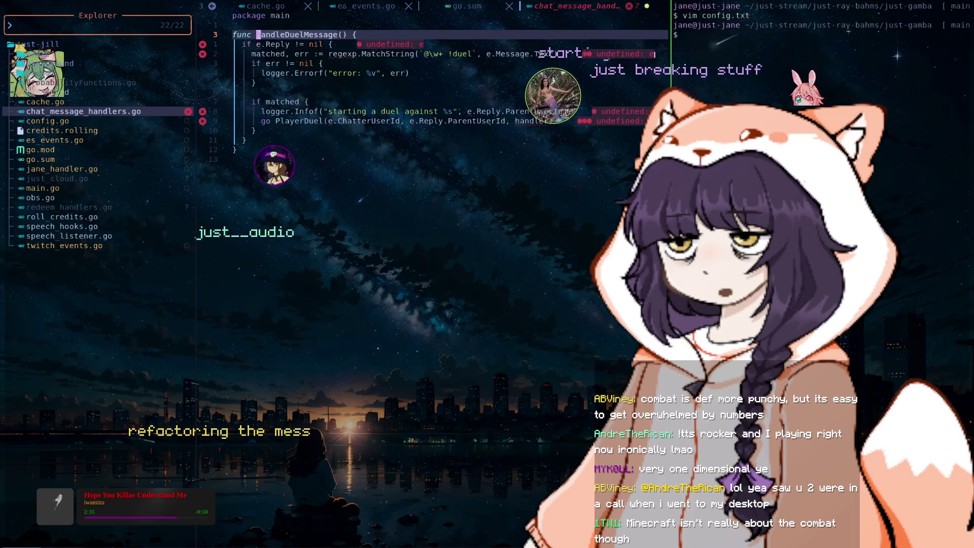
key(w)
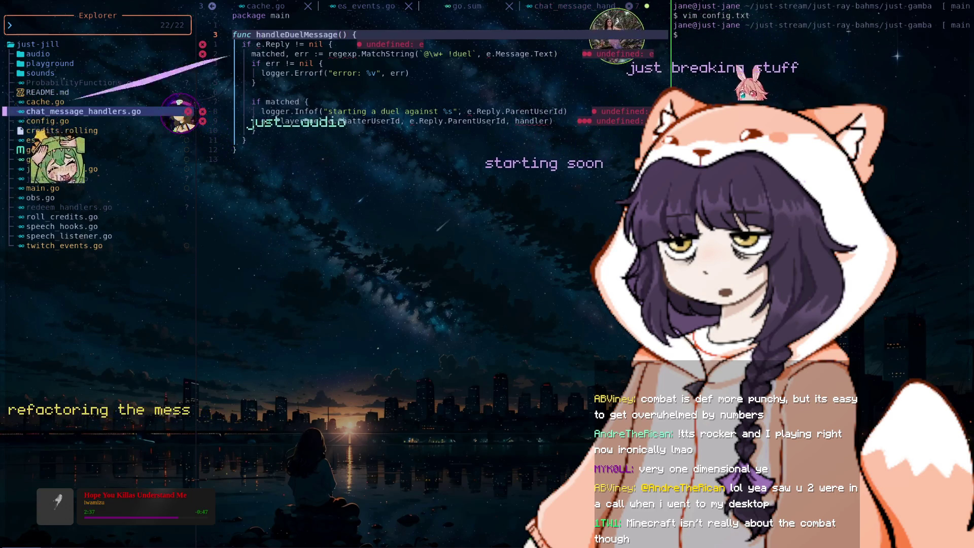
- Return to jane_handler.go from the file tree, near OnChannelChatMessageDeleted
key(ctrl+h)
key(j)
key(j)
key(j)
key(j)
key(j)
key(j)
key(j)
key(j)
key(j)
key(j)
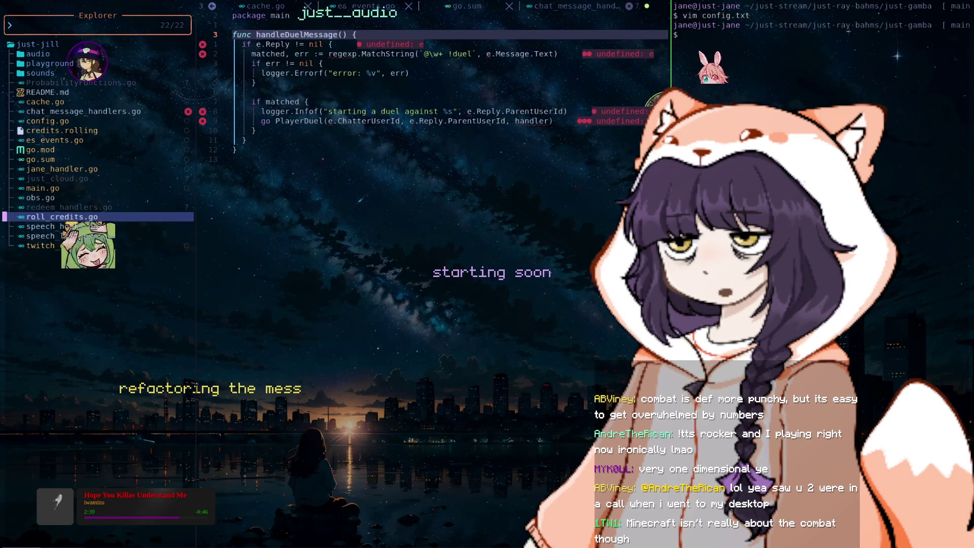
key(k)
key(k)
key(k)
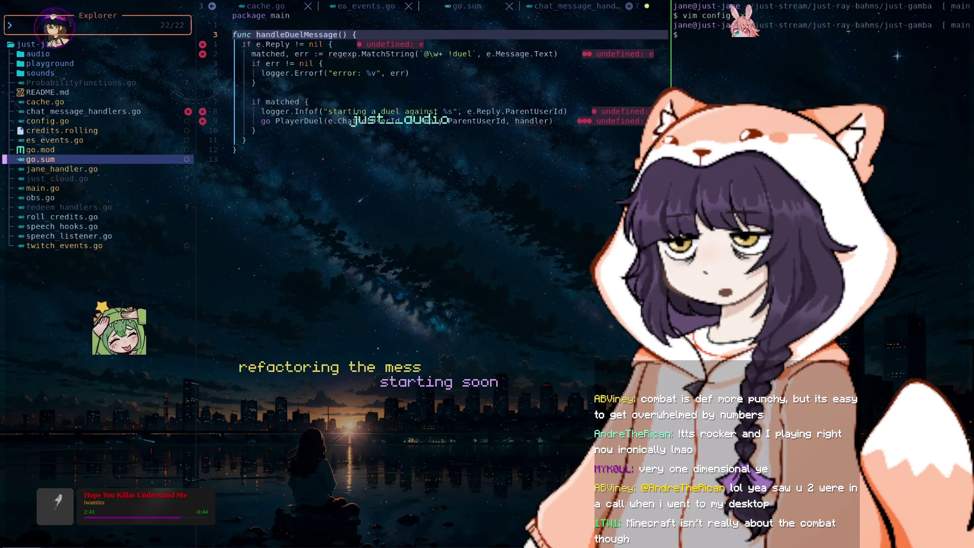
key(j)
key(j)
key(j)
key(j)
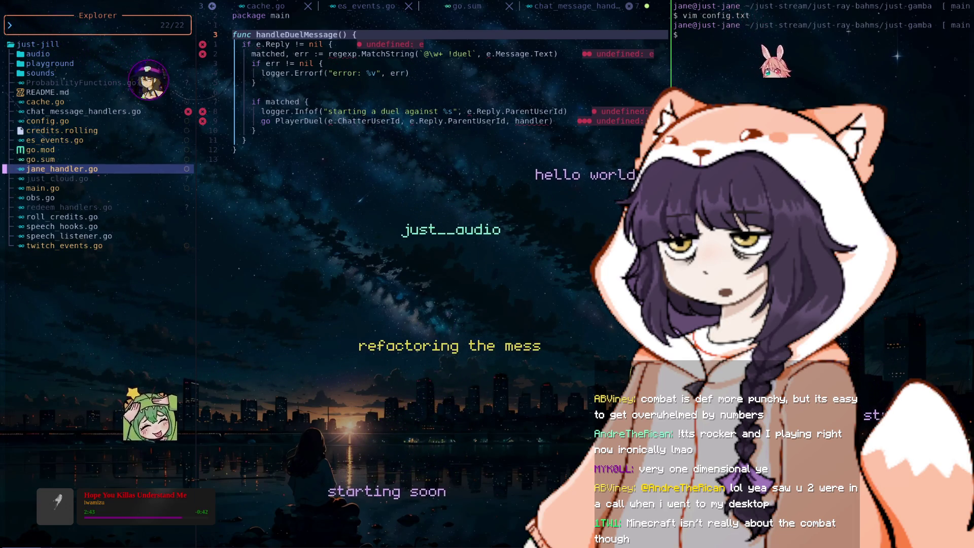
key(Return)
key(k)
key(k)
key(k)
key(k)
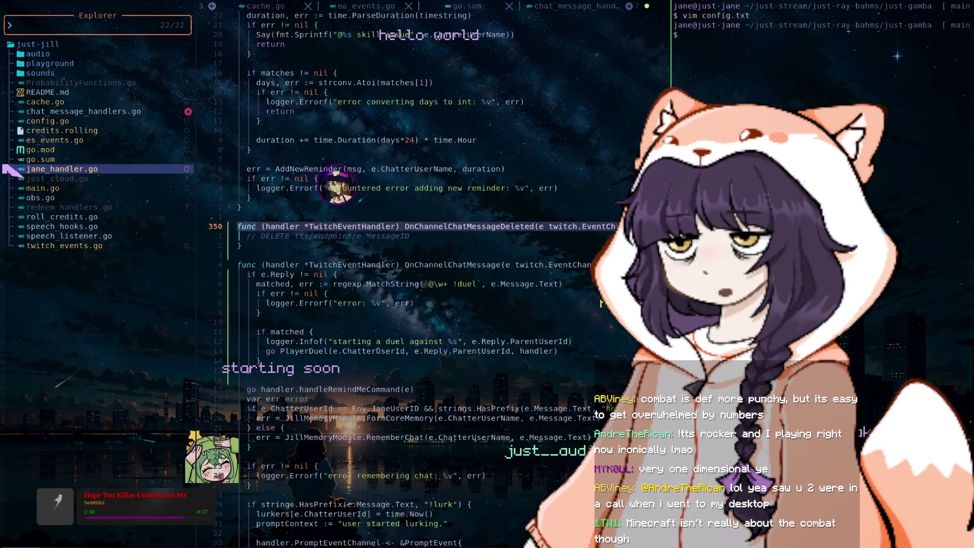
- Hide and restore the Neo-tree explorer, returning to the top of the file list
key(space)
key(e)
key(j)
key(j)
key(j)
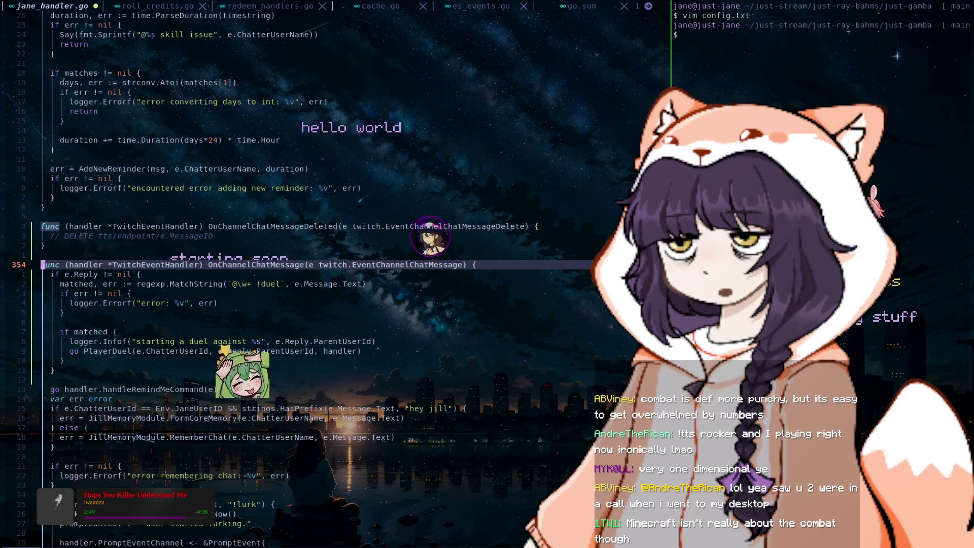
key(space)
key(e)
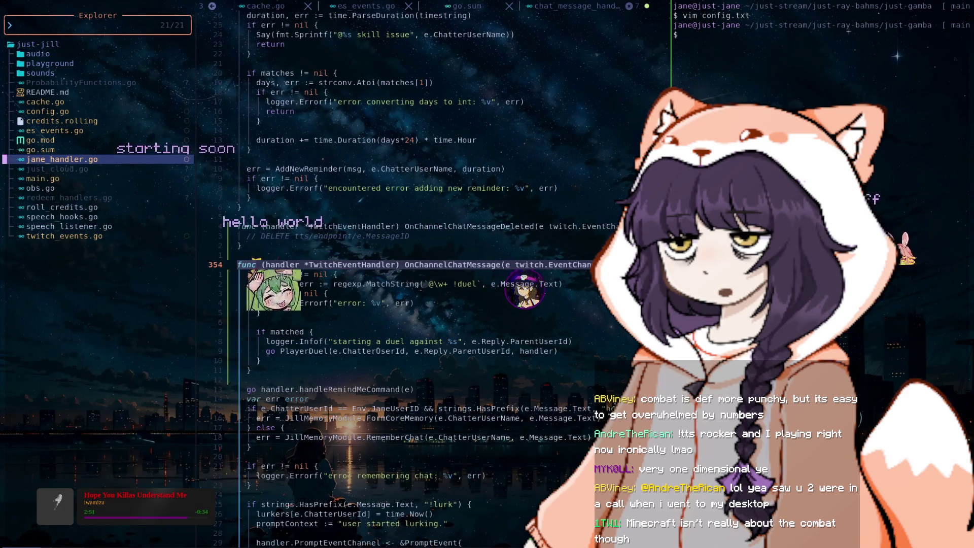
key(g)
key(g)
- Browse the file list from config.go past jane_handler.go down to redeem_handlers.go
click(48, 111)
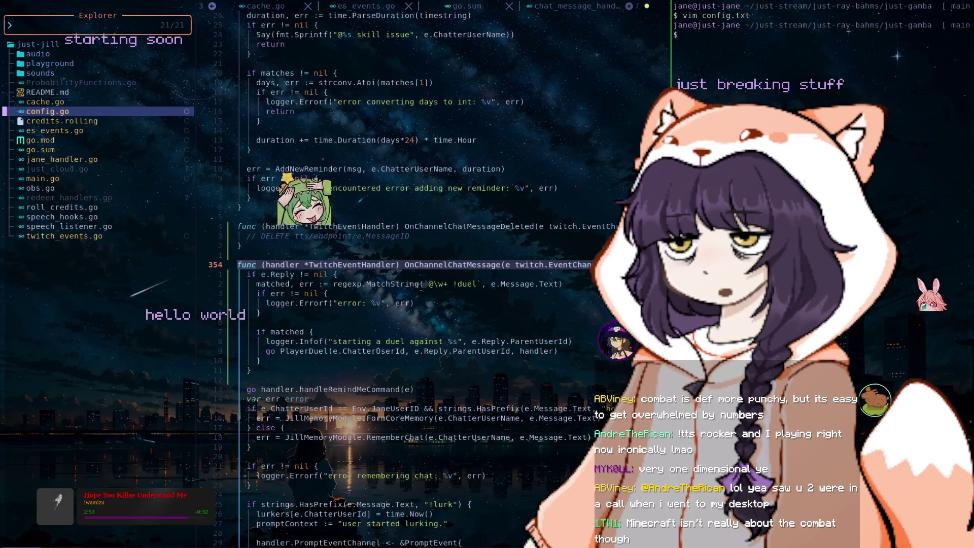
key(j)
key(j)
key(j)
key(j)
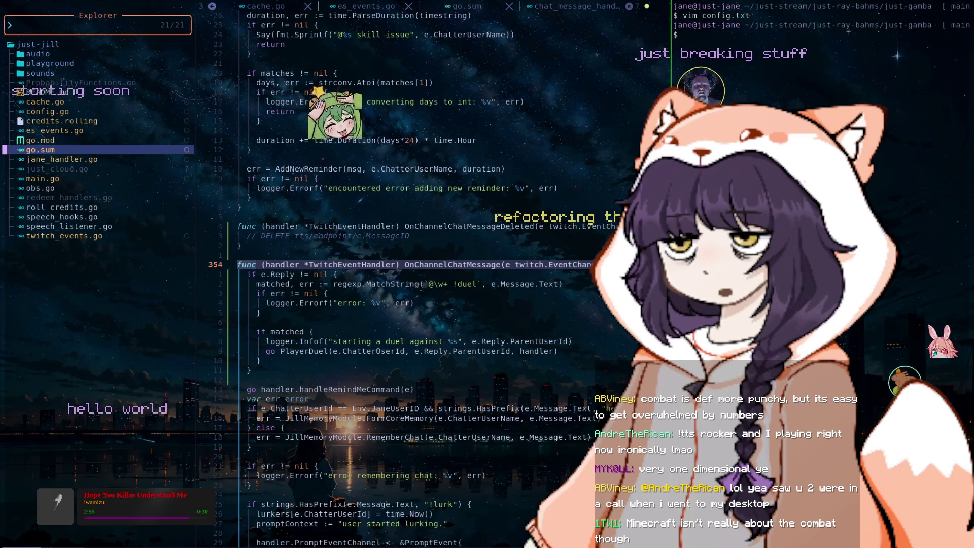
key(j)
key(j)
key(j)
key(j)
key(j)
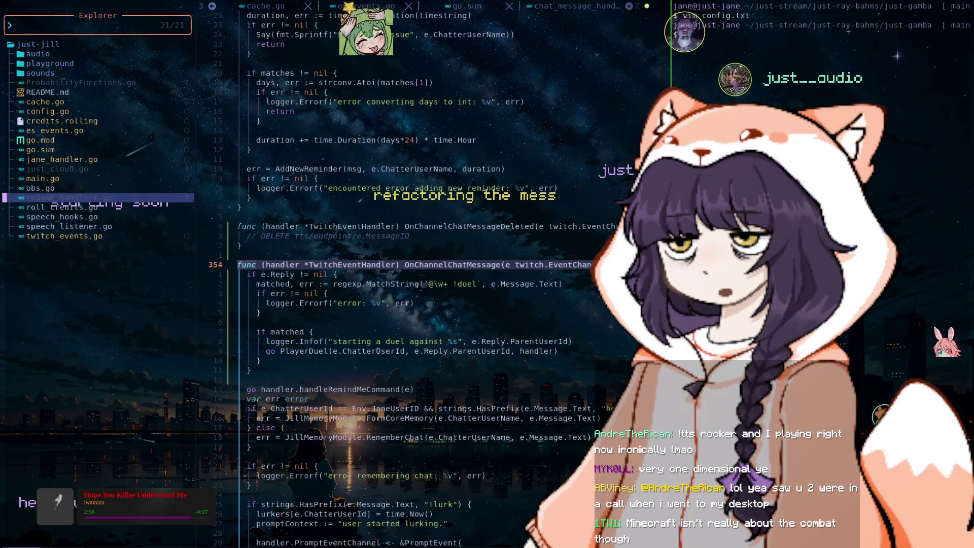
key(j)
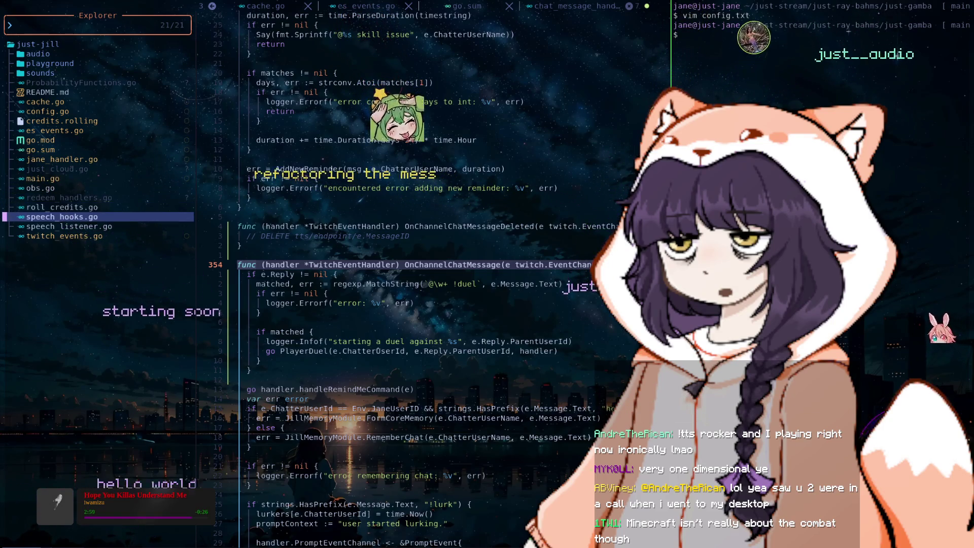
key(k)
key(k)
key(k)
key(k)
key(k)
key(k)
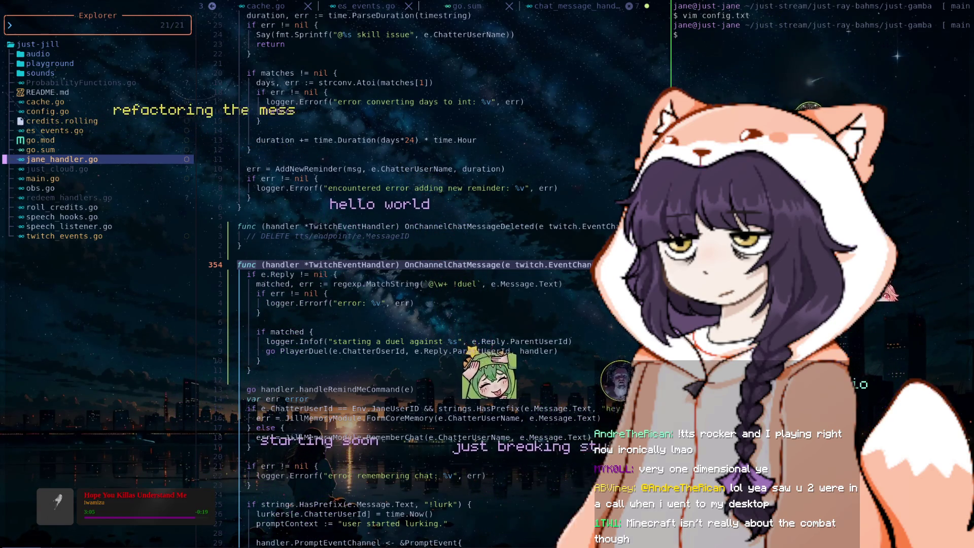
key(j)
key(j)
key(j)
key(j)
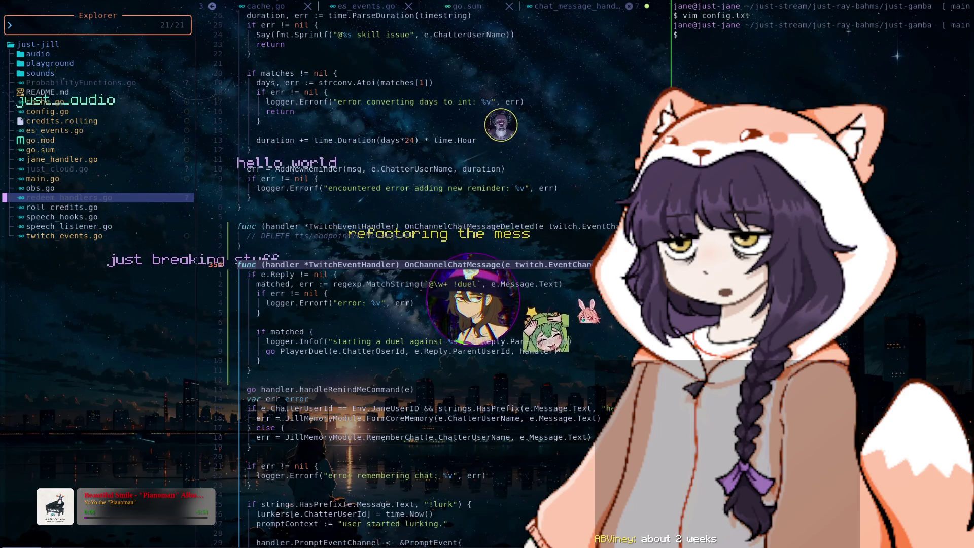
- Toggle the tree again, browse toward just_cloud.go, and switch to chat_message_handlers.go
key(q)
key(j)
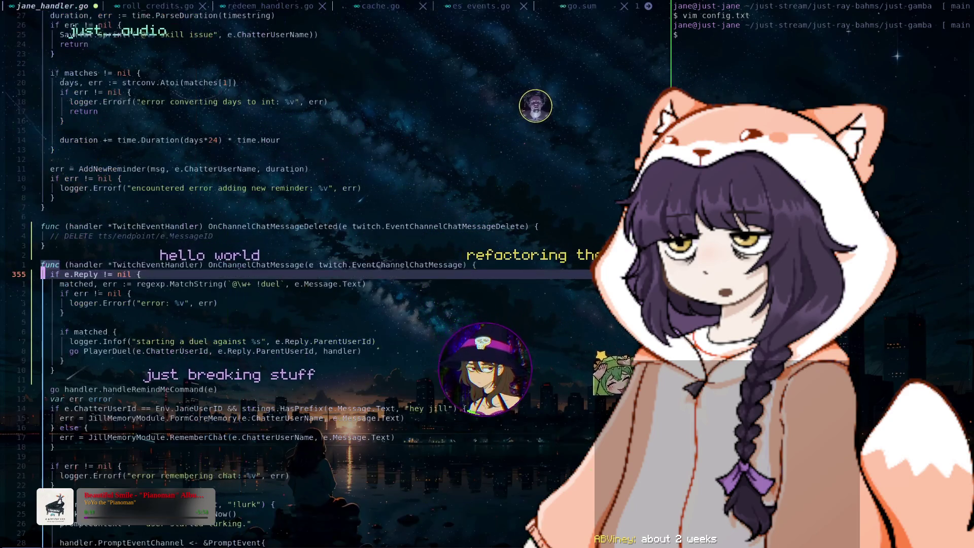
key(space)
key(e)
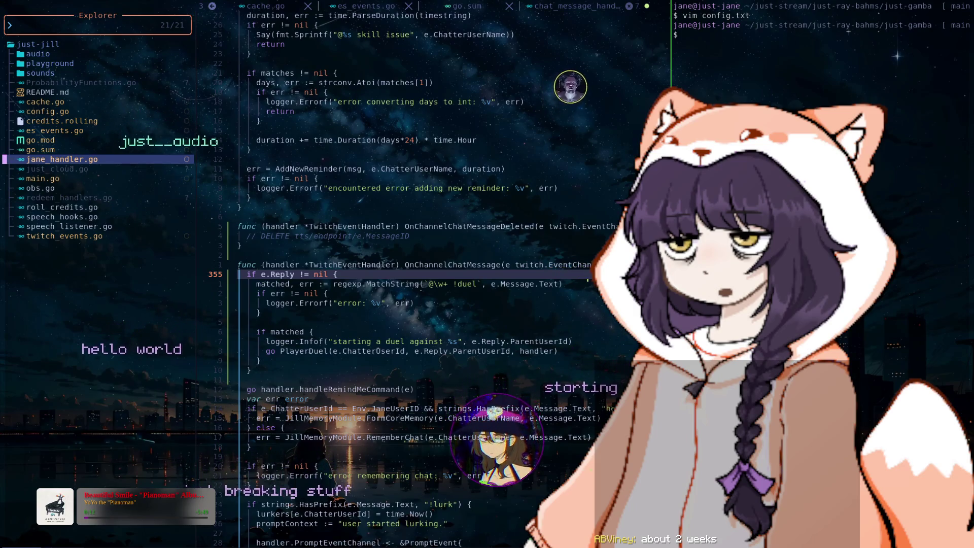
key(g)
key(g)
key(j)
key(j)
key(j)
key(j)
key(j)
key(j)
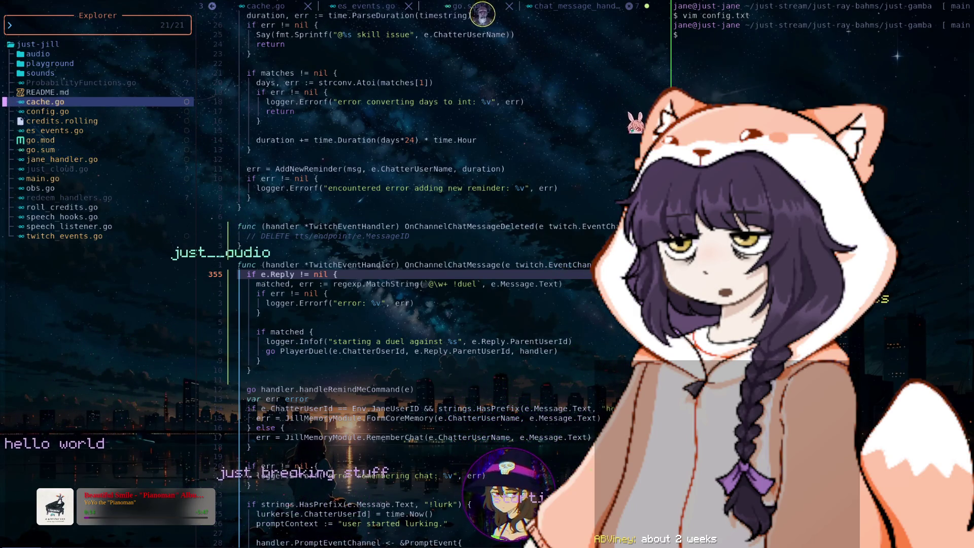
key(j)
key(j)
key(j)
key(j)
key(j)
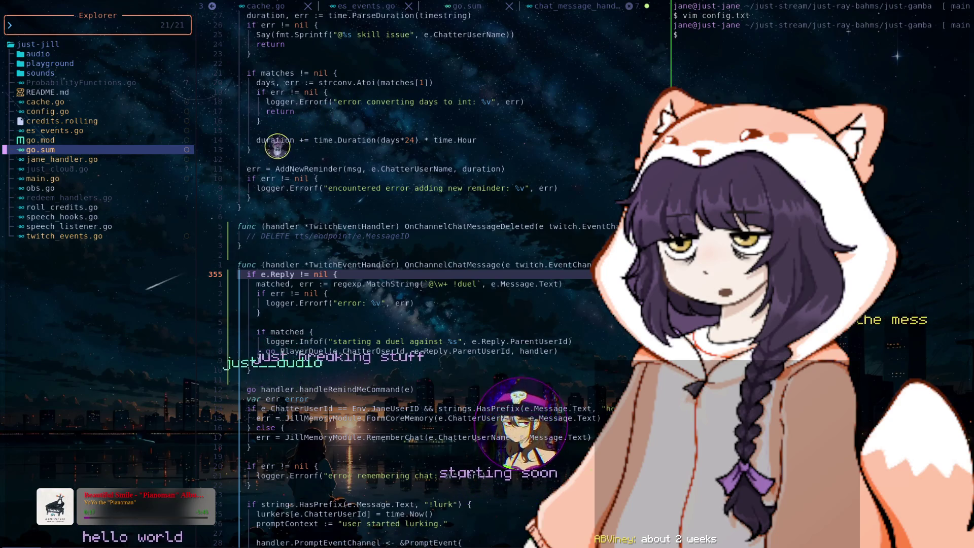
key(j)
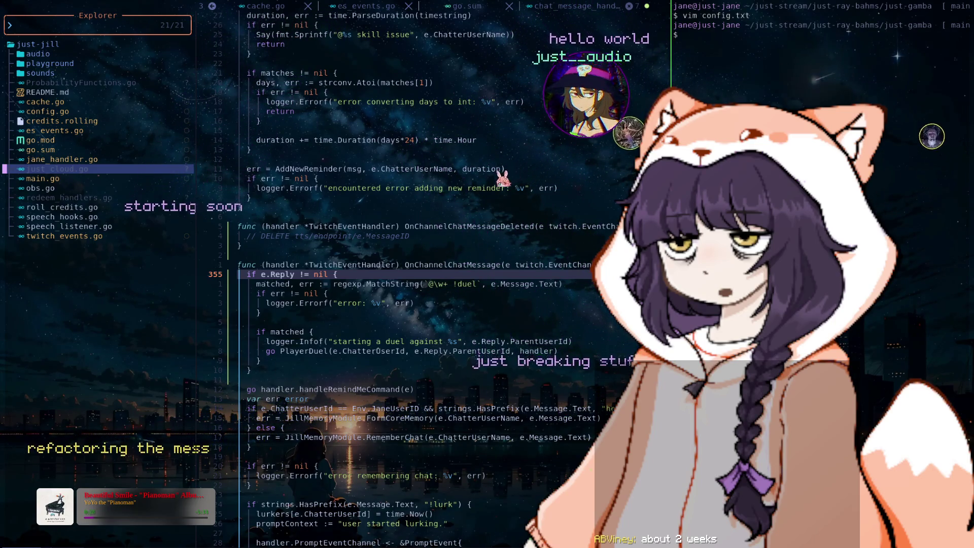
key(Down)
key(Down)
key(Down)
key(Down)
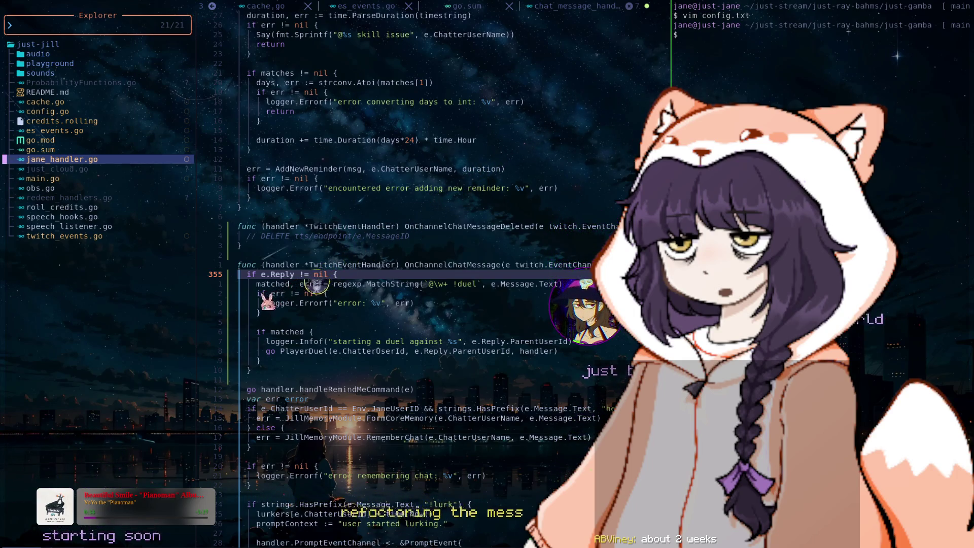
key(ctrl+6)
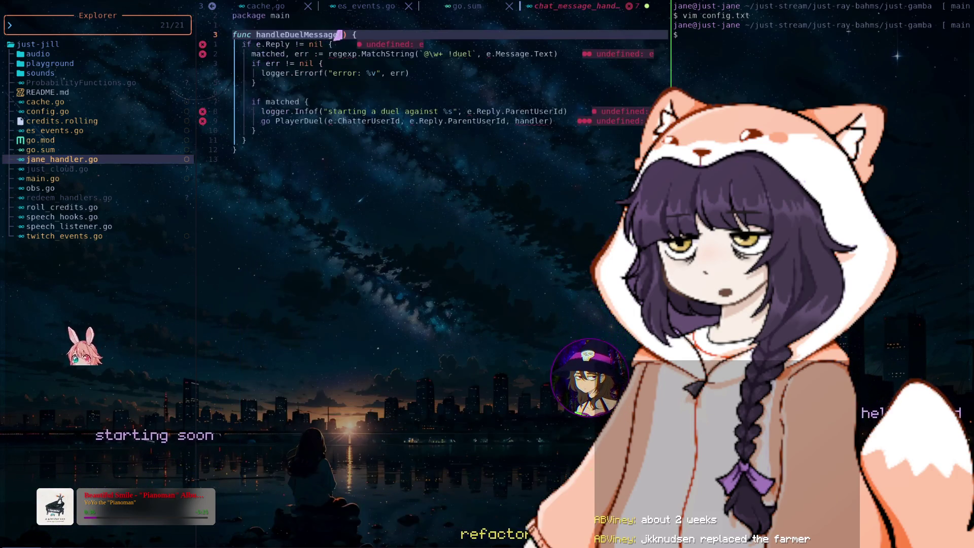
- Paste the OnChannelChatMessage signature and move its e twitch.EventChannelChatMessage parameter into handleDuelMessage
key(p)
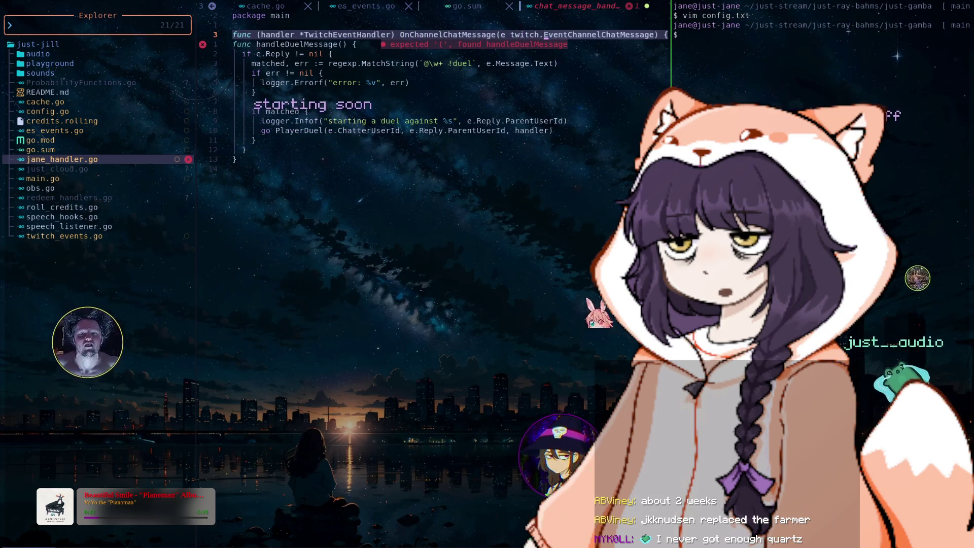
key(f)
key(parenleft)
key(d)
key(i)
key(parenleft)
key(j)
key(F)
key(parenleft)
key(p)
key(k)
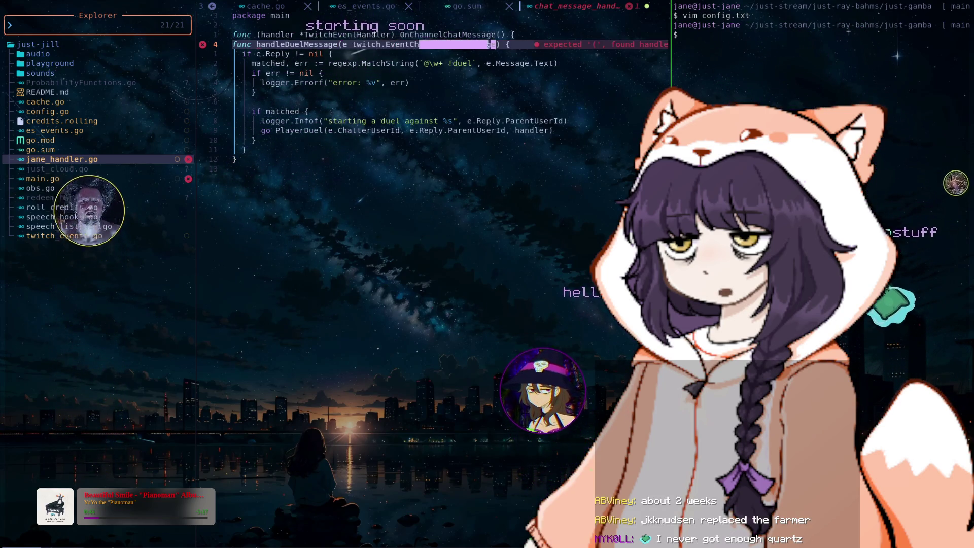
- Delete the leftover OnChannelChatMessage line, then undo to restore it
key(d)
key(d)
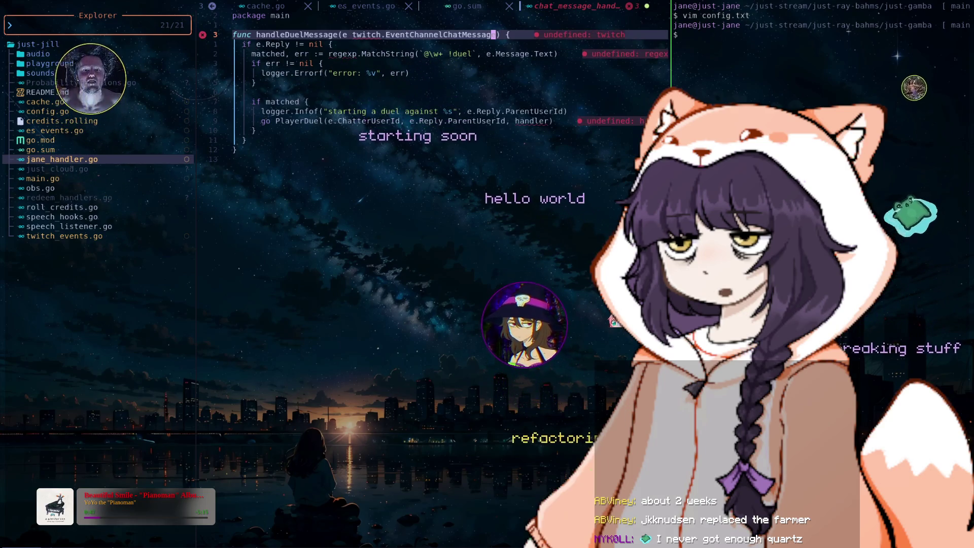
key(k)
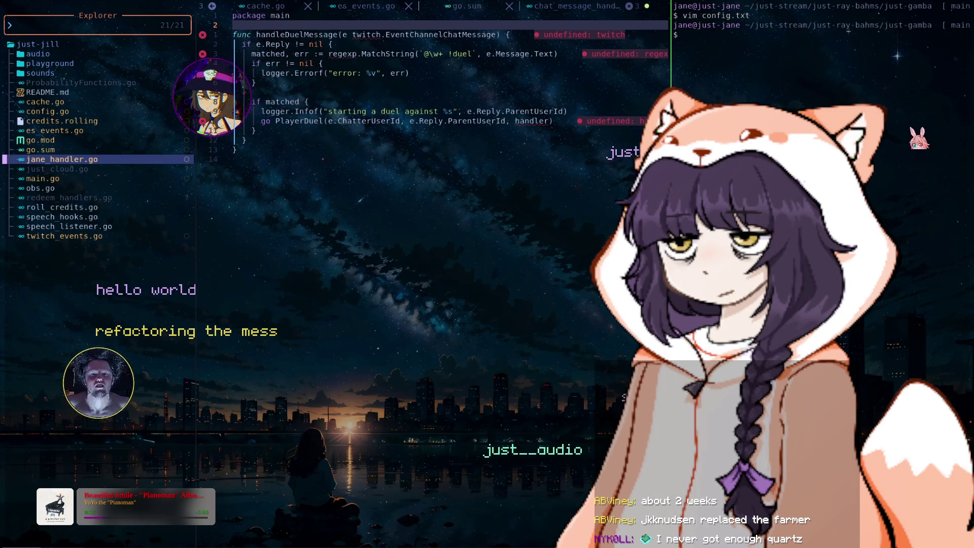
key(ctrl+n)
key(u)
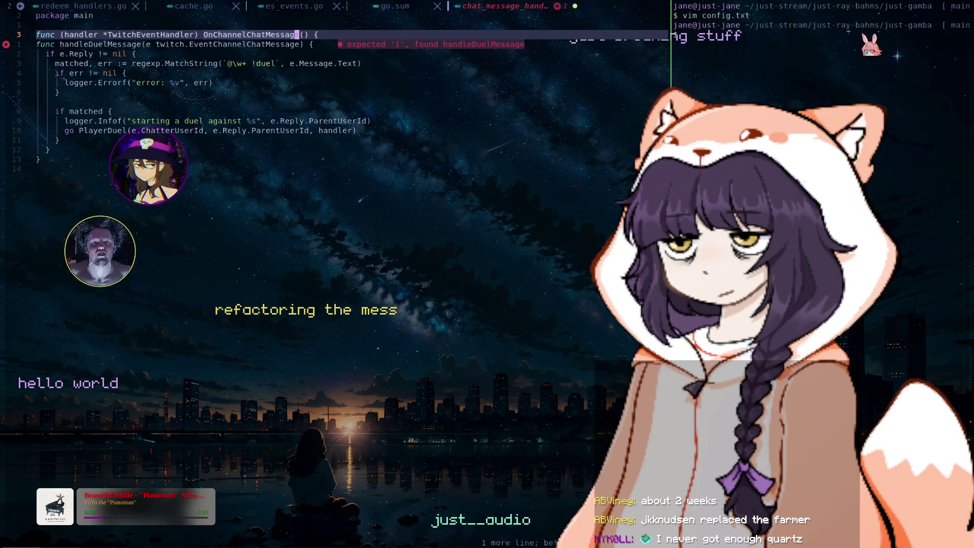
key(ctrl+n)
key(ctrl+n)
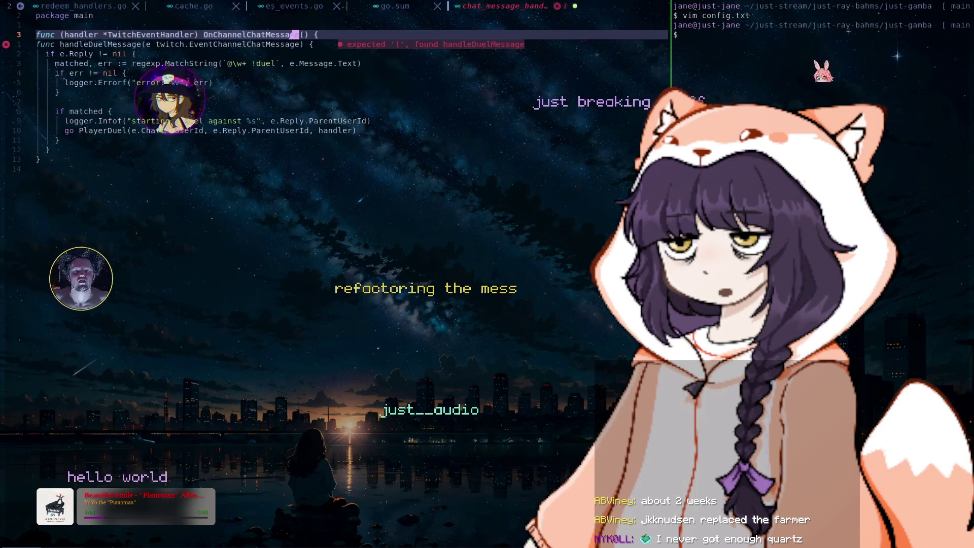
key(ctrl+n)
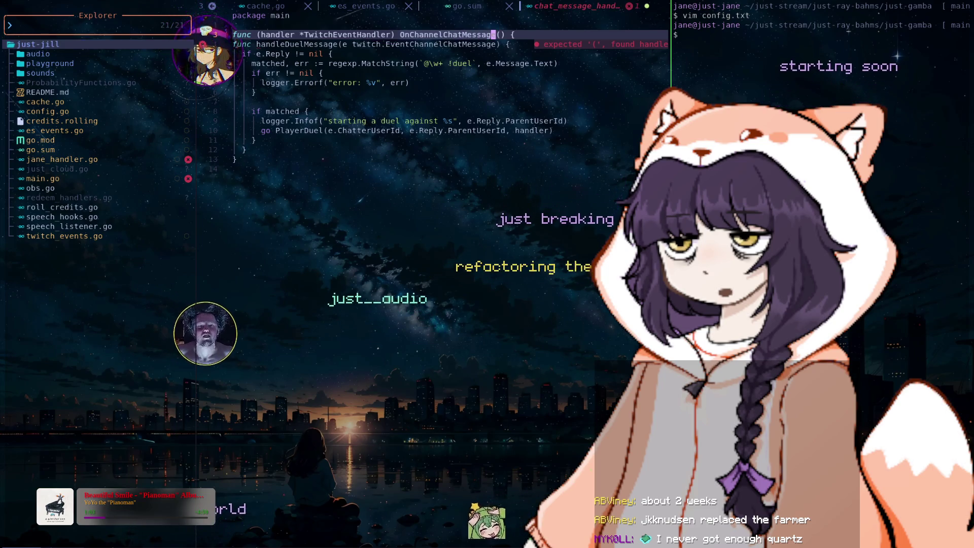
- Append ', handler *TwitchEventHandler' to handleDuelMessage's parameters and drop the old func line
click(497, 44)
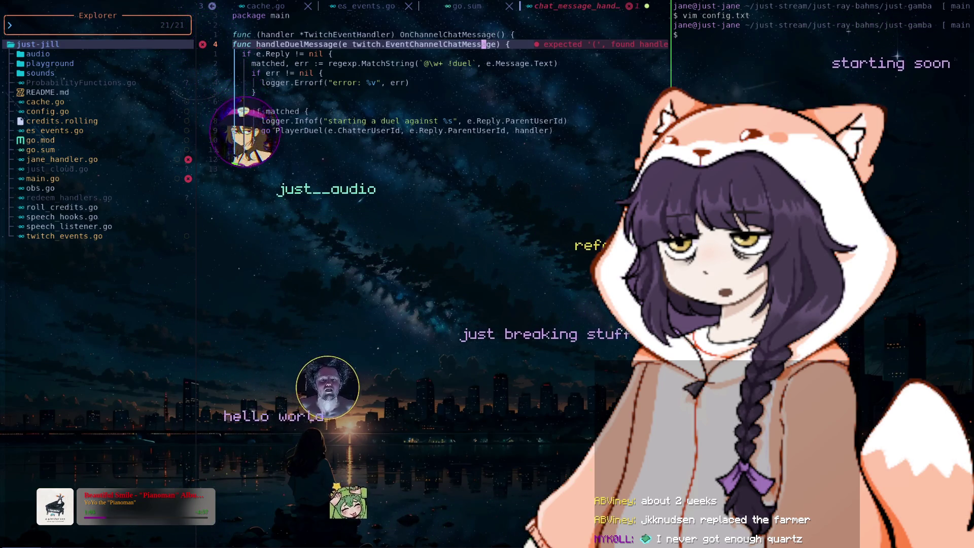
text(,)
click(235, 34)
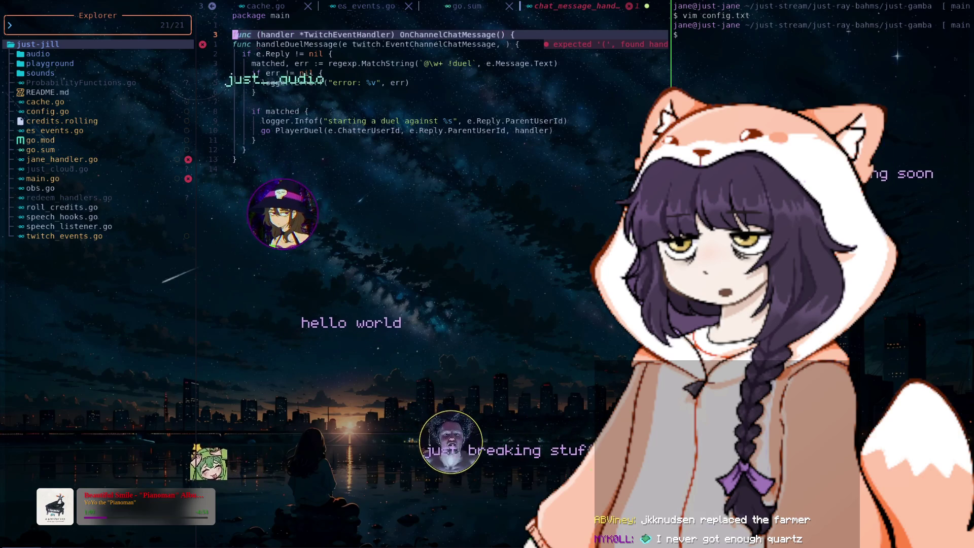
key(d)
key(t)
key(parenright)
key(j)
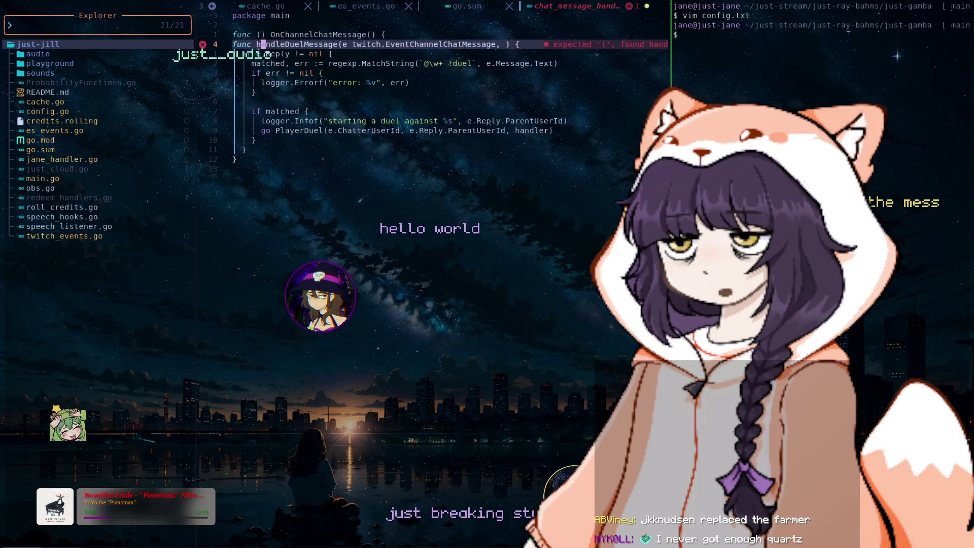
key(u)
key(u)
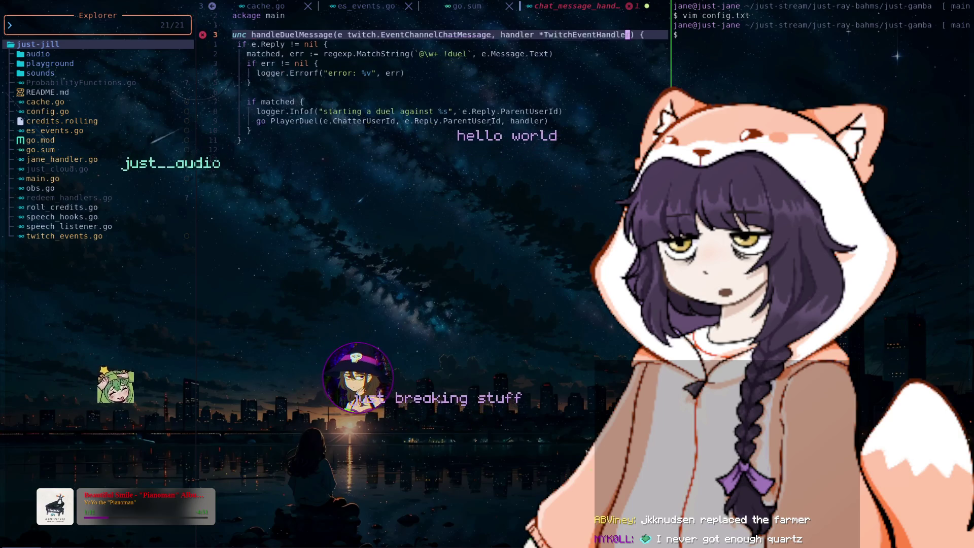
key(h)
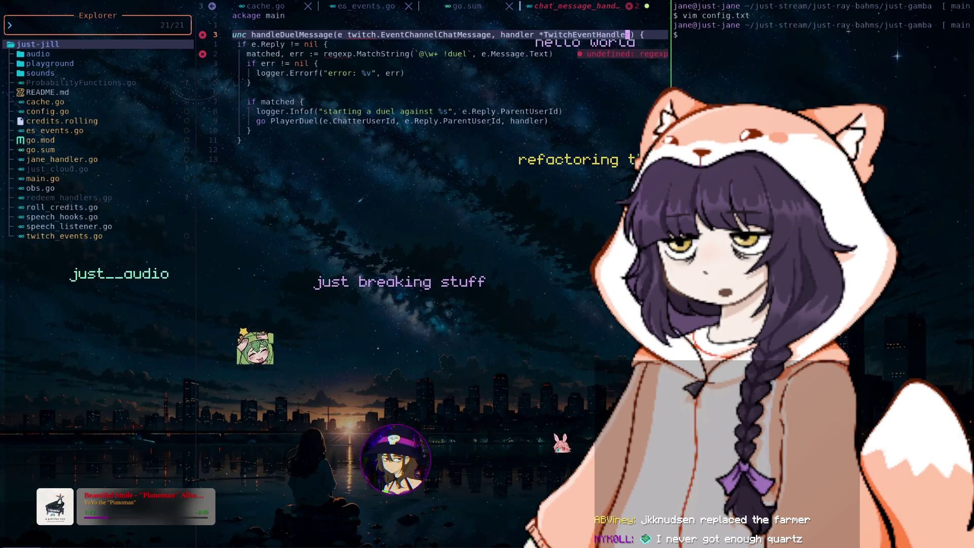
key(j)
key(j)
key(j)
key(j)
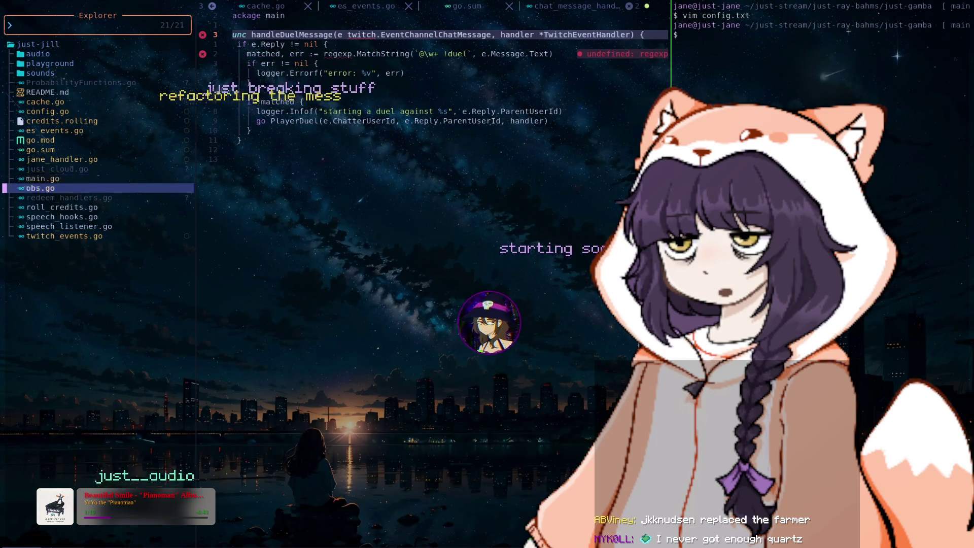
- Open jane_handler.go and browse the file list down to obs.go
key(j)
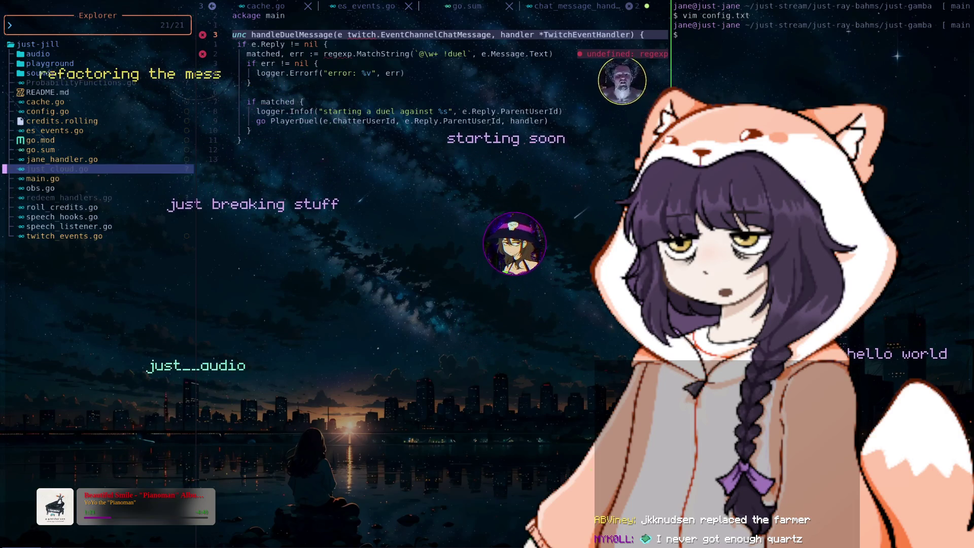
key(k)
key(Return)
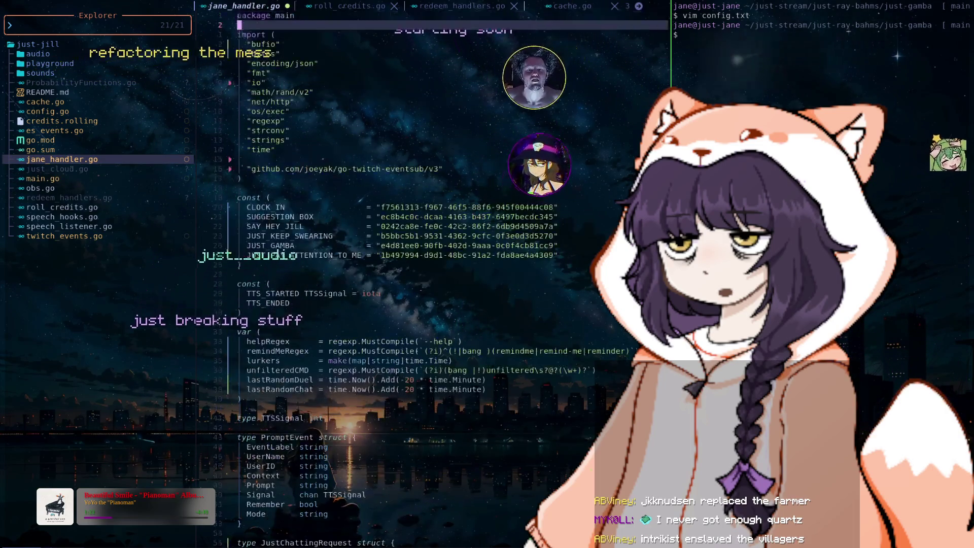
key(j)
key(j)
key(j)
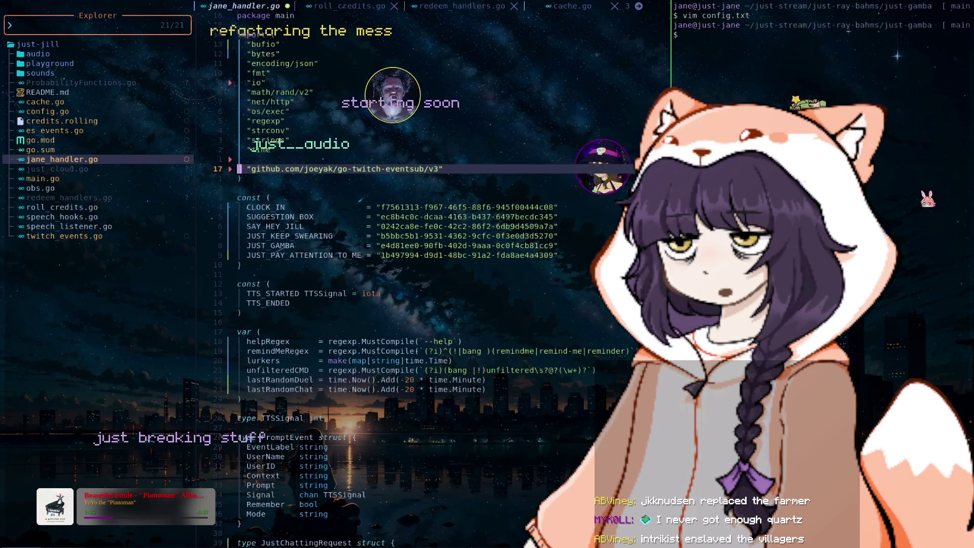
key(j)
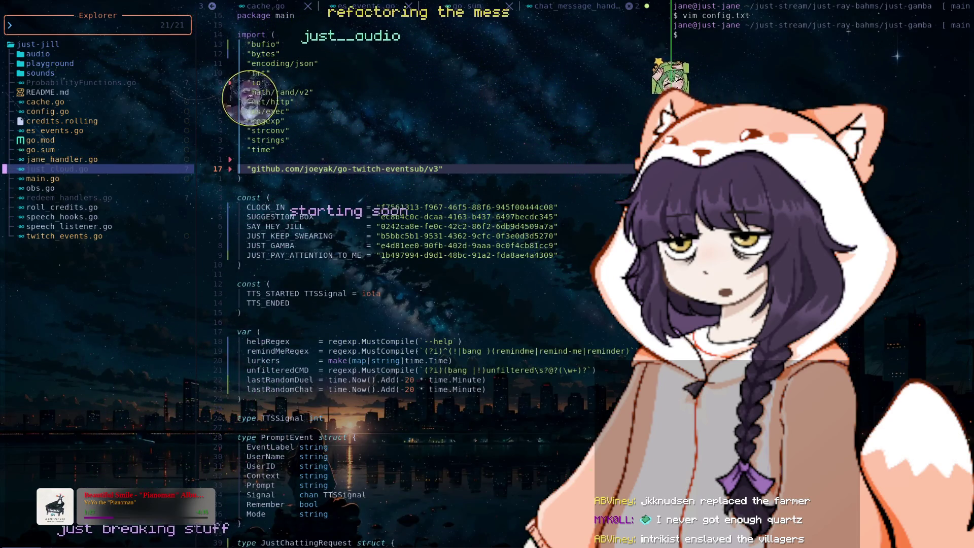
key(j)
key(j)
key(j)
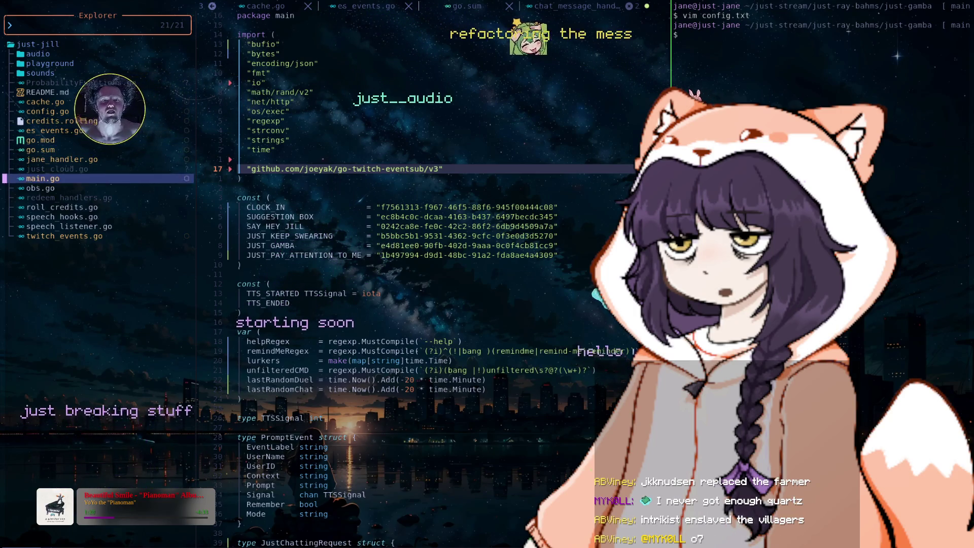
key(j)
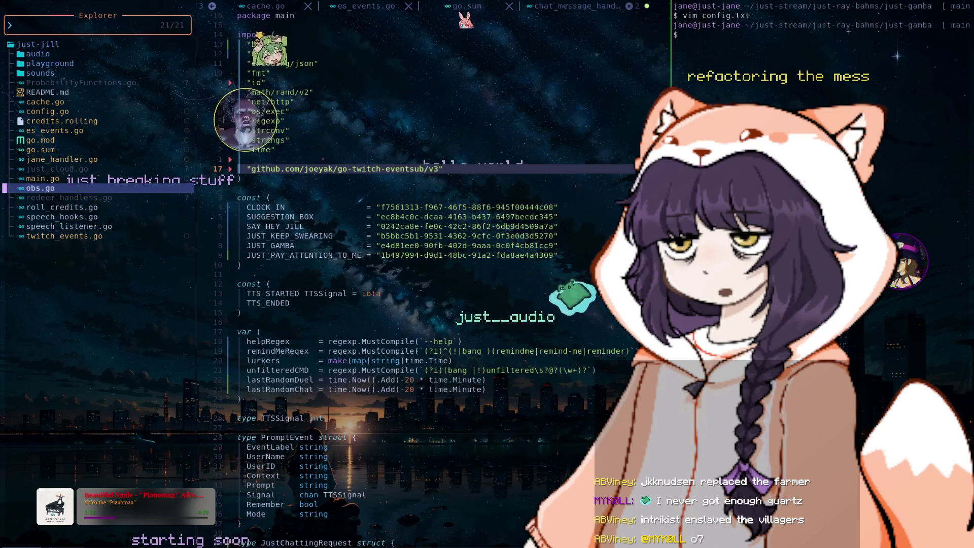
- Return to chat_message_handlers.go, save it, and complete the go-twitch-eventsub/v3 import
key(shift+l)
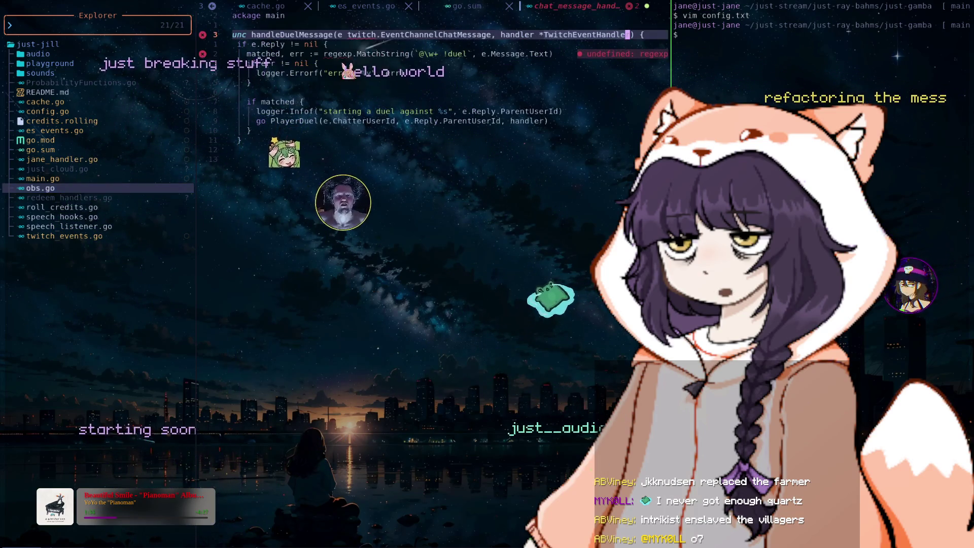
text(k:w)
key(Return)
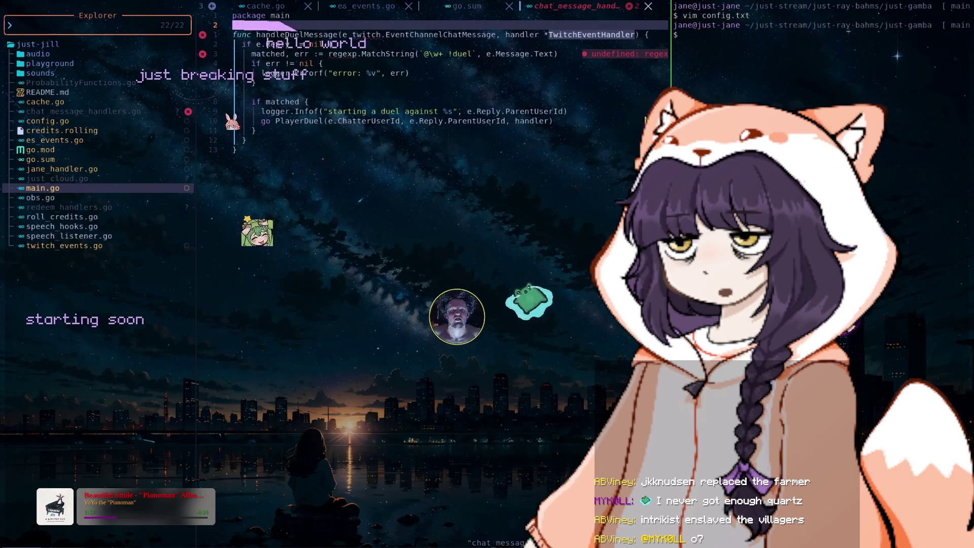
text(o)
text(impo)
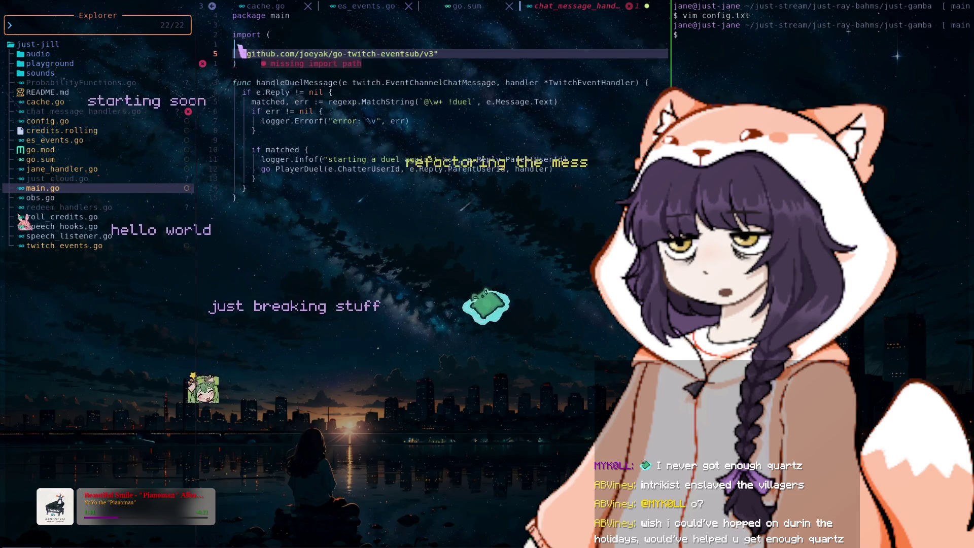
text(")
key(Return)
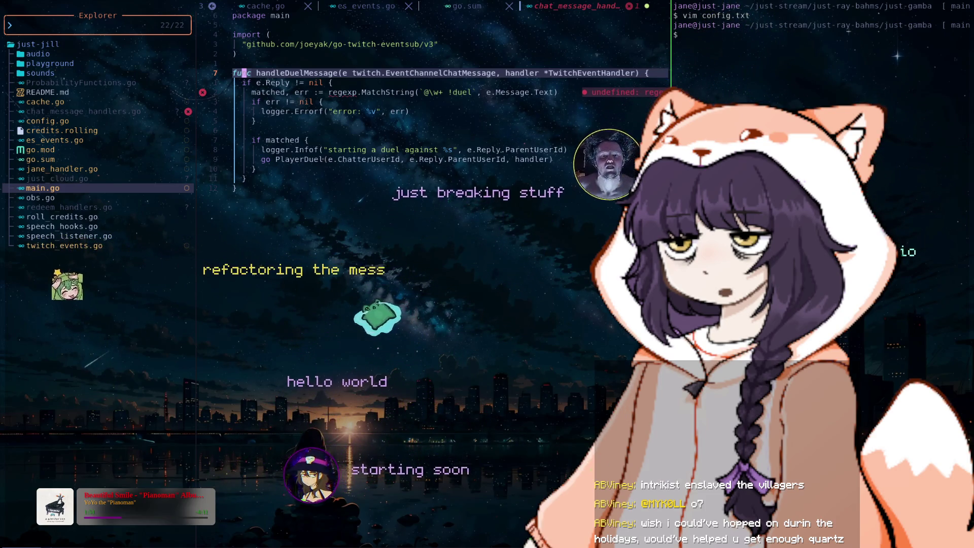
- Add a "regexp" import line below the eventsub import and save with :w
key(j)
key(j)
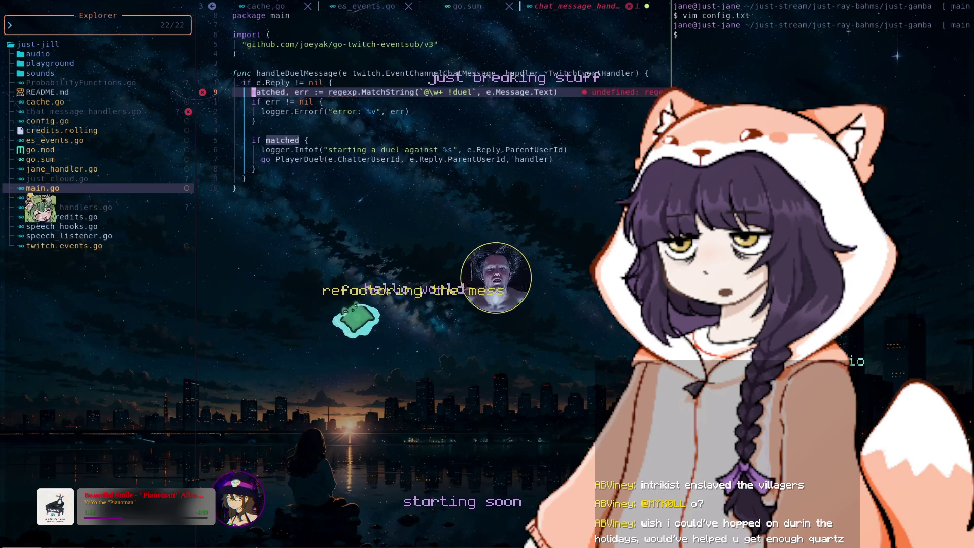
key(k)
key(k)
key(k)
key(k)
key(k)
text(o")
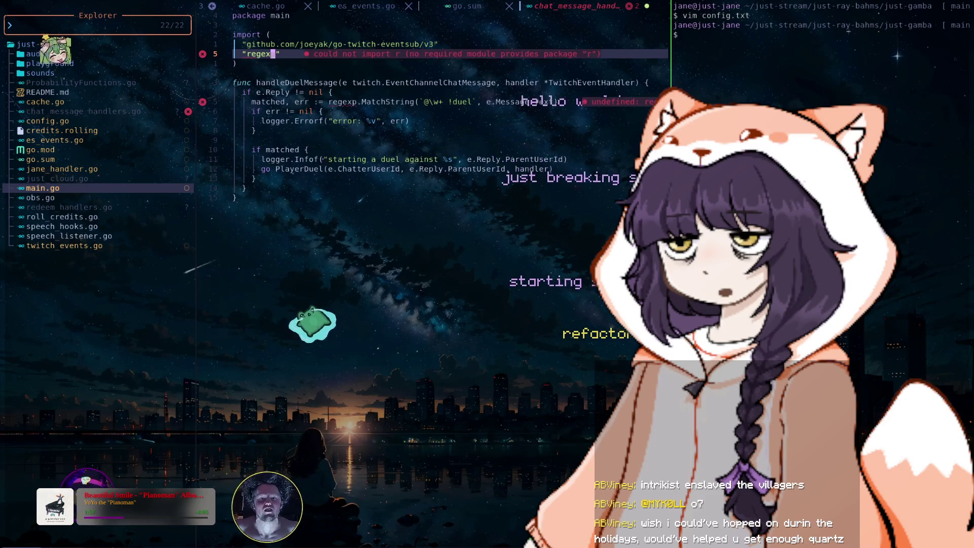
text(gexp)
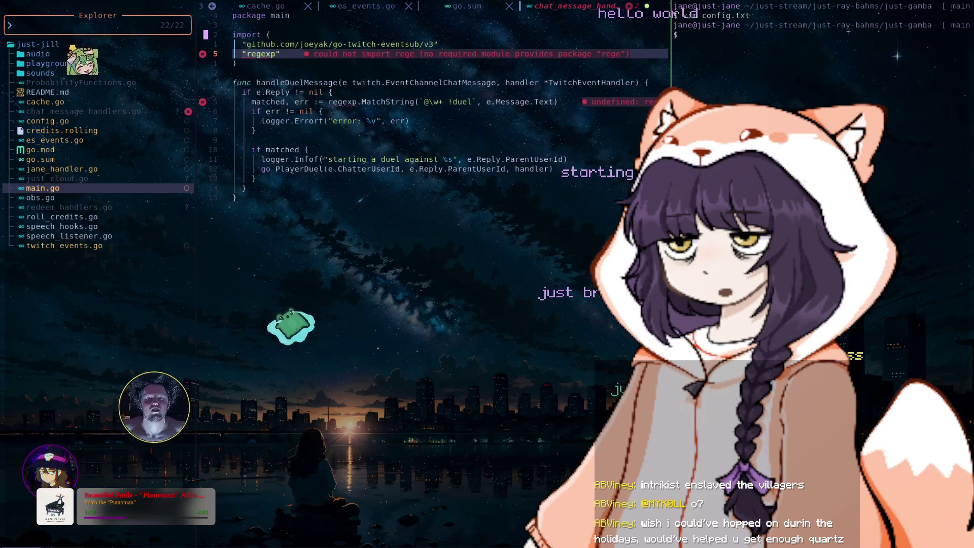
key(Escape)
text(:w)
key(Return)
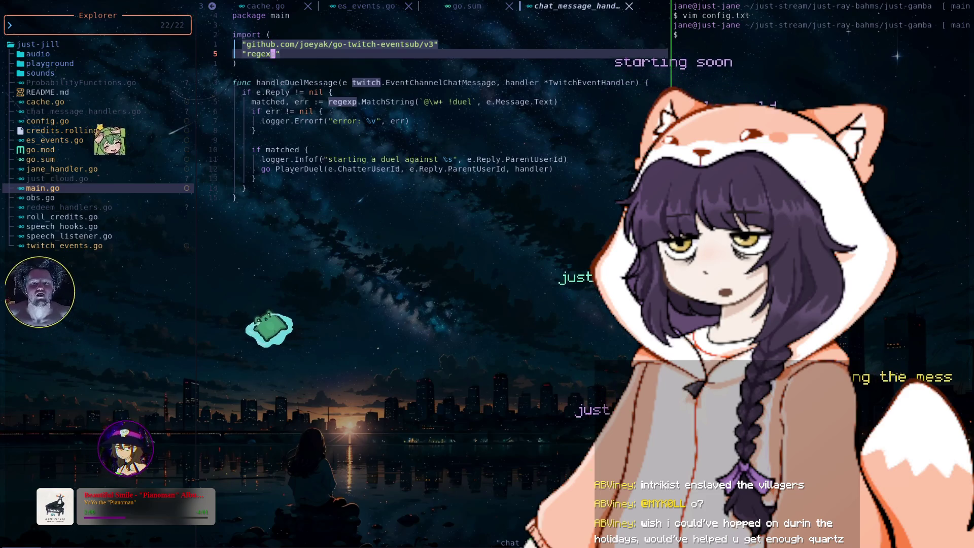
key(j)
key(j)
key(j)
key(j)
key(j)
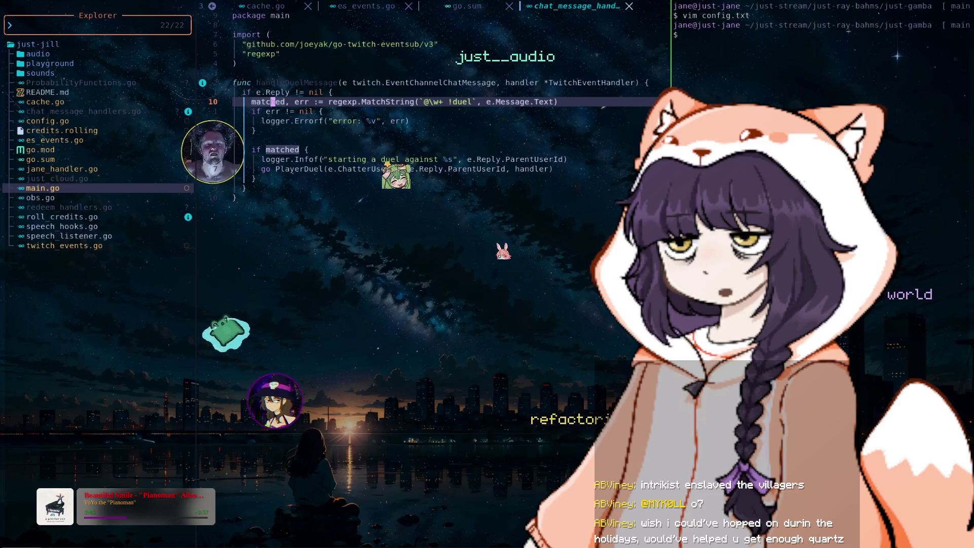
key(j)
key(j)
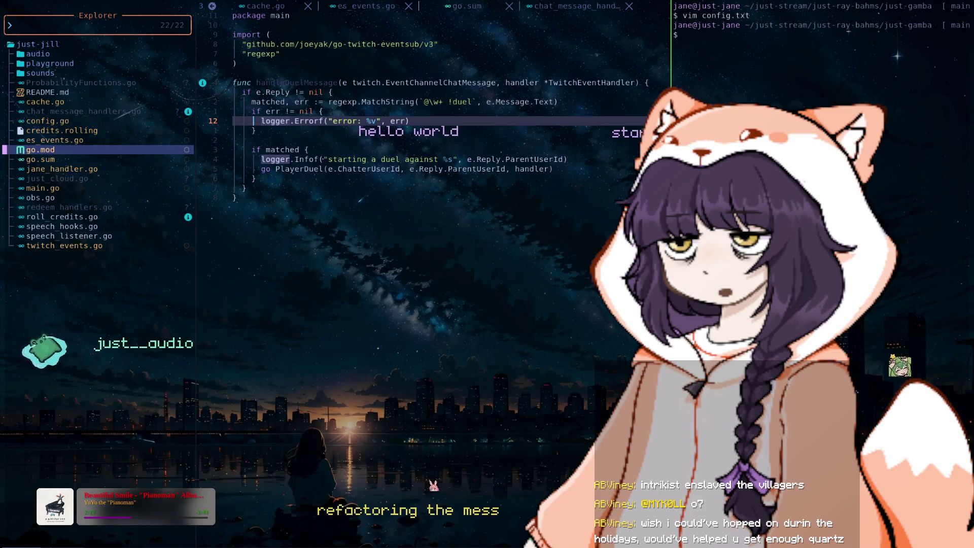
- Open jane_handler.go and search to the OnChannelChatMessage handler
click(61, 169)
key(braceright)
key(braceright)
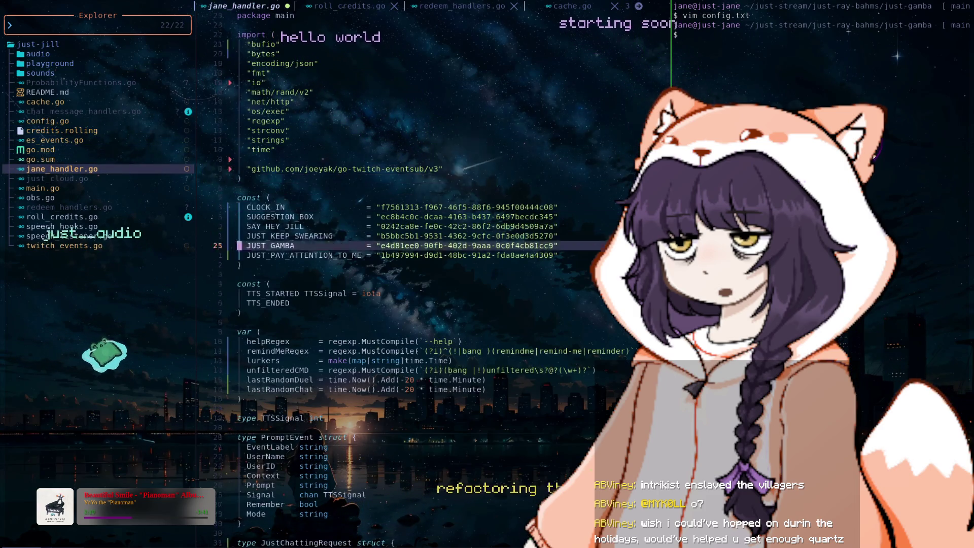
key(braceright)
key(braceright)
key(braceright)
key(braceright)
text(/On)
key(Return)
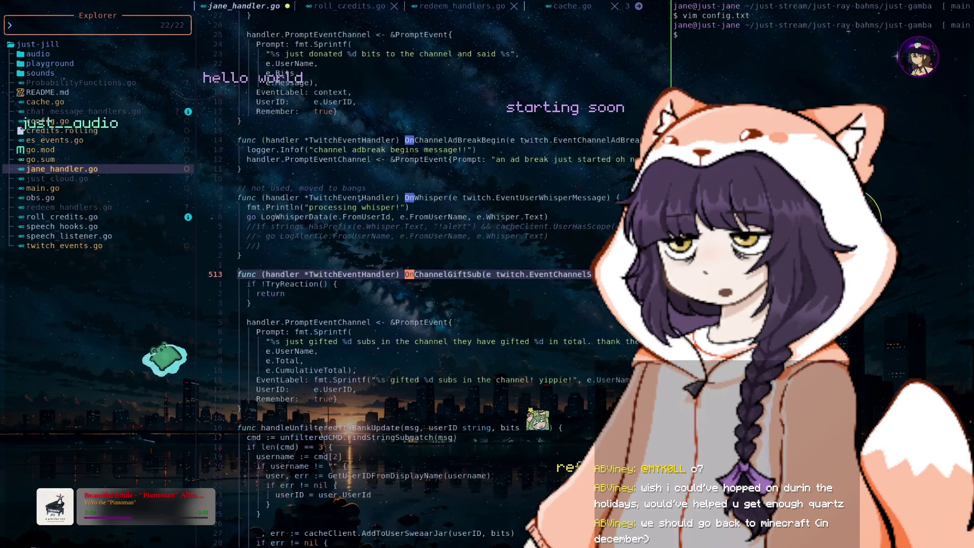
text(Chat)
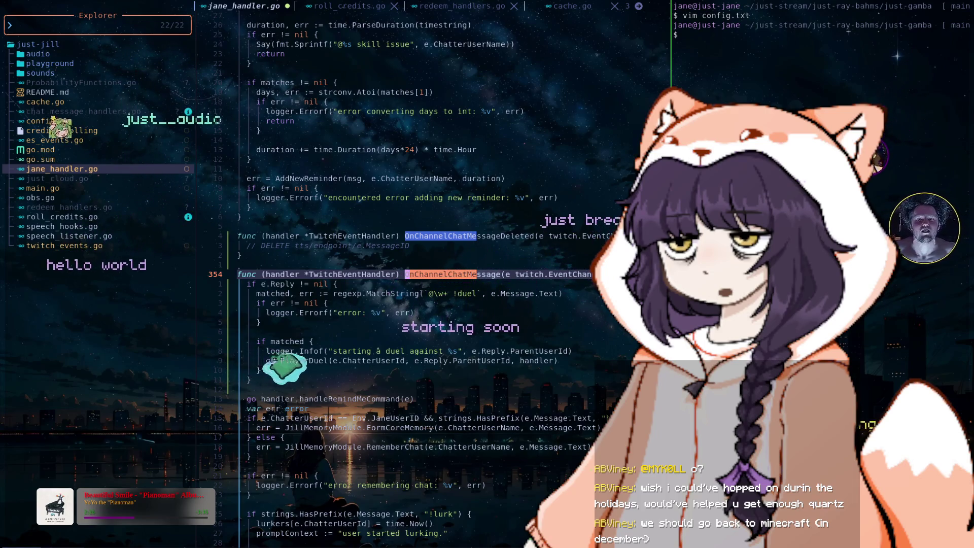
key(Return)
- Insert a handleDuelMessage(e, handler) call at the top of the handler
text(o)
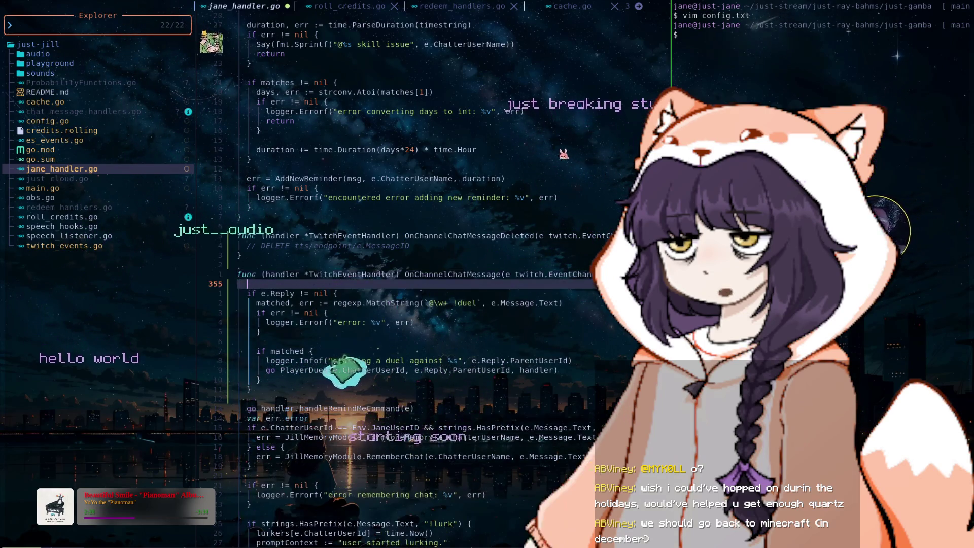
text(hand)
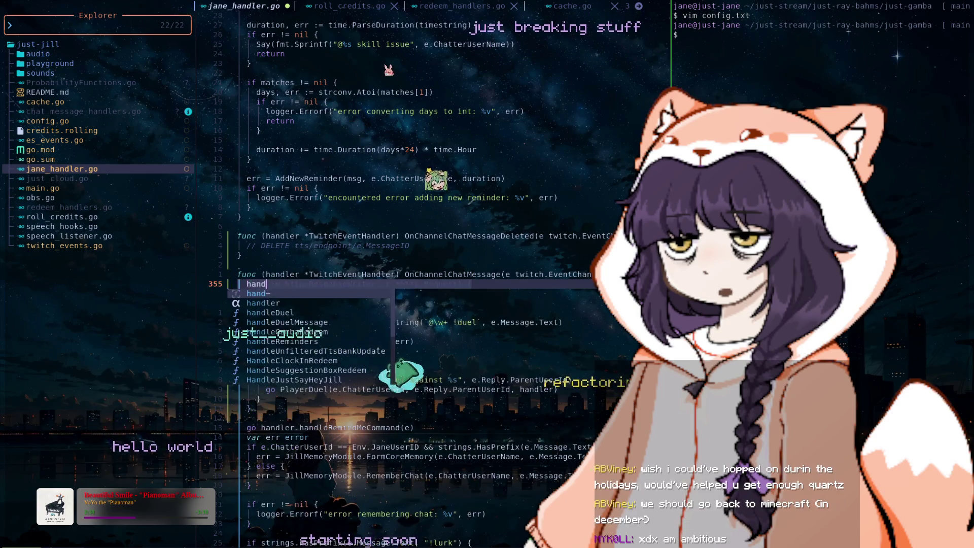
text(leD)
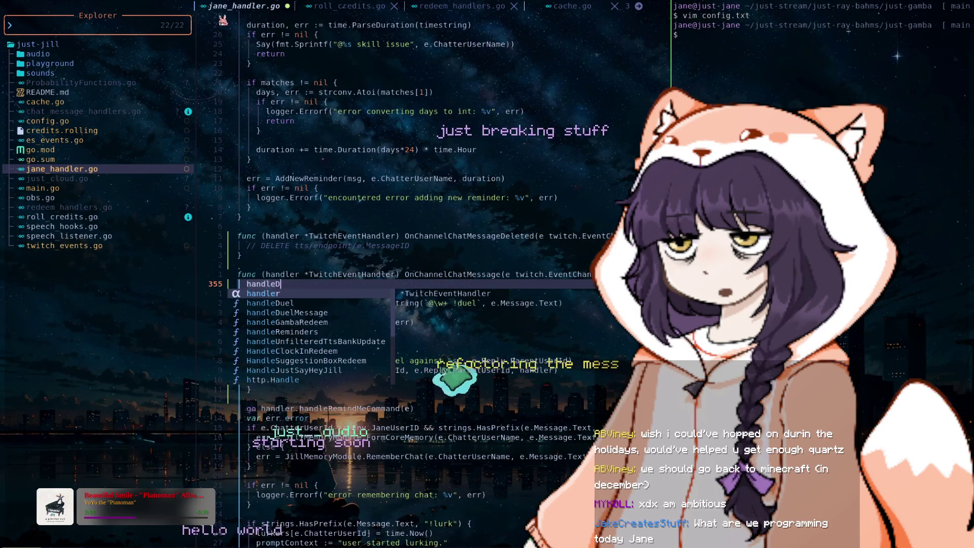
text(u)
key(Tab)
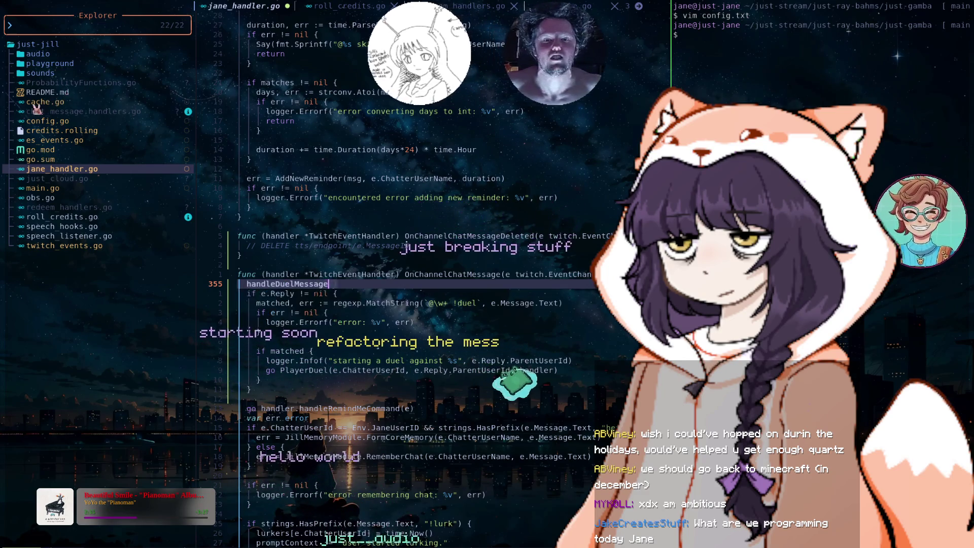
key(Return)
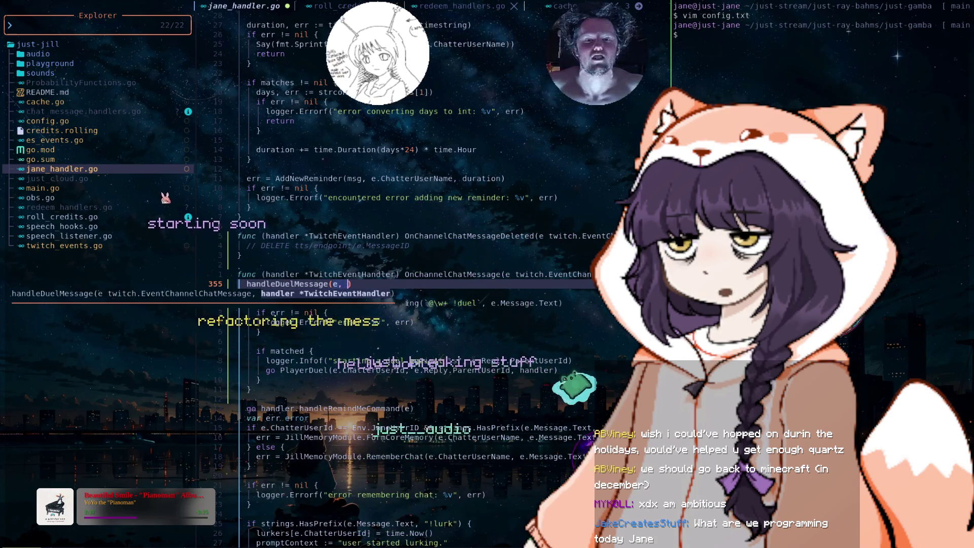
text(e, handler)
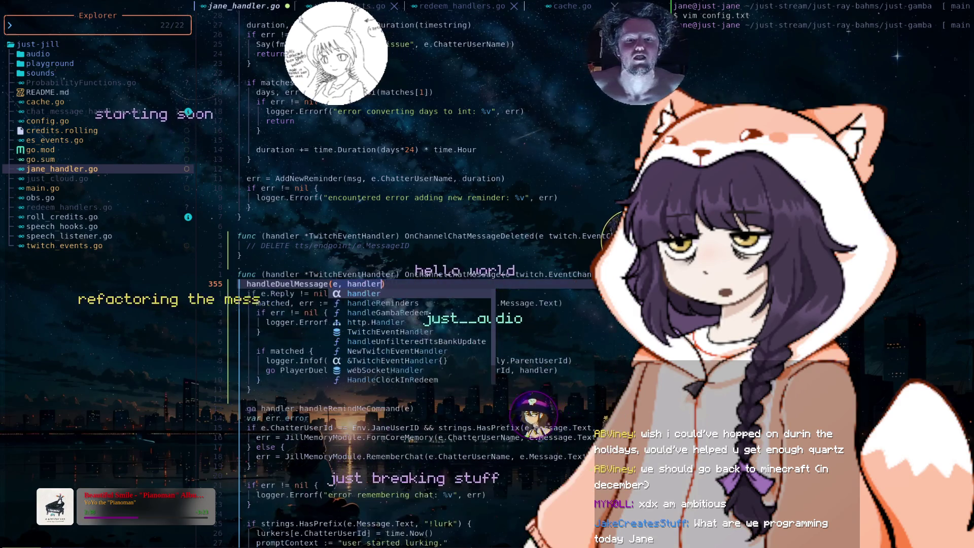
key(Tab)
key(Tab)
key(Return)
key(Escape)
key(j)
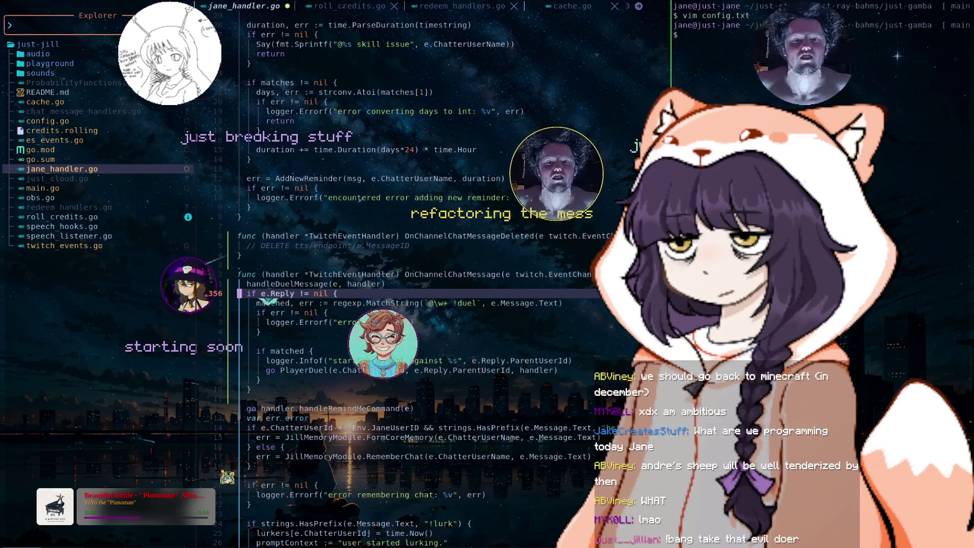
- Delete the old inline duel block and its blank line, then save jane_handler.go
key(j)
key(j)
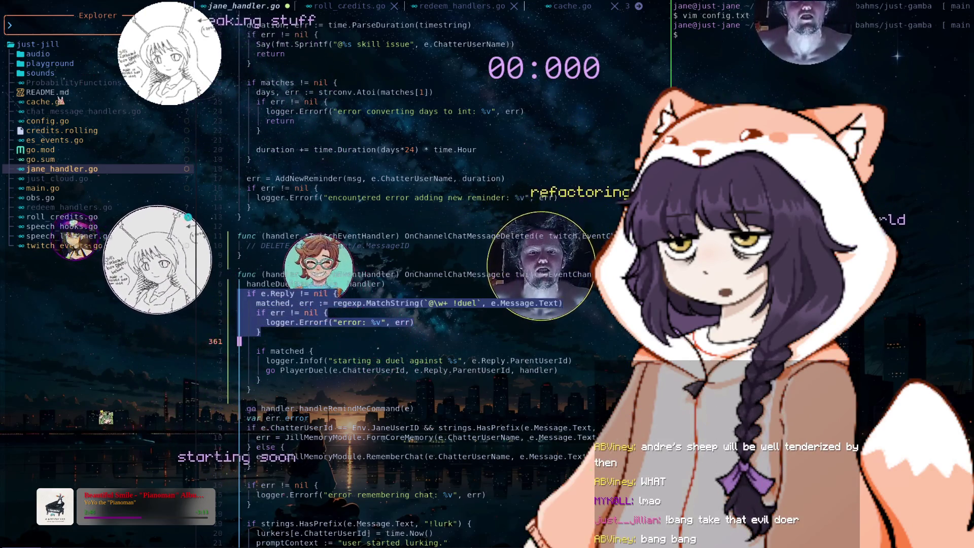
key(j)
key(j)
key(j)
key(j)
key(j)
key(j)
key(j)
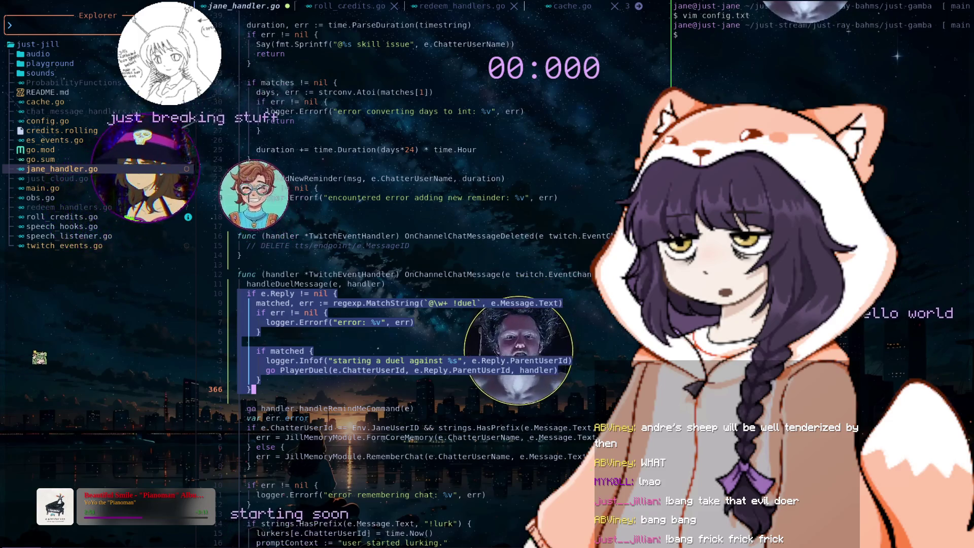
key(d)
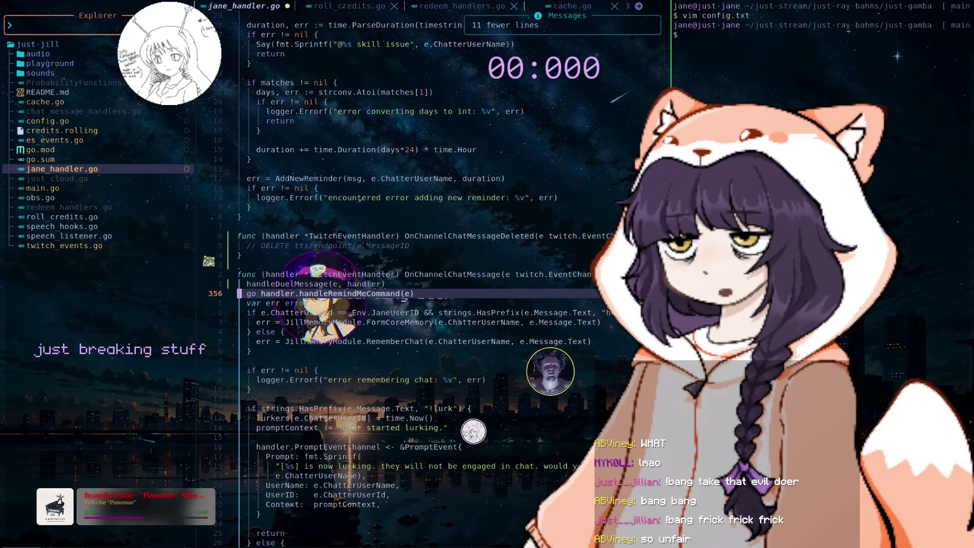
key(d)
key(d)
text(:w)
key(Return)
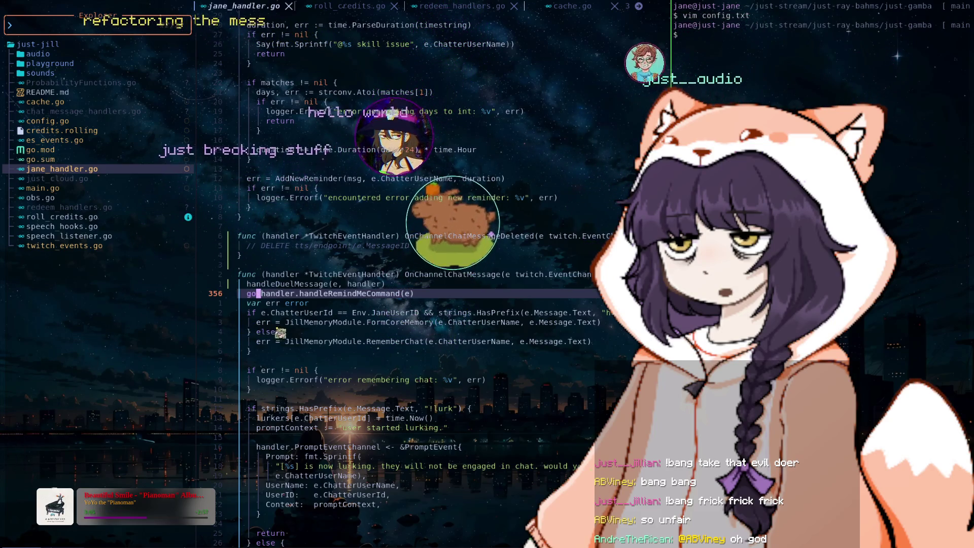
- At the handleRemindMeCommand definition, move handler from the receiver into the parameter list
text(?handleRe)
key(Return)
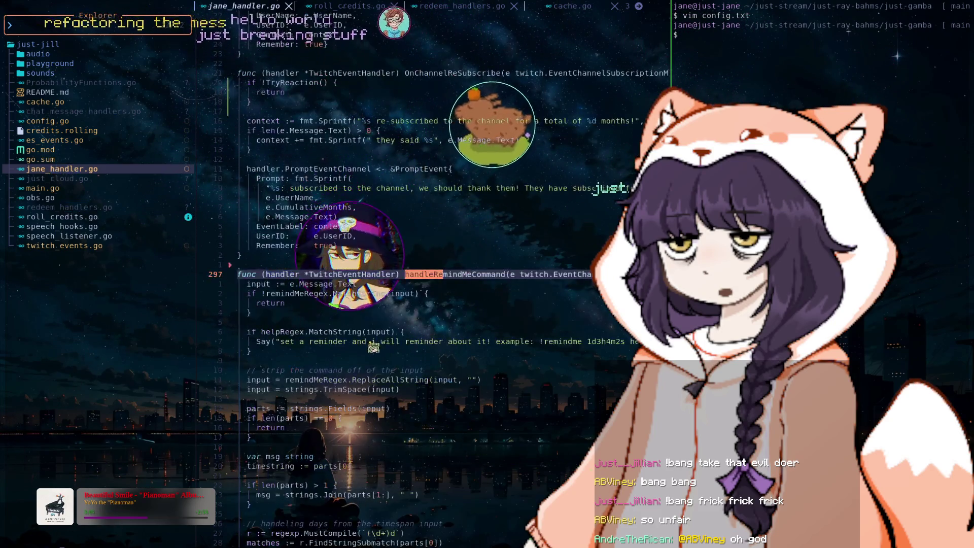
text(m)
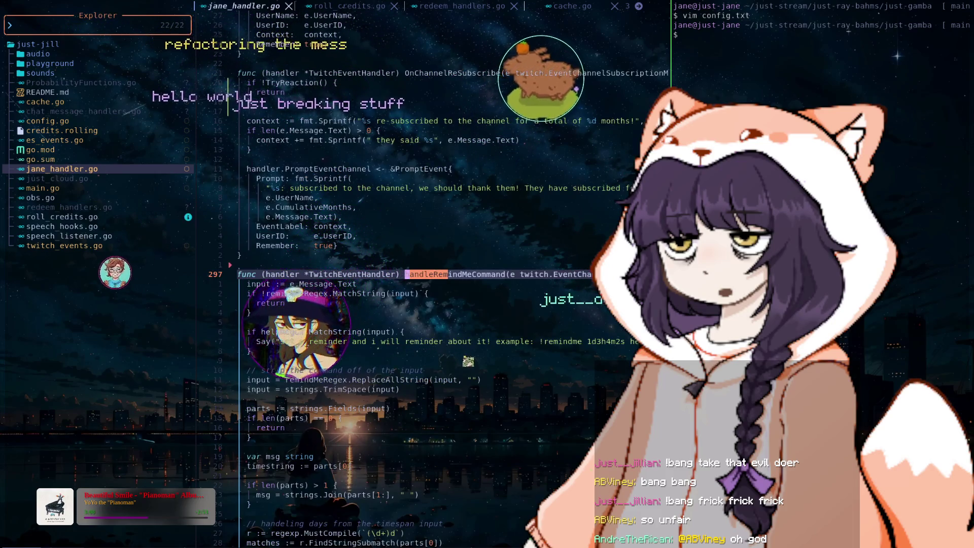
key(Return)
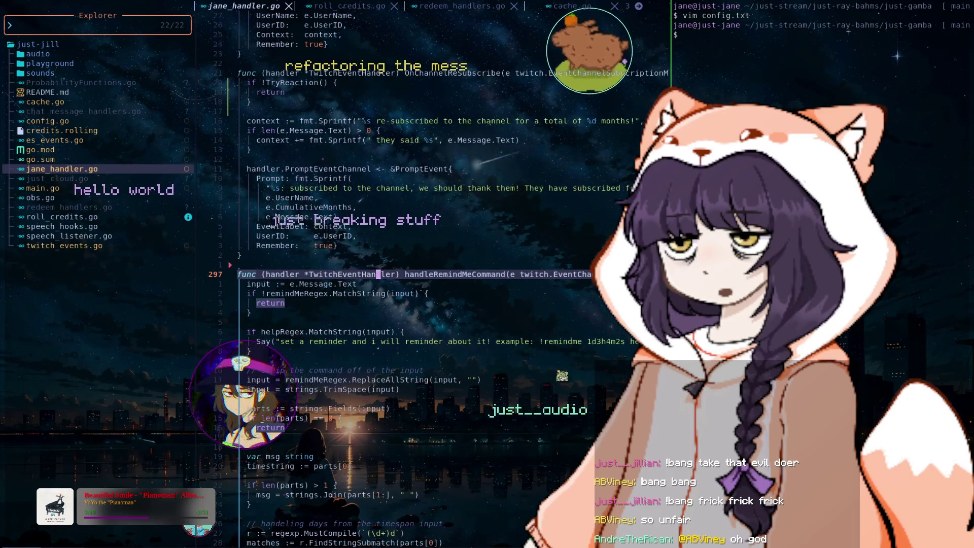
text(F(lct))
text())
key(Escape)
text(t))
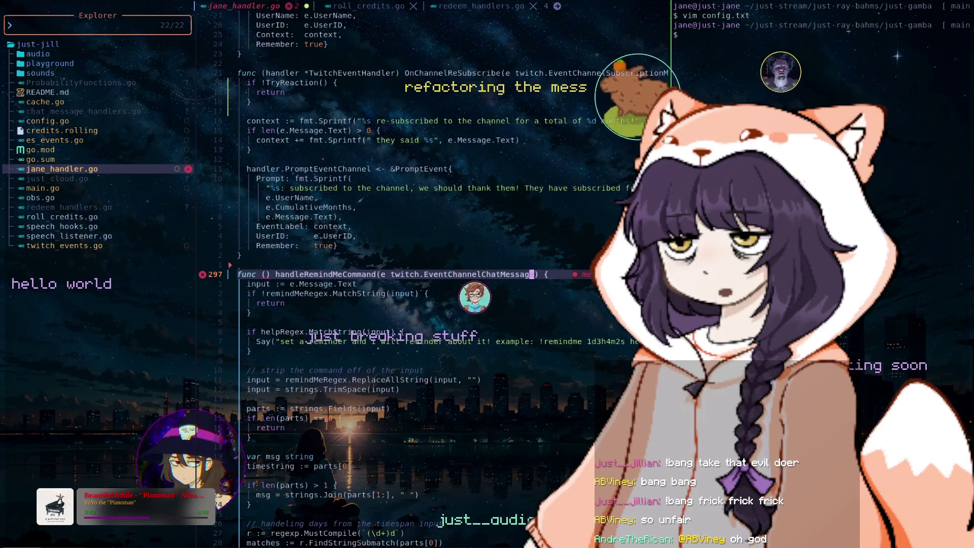
text(p)
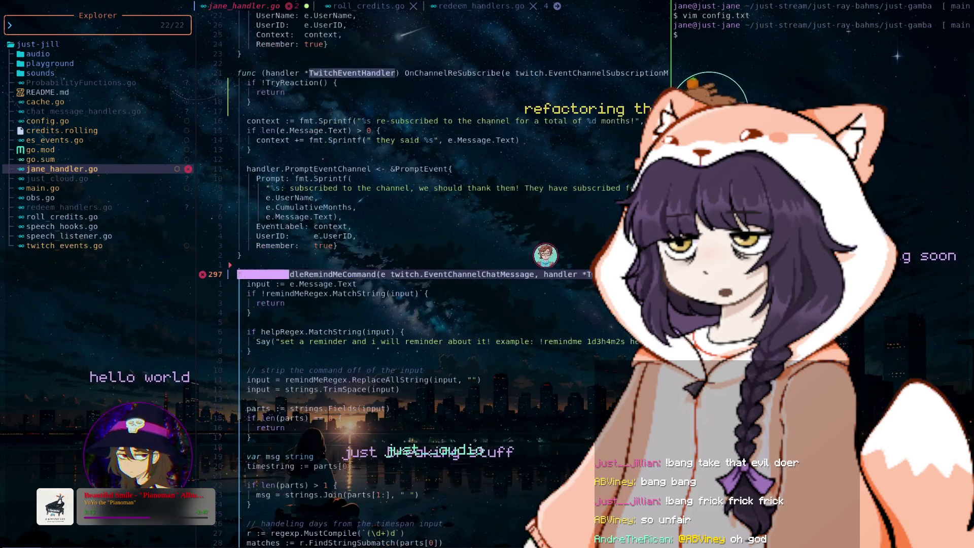
text(0)
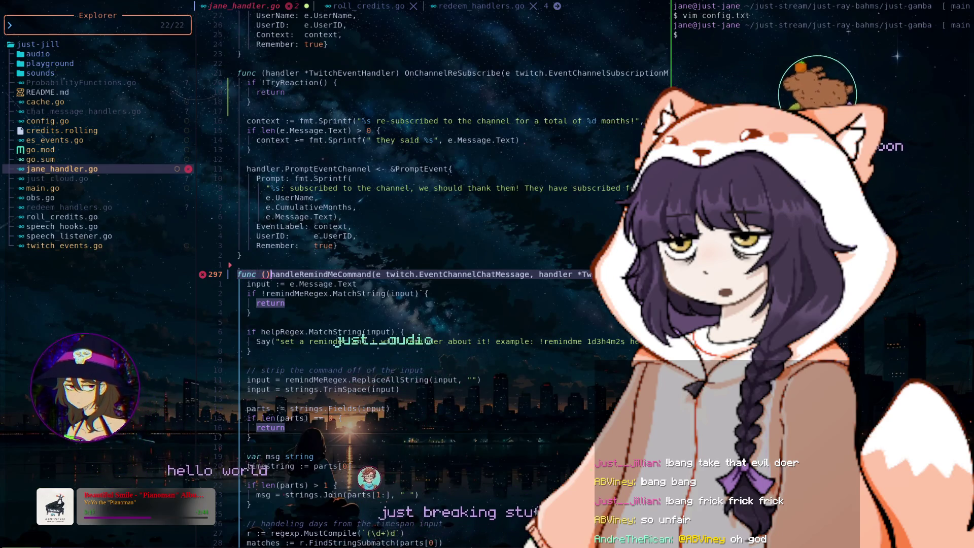
text(jj)
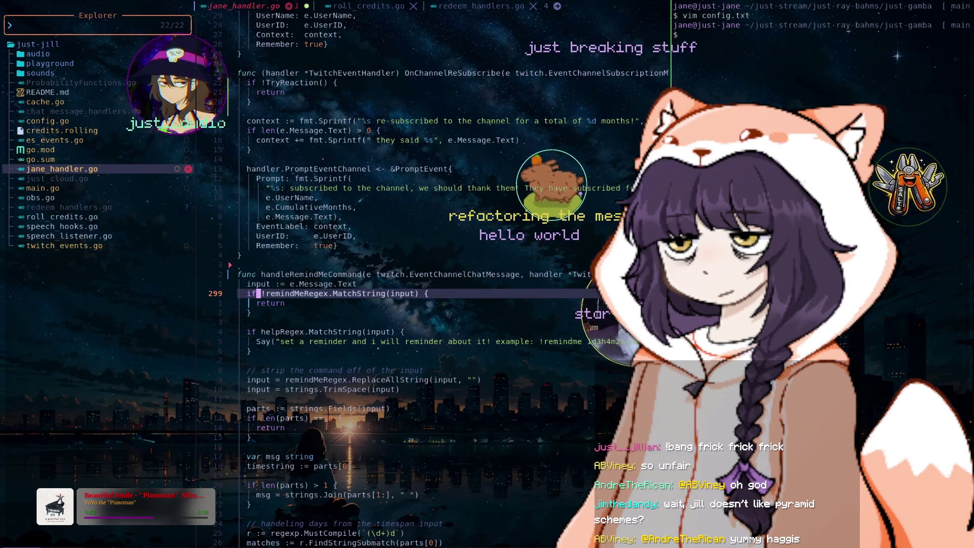
- Look over handleRemindMeCommand's body and search backward for handle references
key(braceright)
key(braceright)
key(braceright)
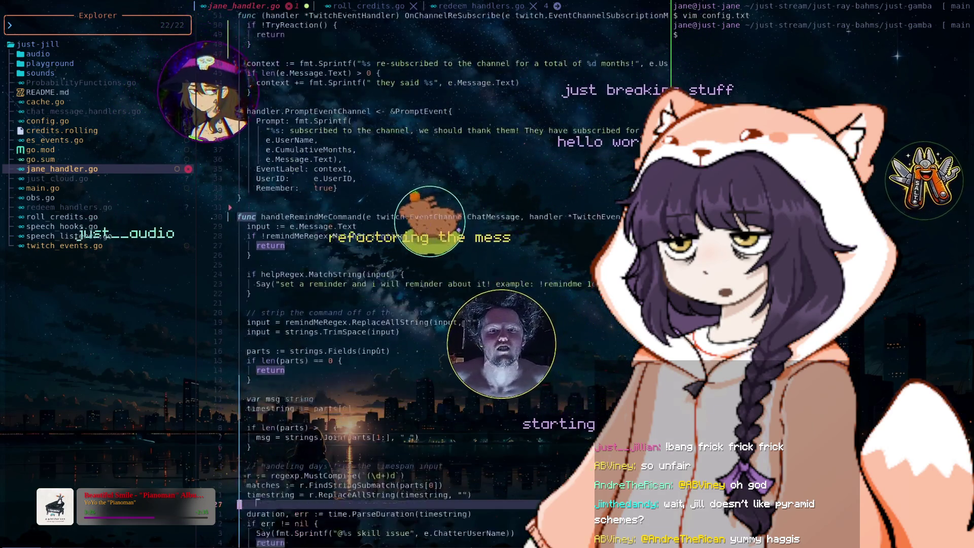
key(braceright)
key(braceright)
key(braceright)
key(k)
key(k)
key(z)
key(z)
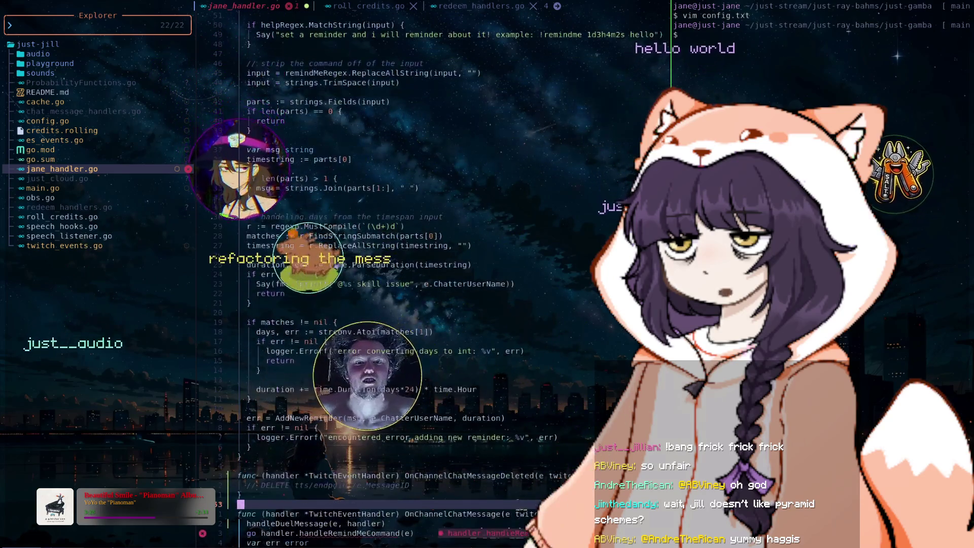
key(braceleft)
key(braceleft)
key(braceleft)
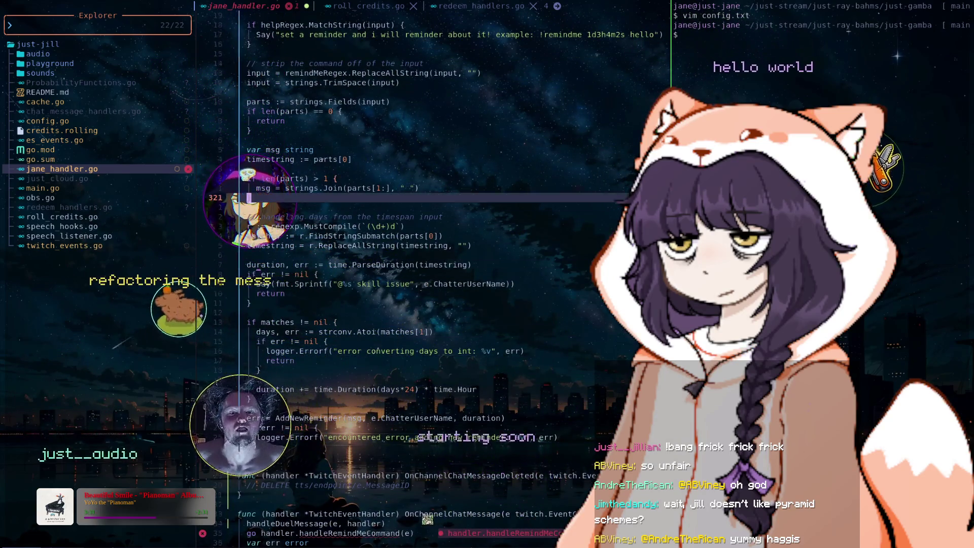
key(braceleft)
key(braceleft)
key(braceleft)
key(braceleft)
key(braceleft)
key(braceleft)
key(j)
key(j)
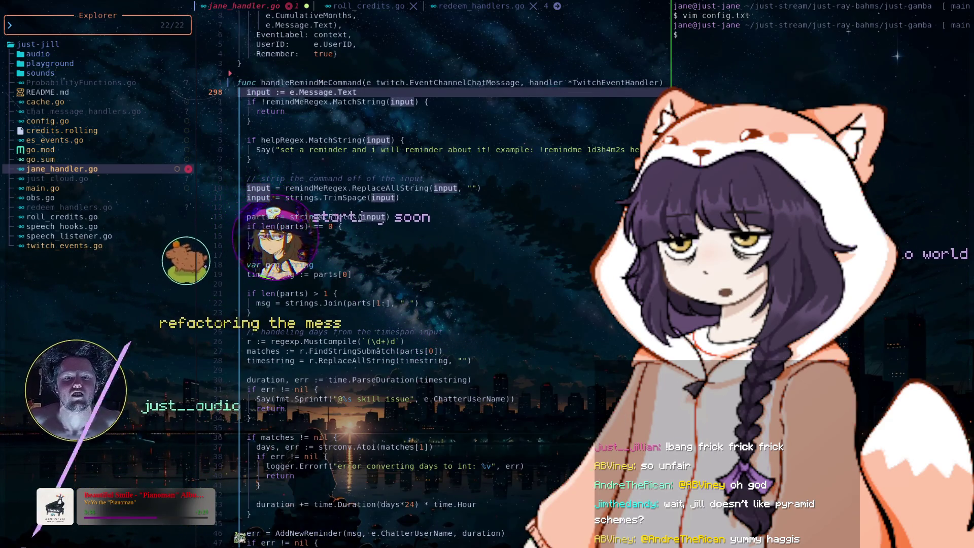
text(?hand)
key(Return)
text(le)
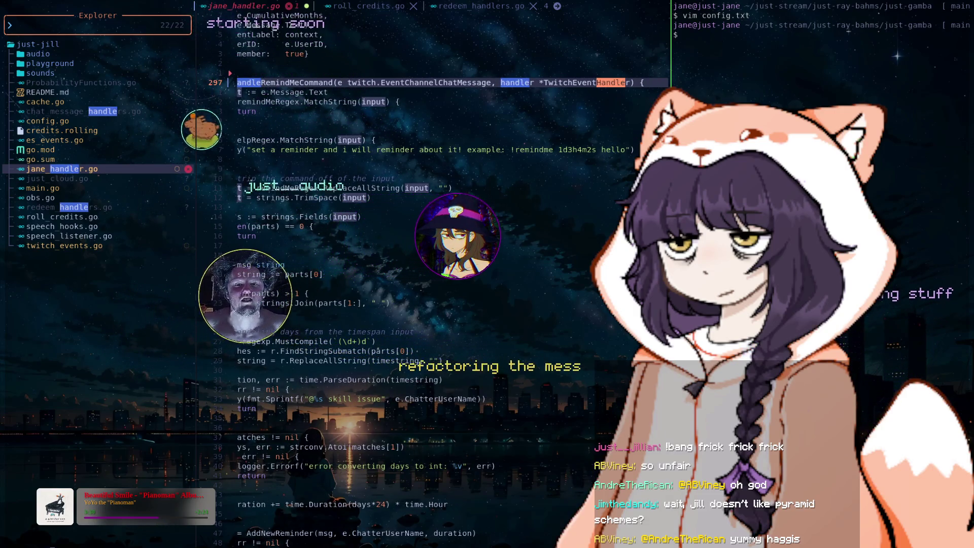
key(Escape)
- Drop the handler. prefix from the handleRemindMeCommand call, add ', handler' as argument, and save
text(?handleRemin)
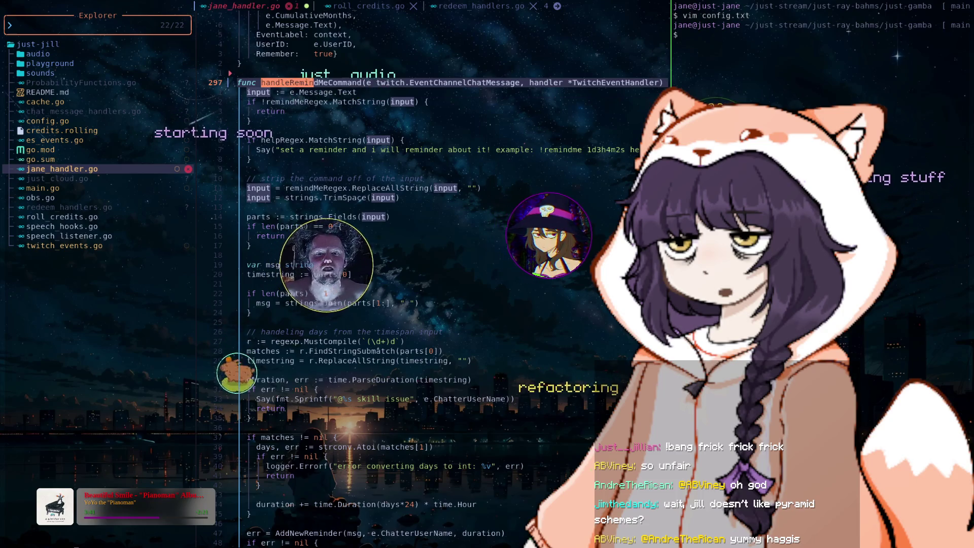
text(n)
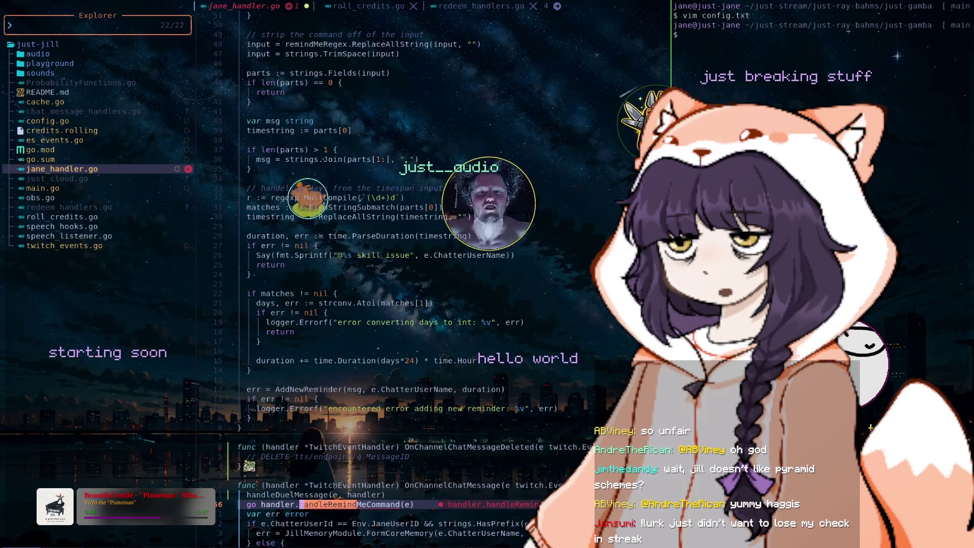
text(d)
key(shift+t)
key(space)
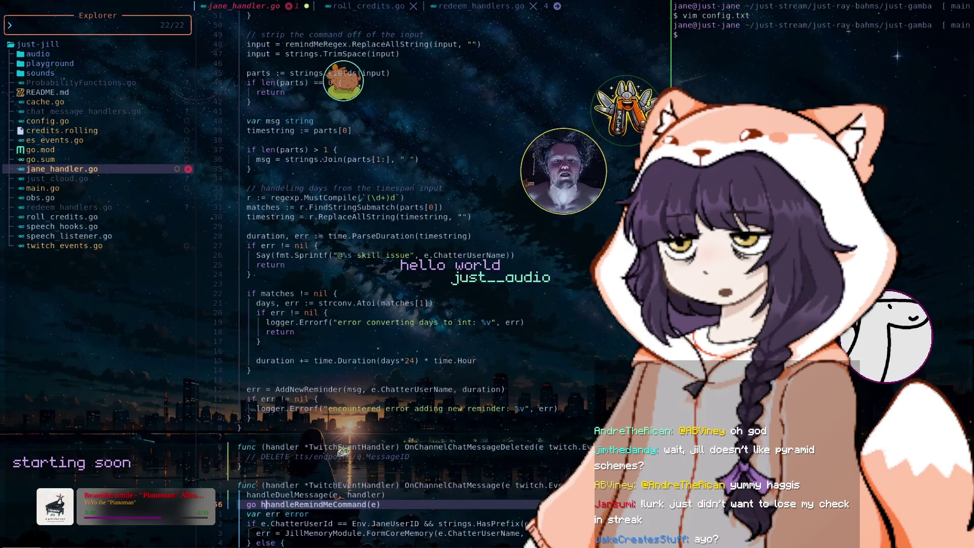
key(f)
key(parenright)
text(i)
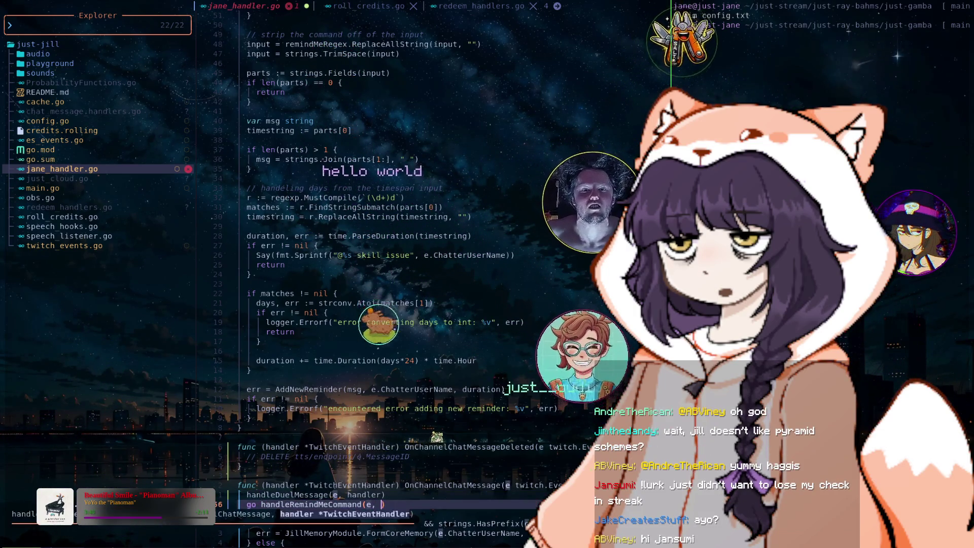
text(, handler)
key(Escape)
text(:w)
key(Return)
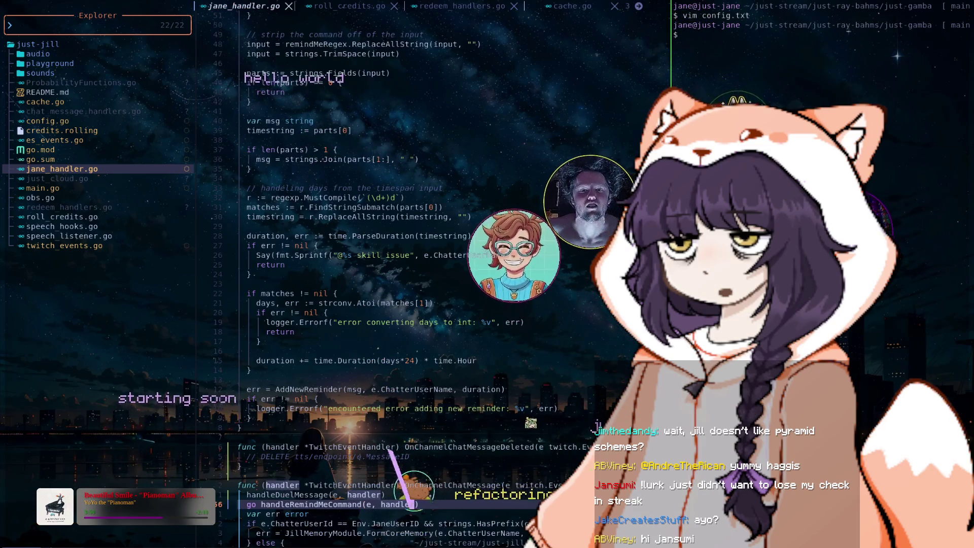
key(j)
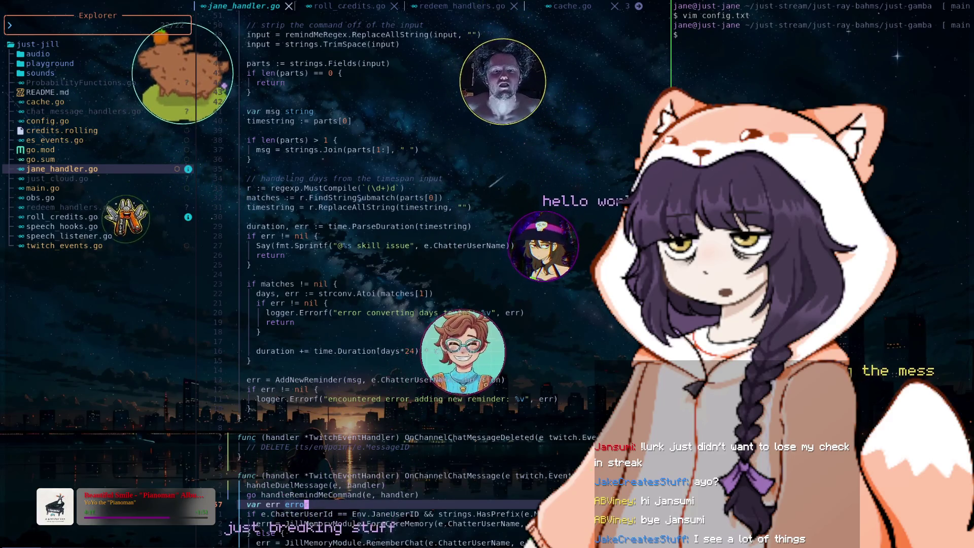
- Center the view and add a blank line below the go handleRemindMeCommand(e, handler) call
key(z)
key(z)
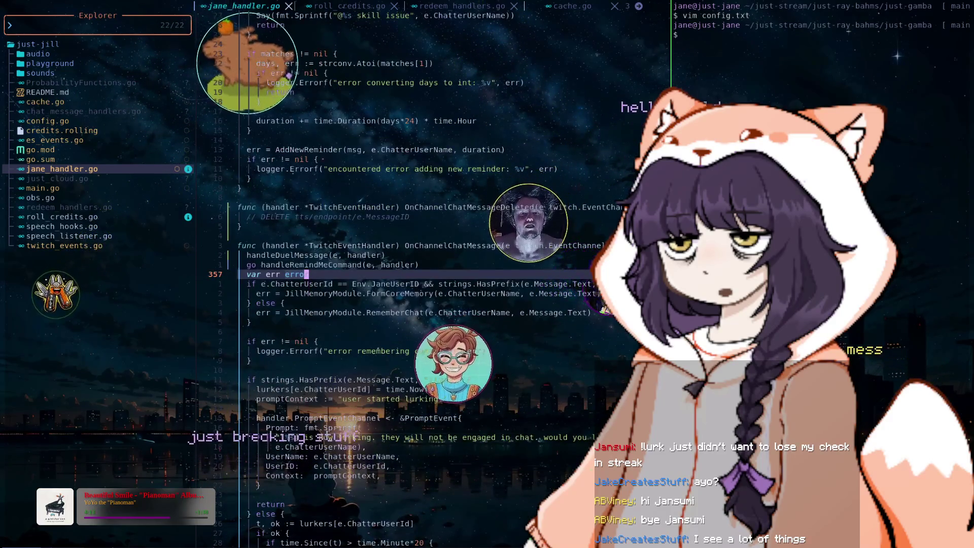
scroll(432, 274, down, 10)
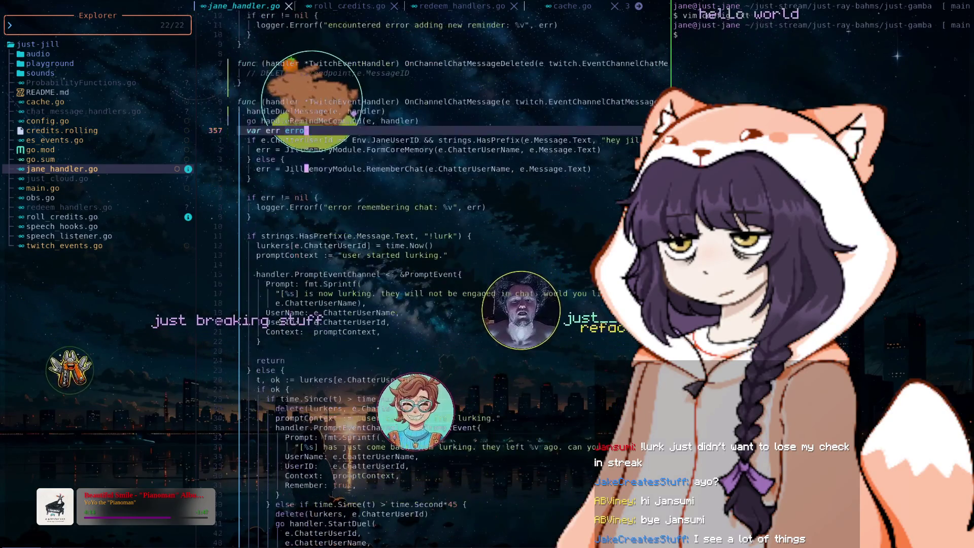
scroll(432, 274, up, 7)
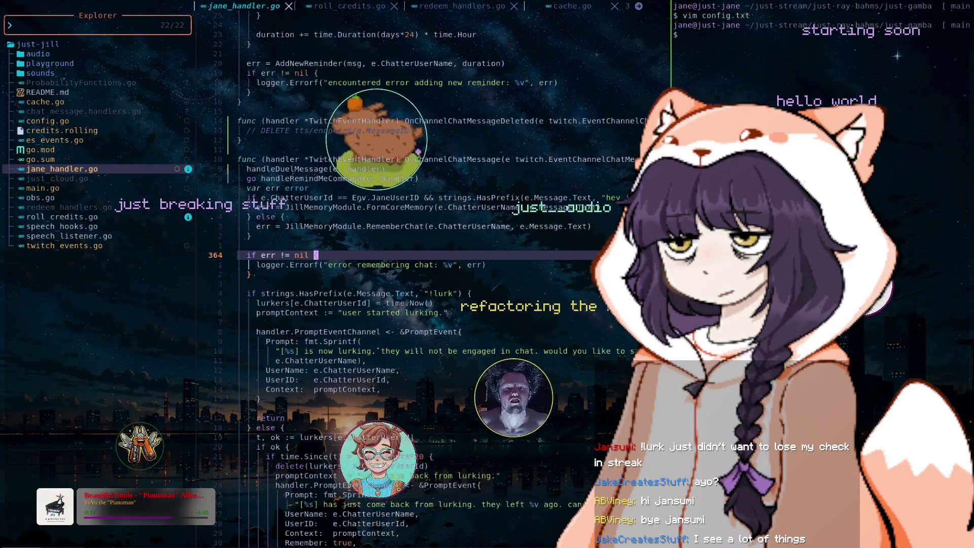
key(k)
key(k)
key(k)
key(o)
key(Escape)
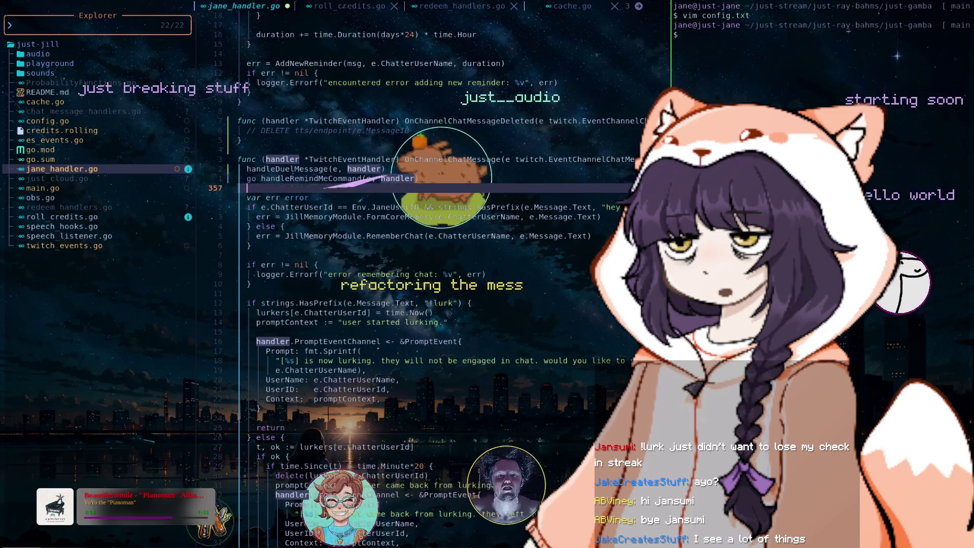
key(k)
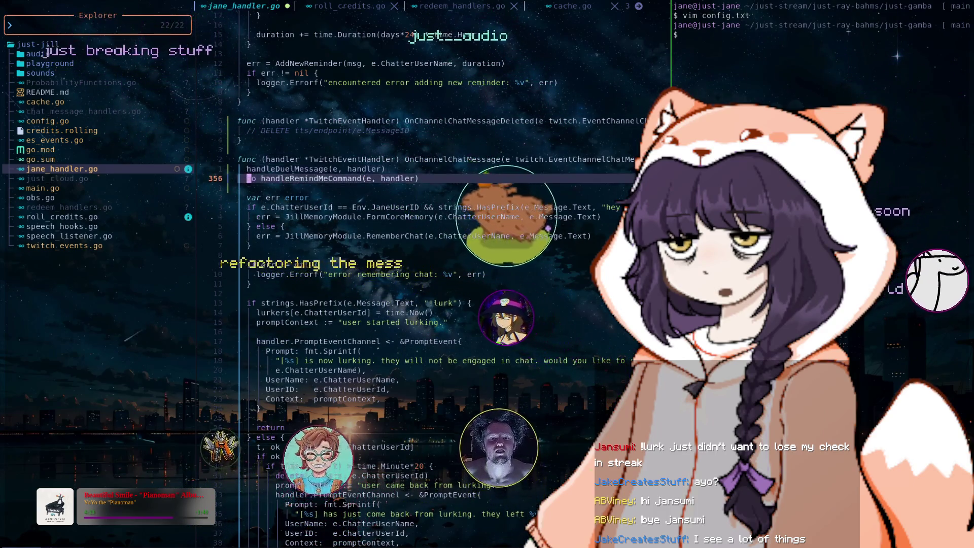
- Search backward for handle to reach the handleRemindMeCommand definition on line 356
key(w)
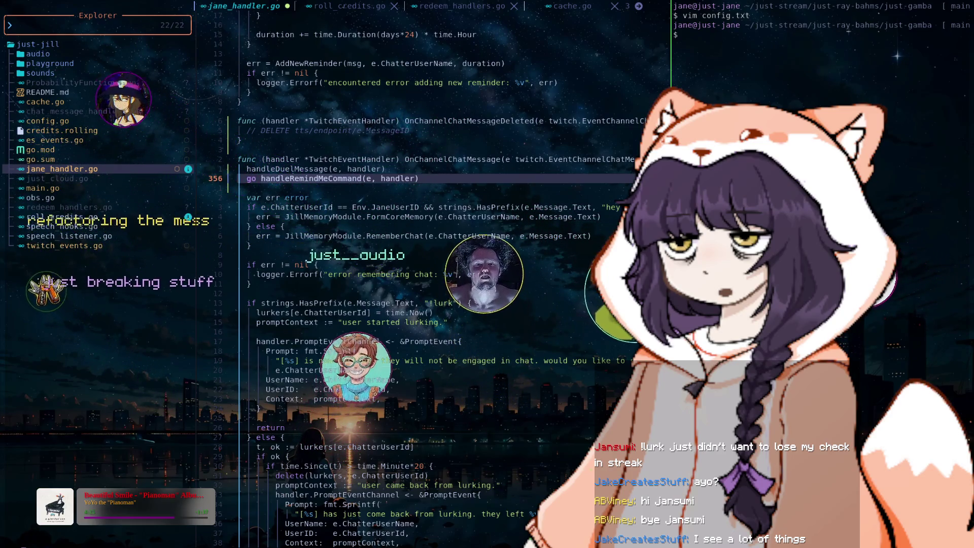
text(?handle)
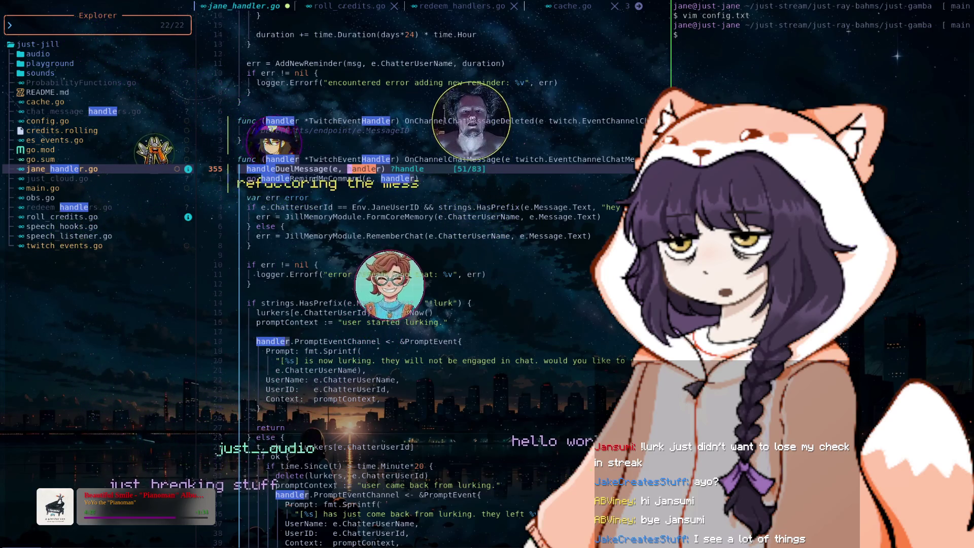
key(Return)
key(N)
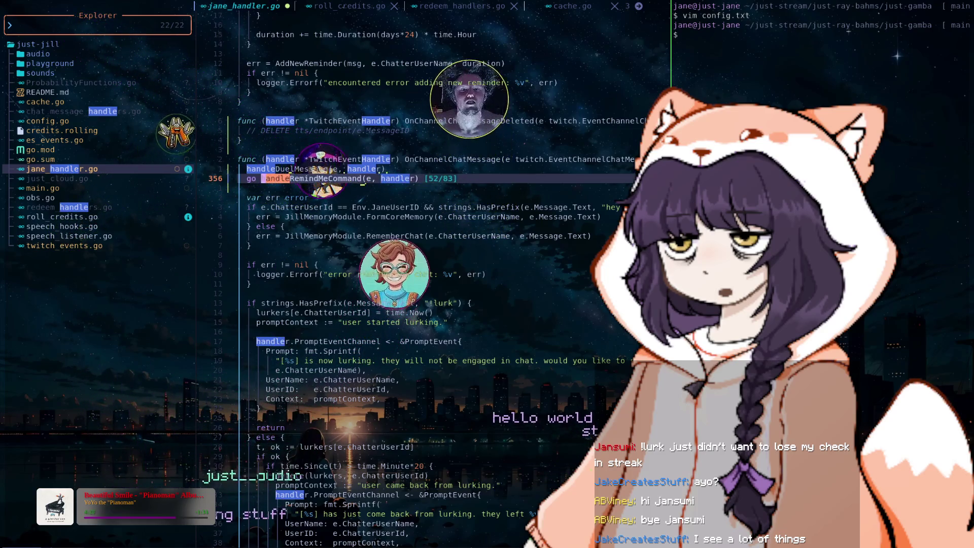
key(Escape)
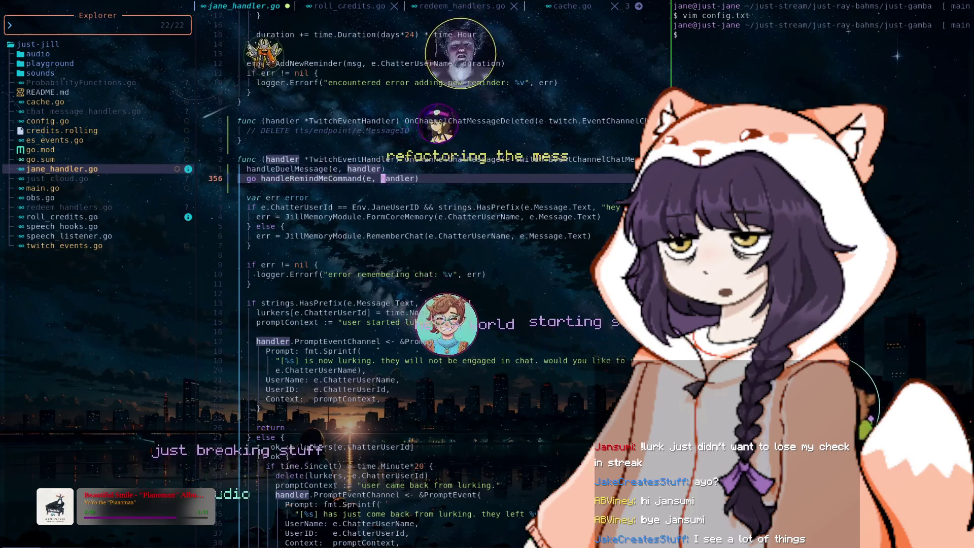
text(n)
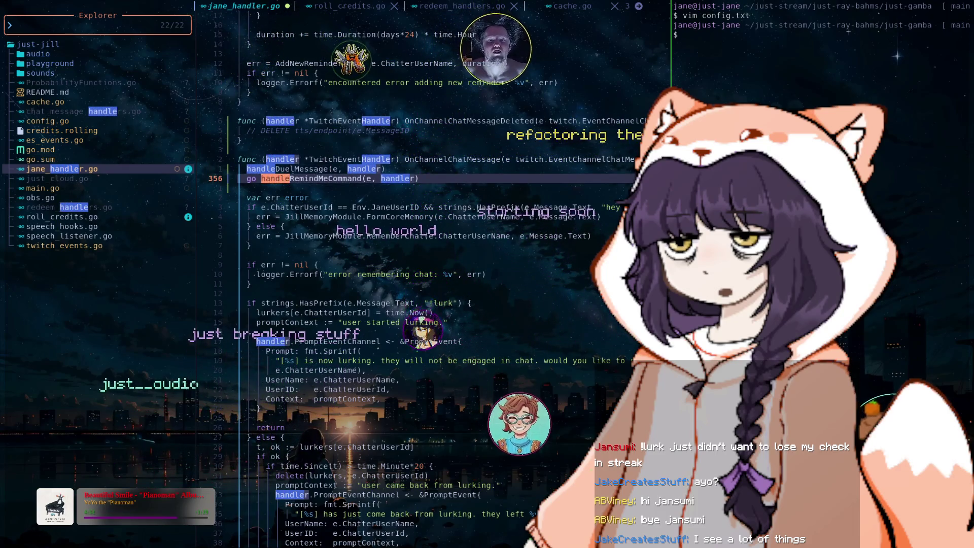
text(Rem)
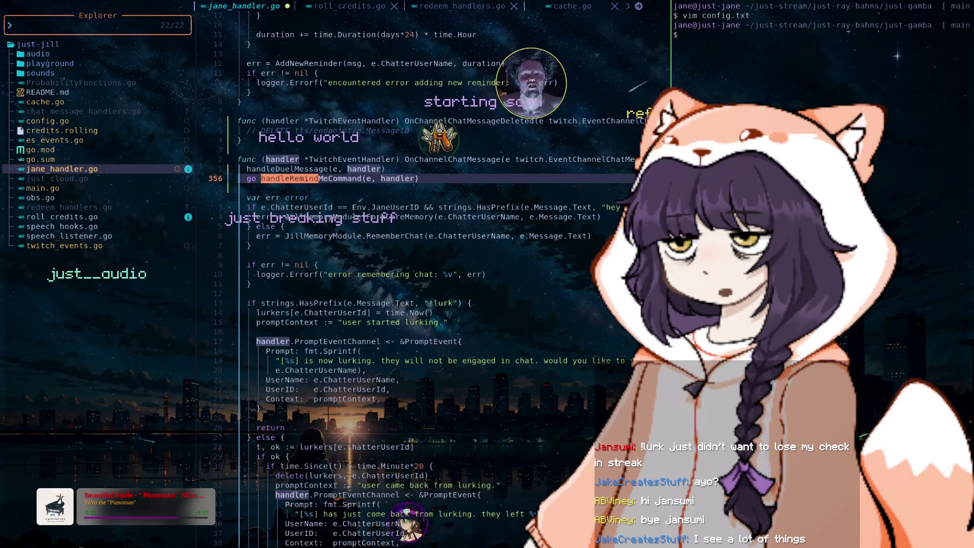
text(n)
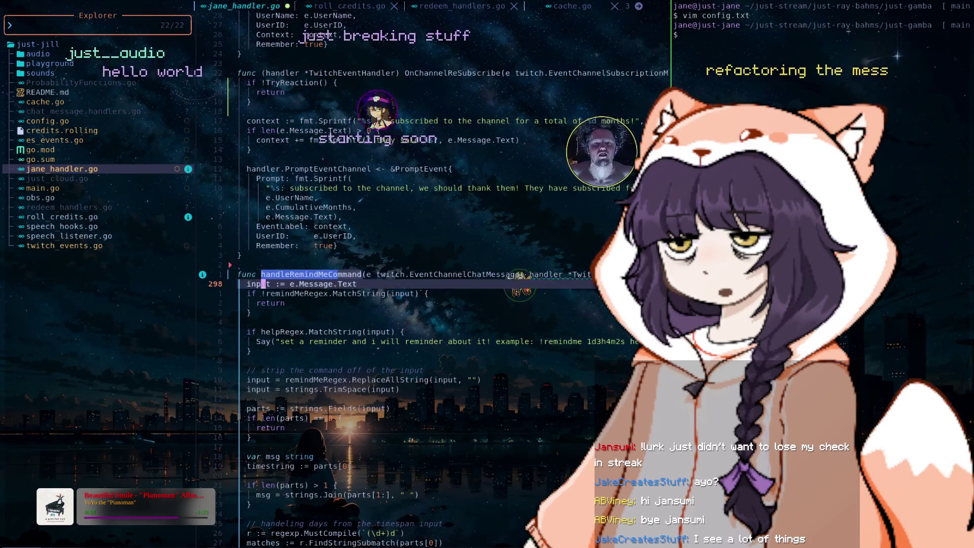
text(jj)
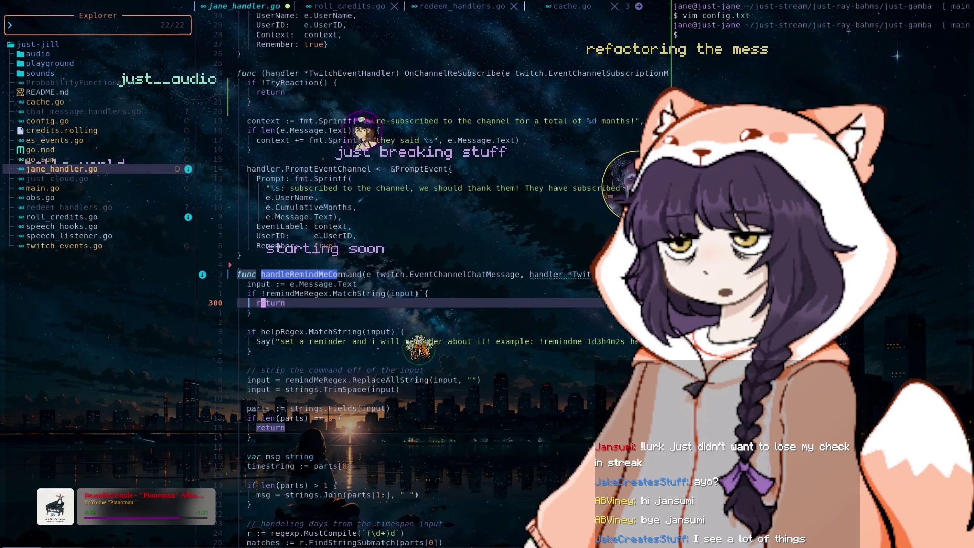
- Read through handleRemindMeCommand, then search Say with * to reach handleDuel's "!bang" Say calls
key(j)
key(j)
key(j)
key(j)
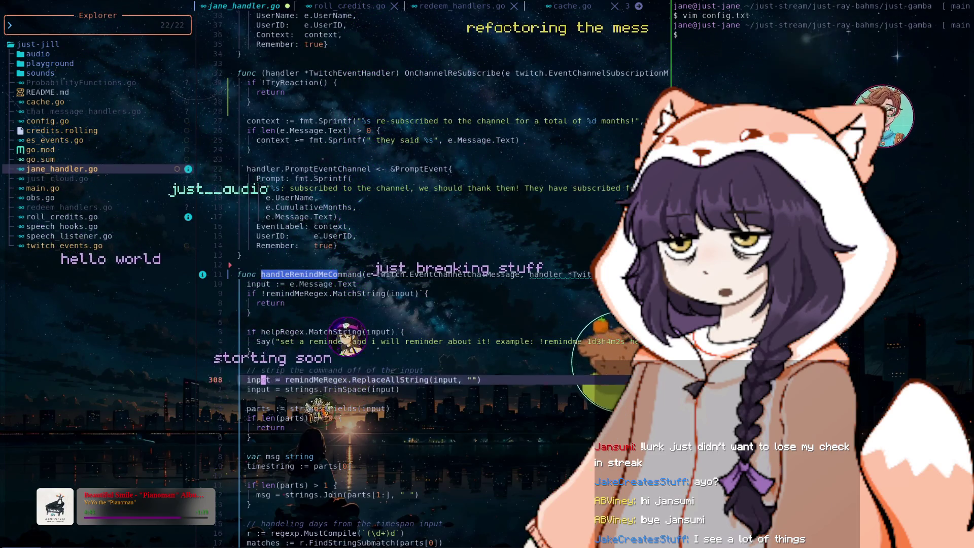
key(j)
key(j)
key(j)
key(j)
key(j)
key(j)
key(j)
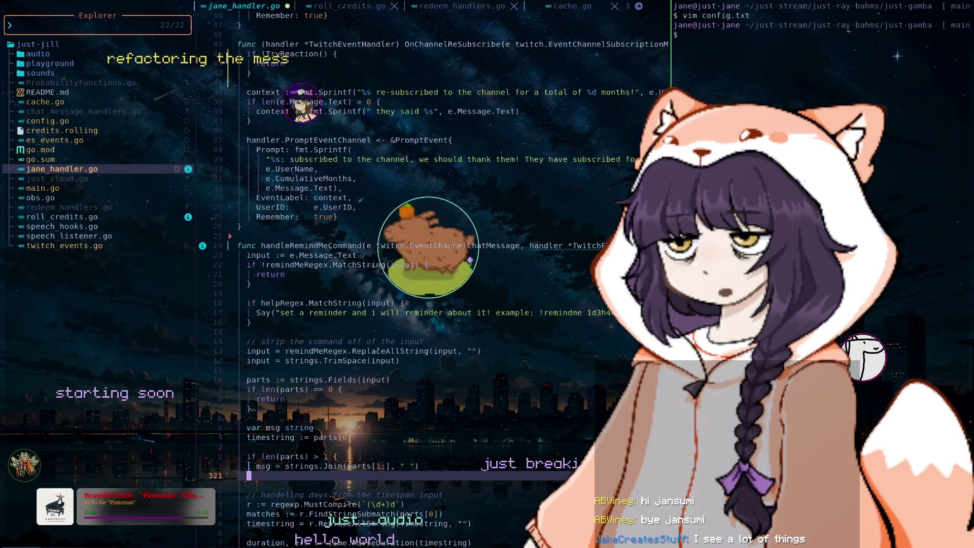
key(k)
key(k)
key(k)
key(k)
key(k)
key(k)
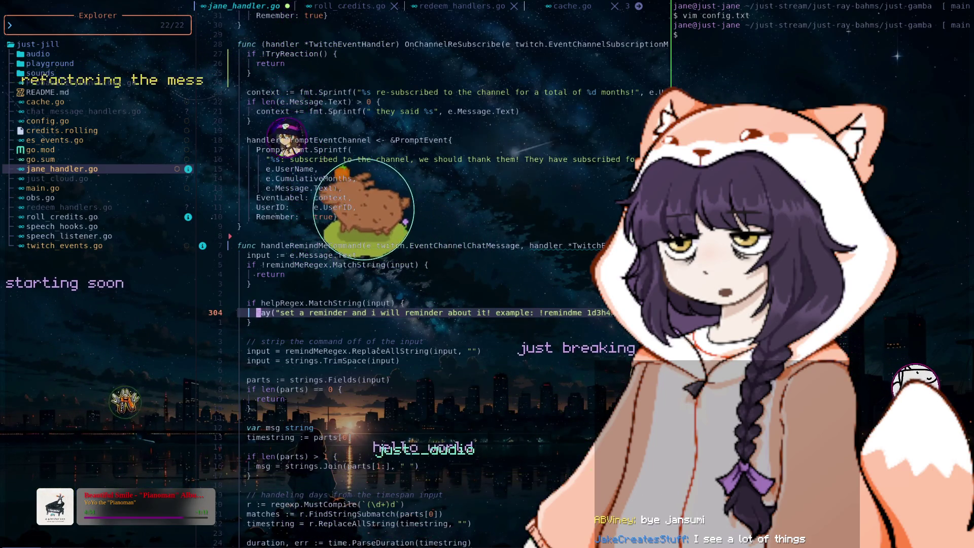
key(j)
key(j)
key(j)
key(j)
key(j)
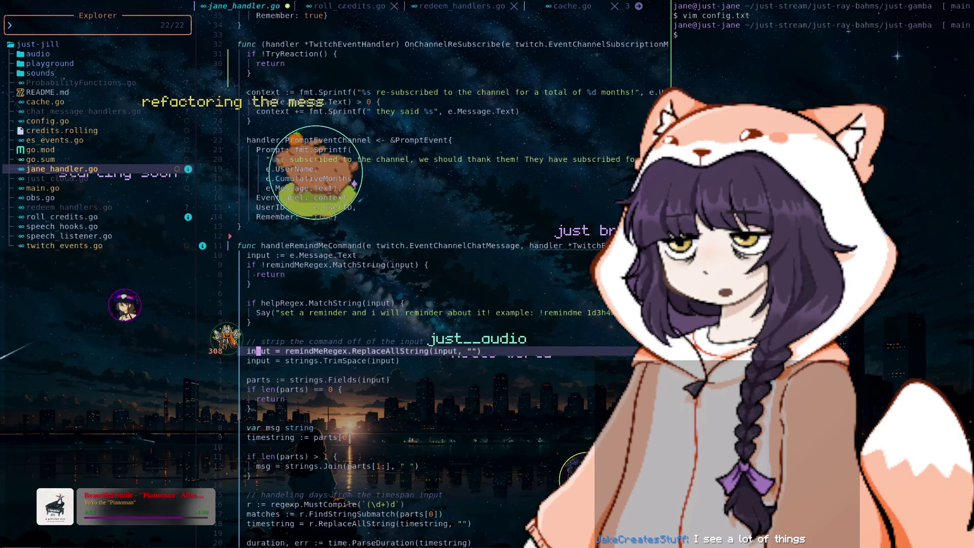
key(j)
key(j)
key(j)
key(j)
key(k)
key(k)
key(k)
key(k)
key(k)
key(k)
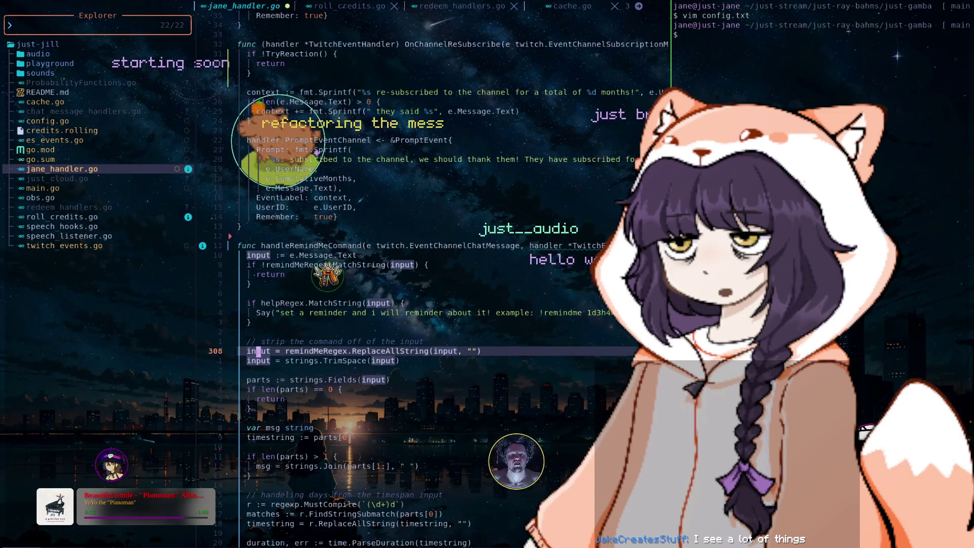
key(k)
key(k)
key(k)
key(k)
key(asterisk)
key(n)
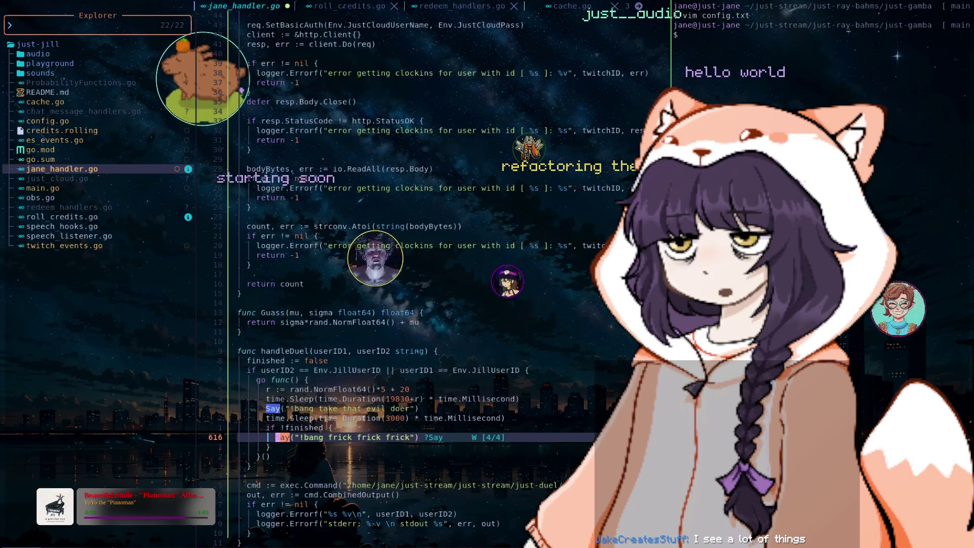
- Cycle through the remaining Say matches, then jump to twitch_events.go where Say is defined
key(n)
key(n)
key(n)
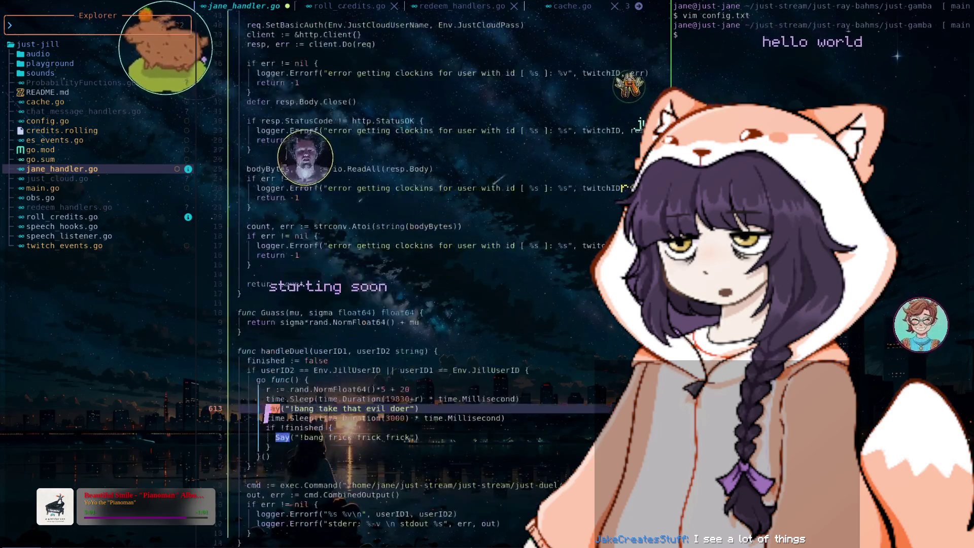
key(n)
key(n)
key(n)
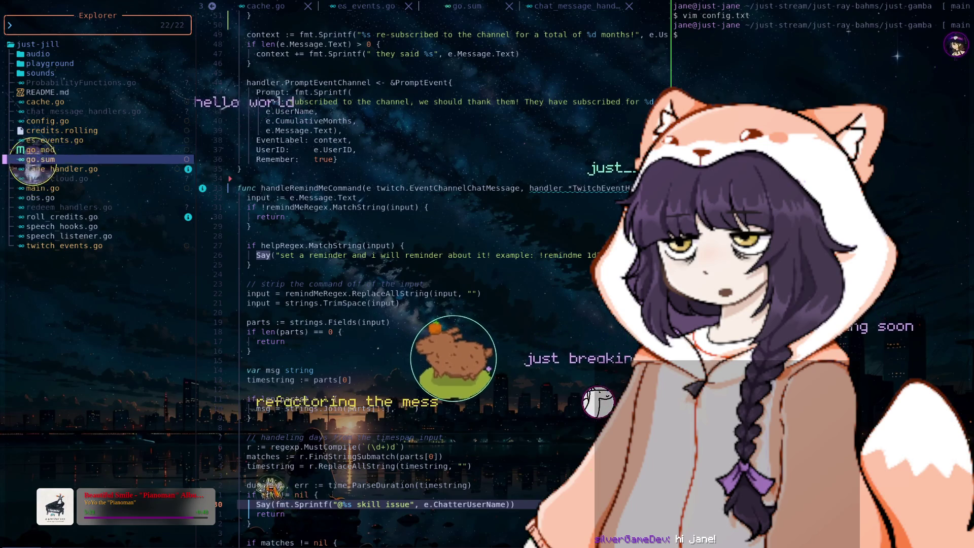
key(ctrl+o)
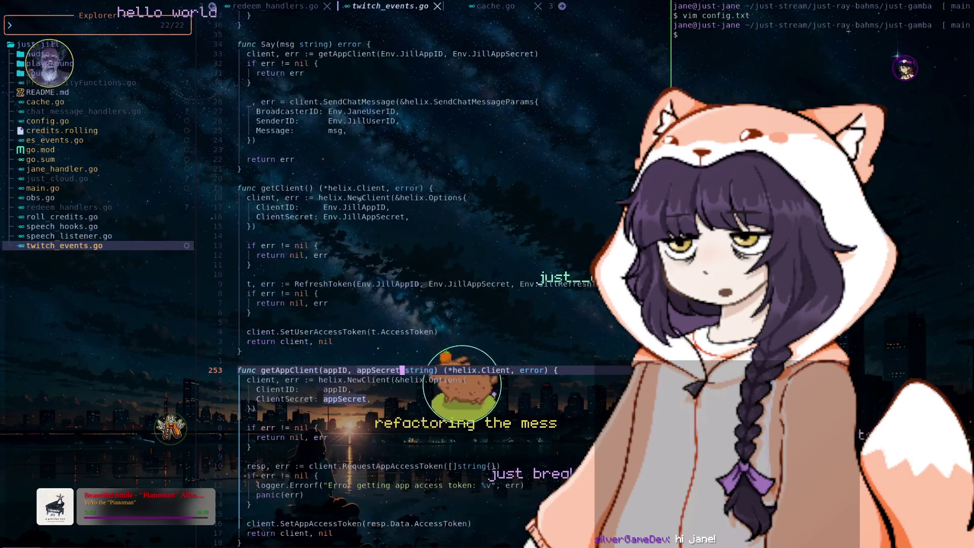
key(ctrl+o)
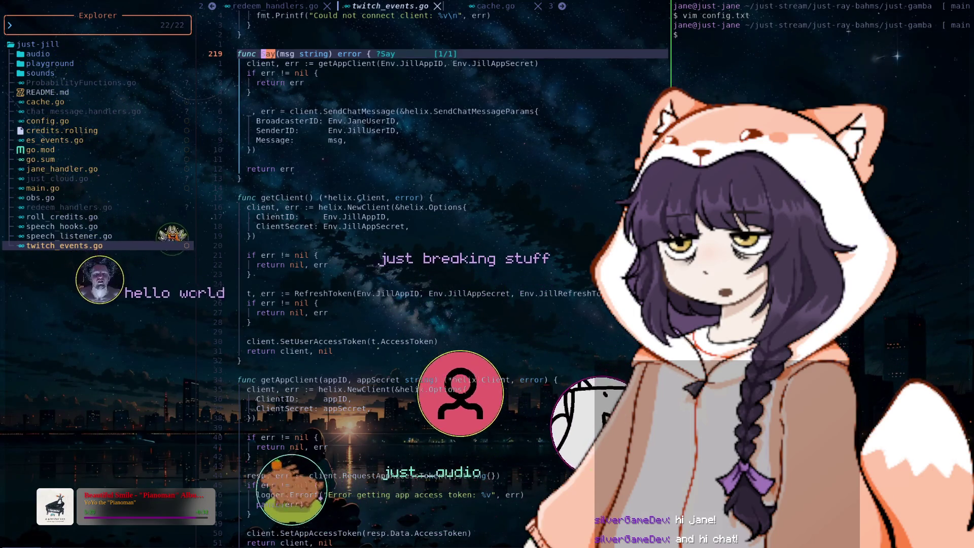
key(b)
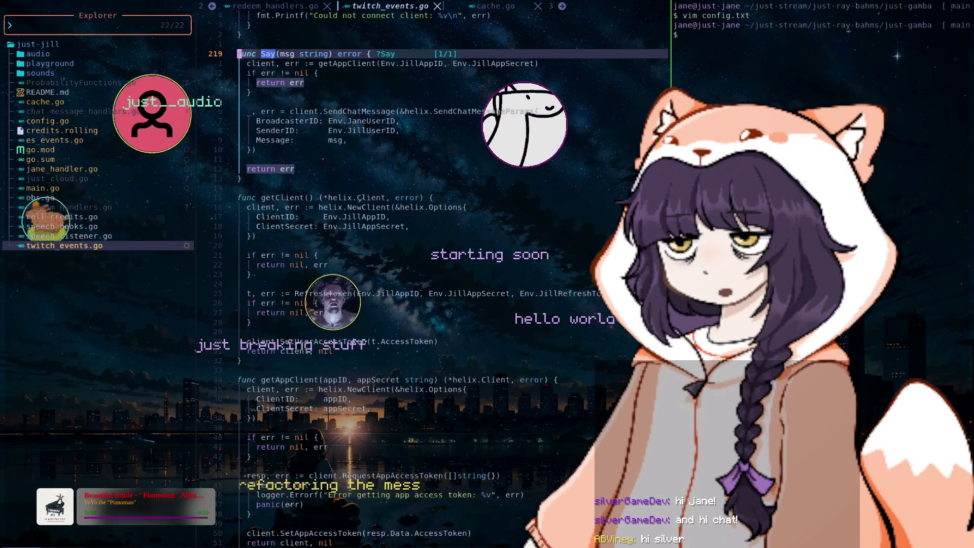
key(j)
key(j)
key(j)
key(j)
key(j)
key(j)
key(j)
key(j)
key(j)
key(j)
key(j)
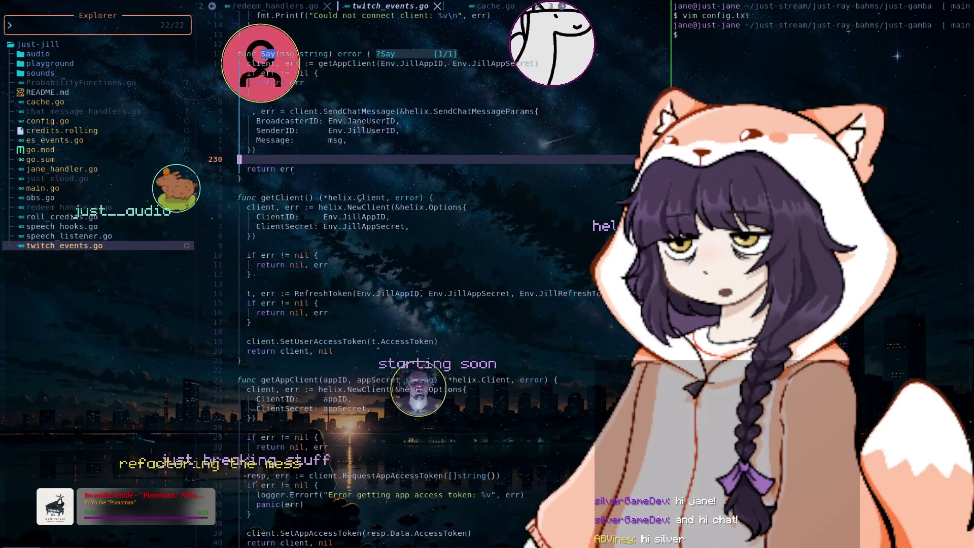
key(j)
key(k)
key(k)
key(k)
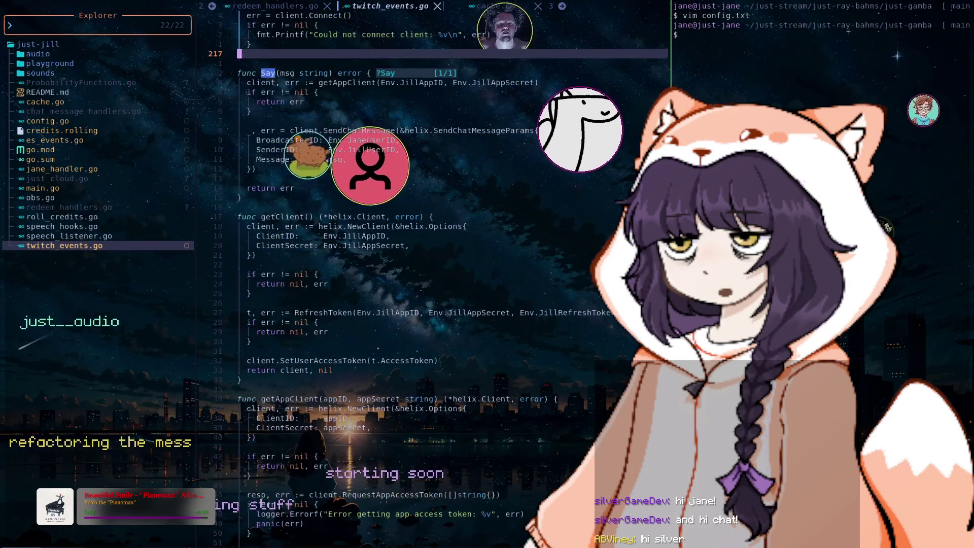
key(j)
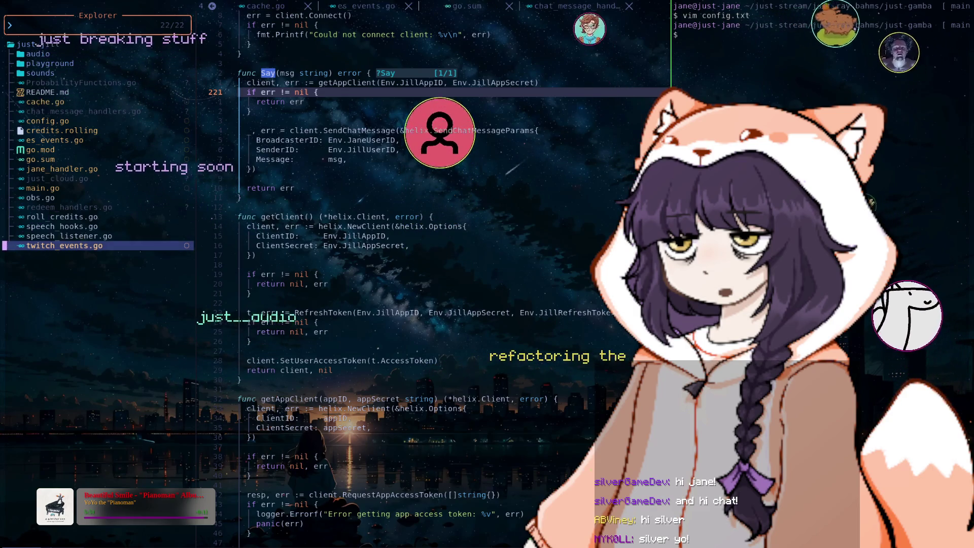
key(k)
key(k)
key(k)
key(k)
key(k)
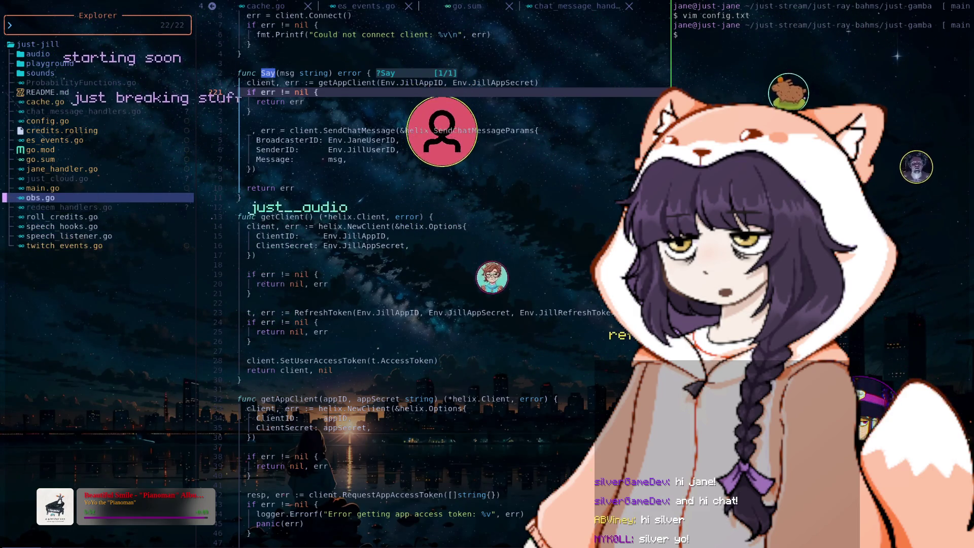
- Move through the project files past main.go and open jane_handler.go at handleRemindMeCommand
key(j)
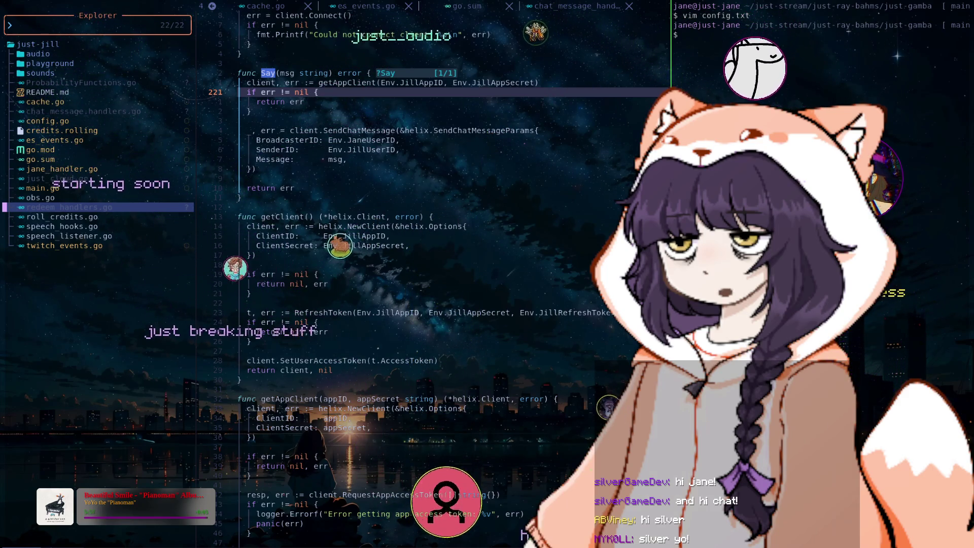
key(j)
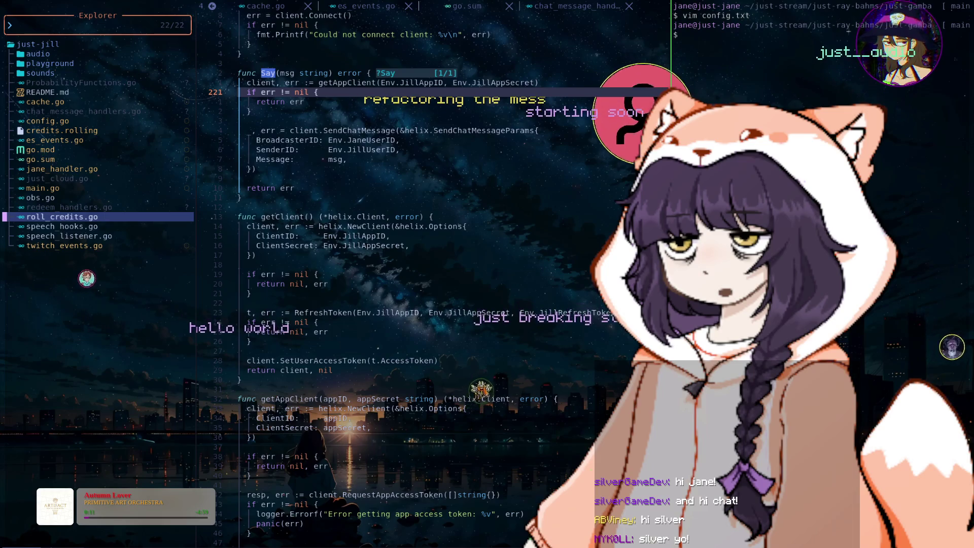
click(43, 187)
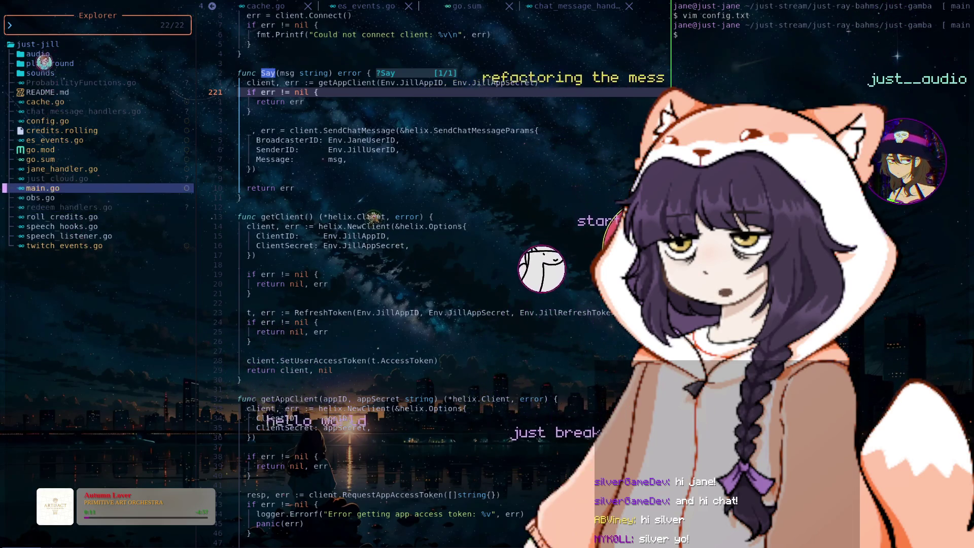
key(k)
key(k)
key(k)
key(k)
key(k)
key(j)
key(j)
key(j)
key(j)
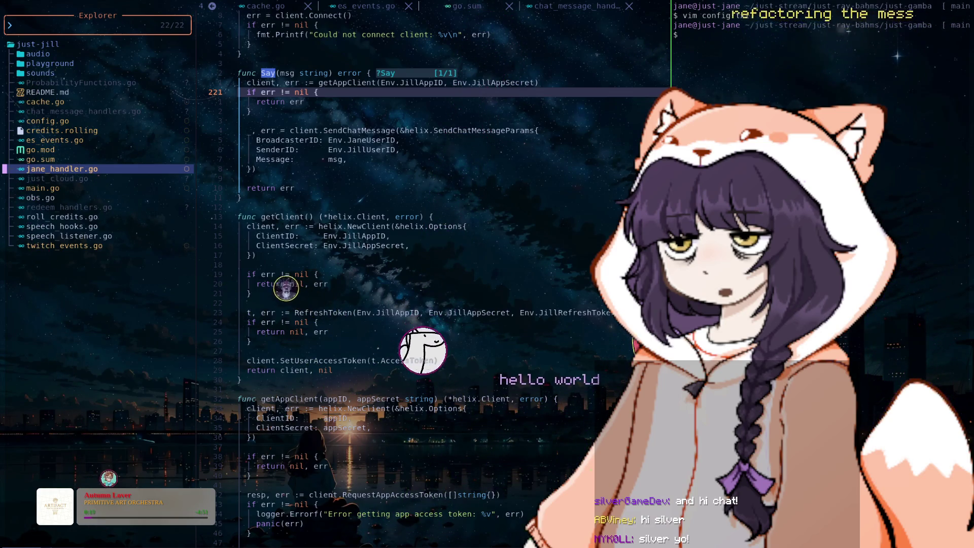
key(j)
key(Return)
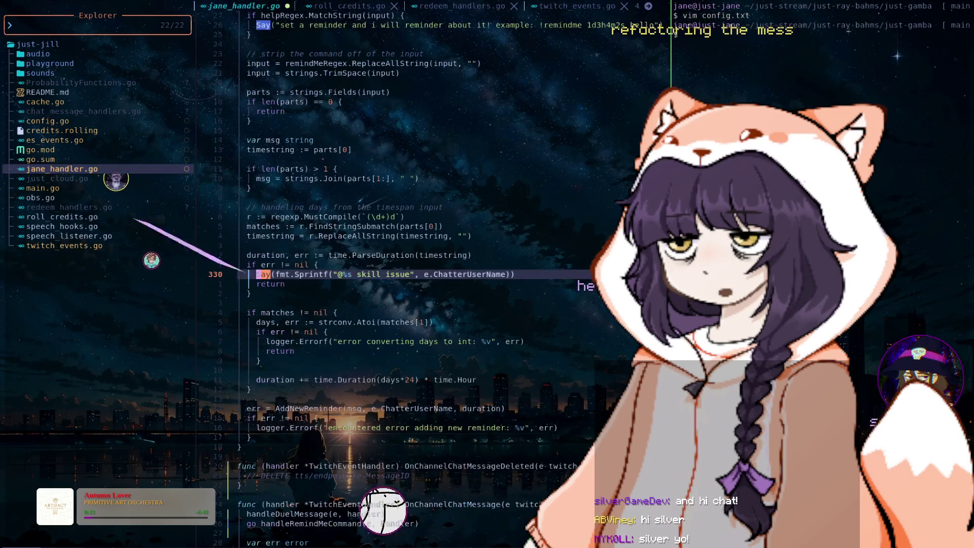
key(j)
key(j)
key(j)
key(j)
key(j)
key(j)
key(j)
key(j)
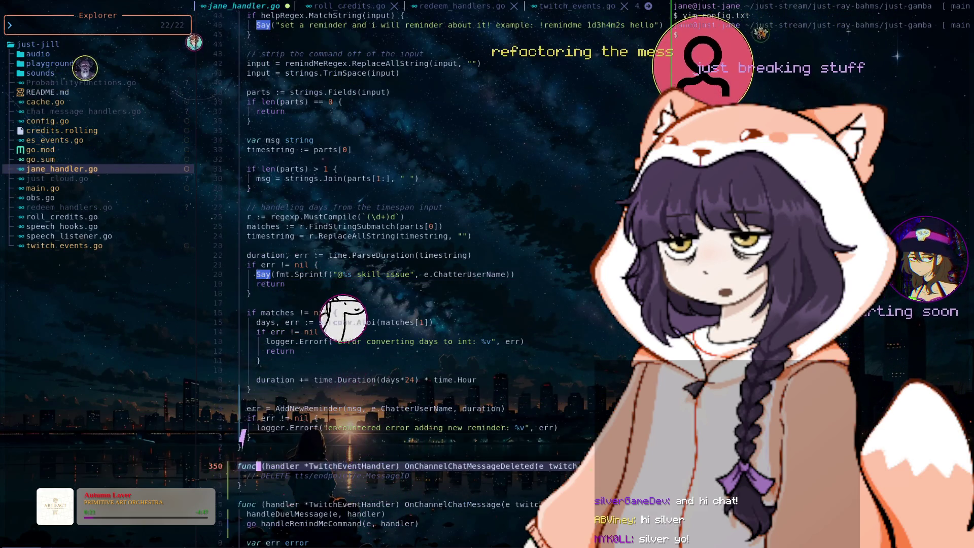
key(j)
key(j)
key(j)
key(j)
key(j)
key(j)
key(j)
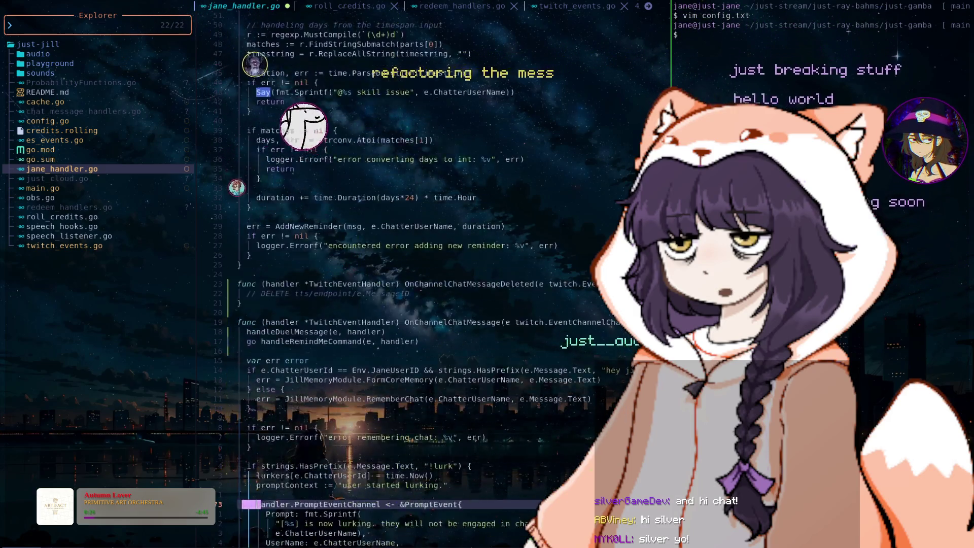
key(j)
key(j)
key(j)
key(j)
key(j)
key(j)
key(j)
key(j)
key(j)
key(j)
key(j)
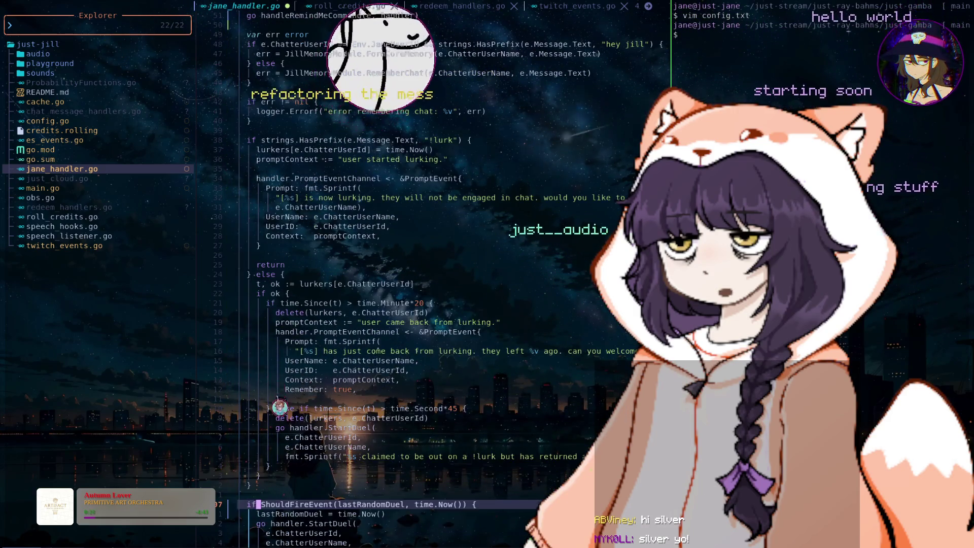
key(j)
key(j)
key(j)
key(j)
key(j)
key(j)
key(j)
key(j)
key(j)
key(j)
key(j)
key(j)
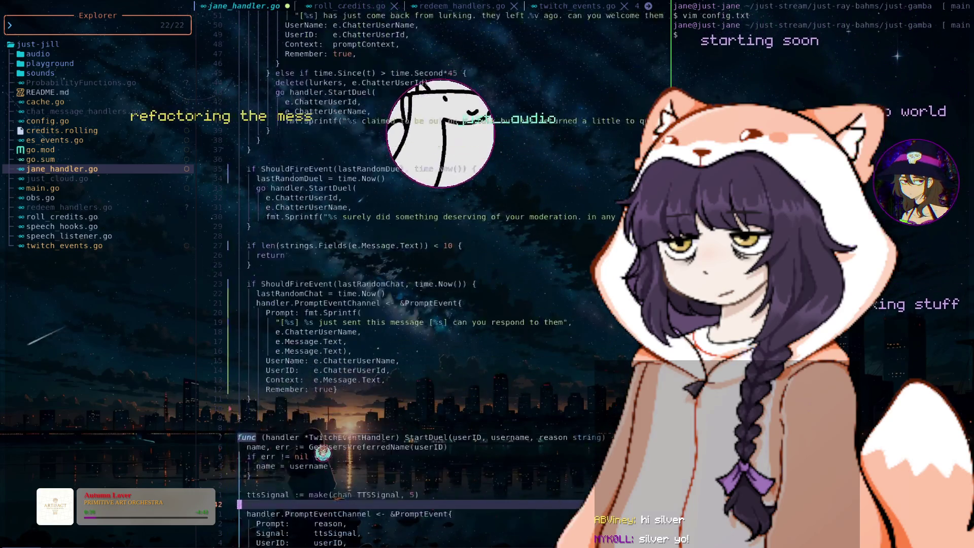
key(j)
key(j)
key(j)
key(j)
key(j)
key(j)
key(j)
key(j)
key(j)
key(j)
key(j)
key(j)
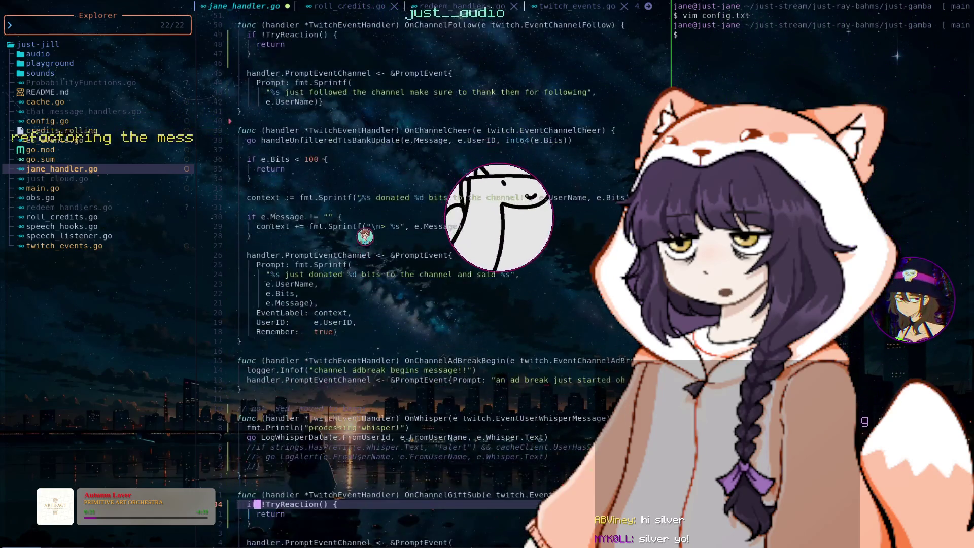
key(j)
key(j)
key(j)
key(j)
key(j)
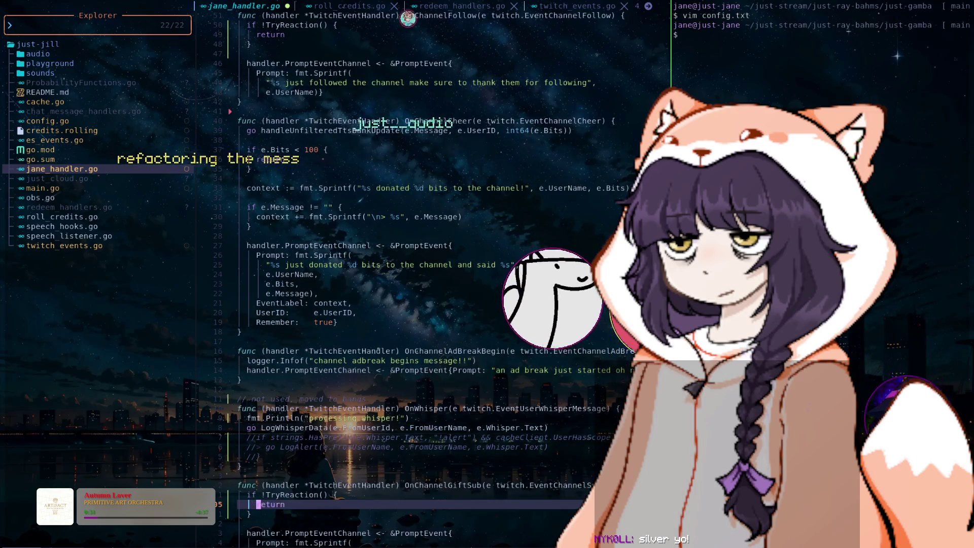
key(j)
key(j)
key(j)
key(j)
key(j)
key(j)
key(j)
key(j)
key(j)
key(j)
key(j)
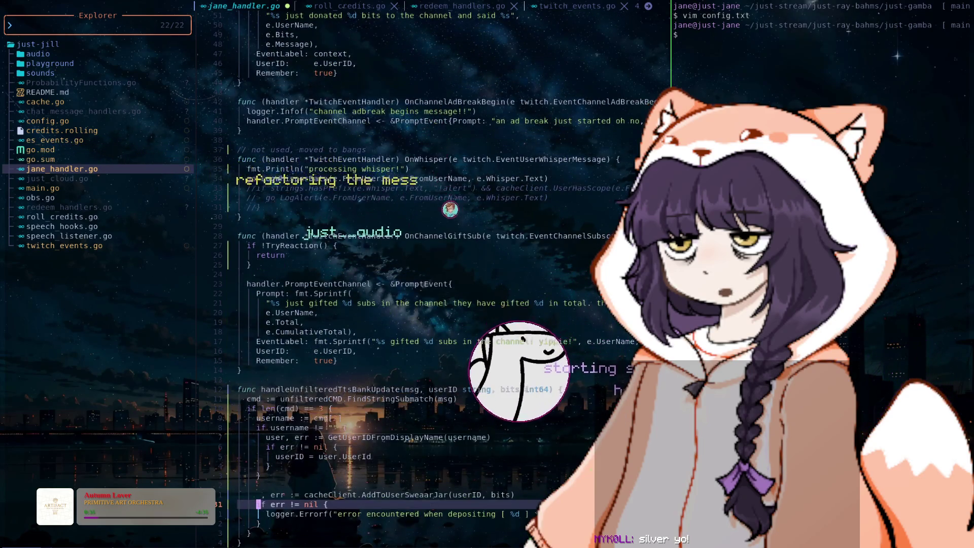
key(j)
key(j)
key(j)
key(j)
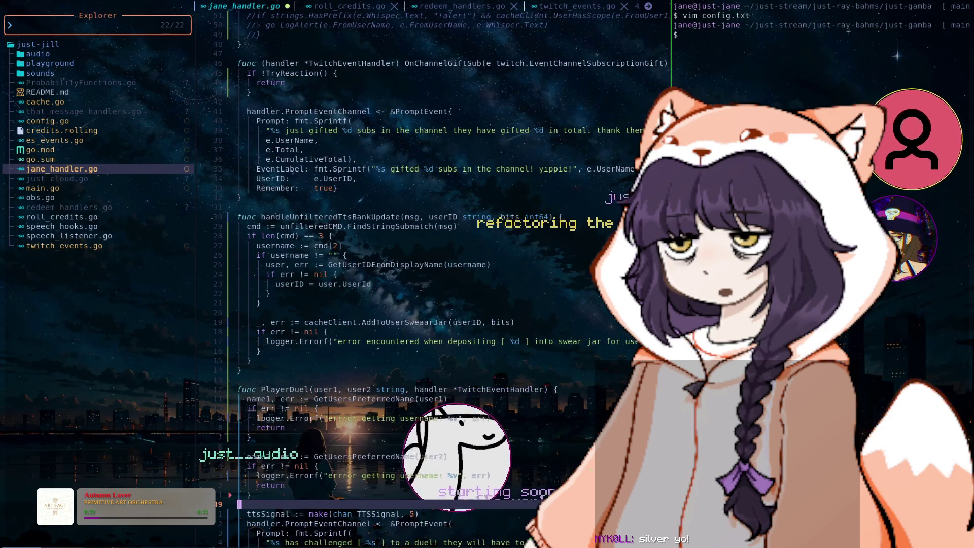
key(j)
key(j)
key(j)
key(j)
key(j)
key(j)
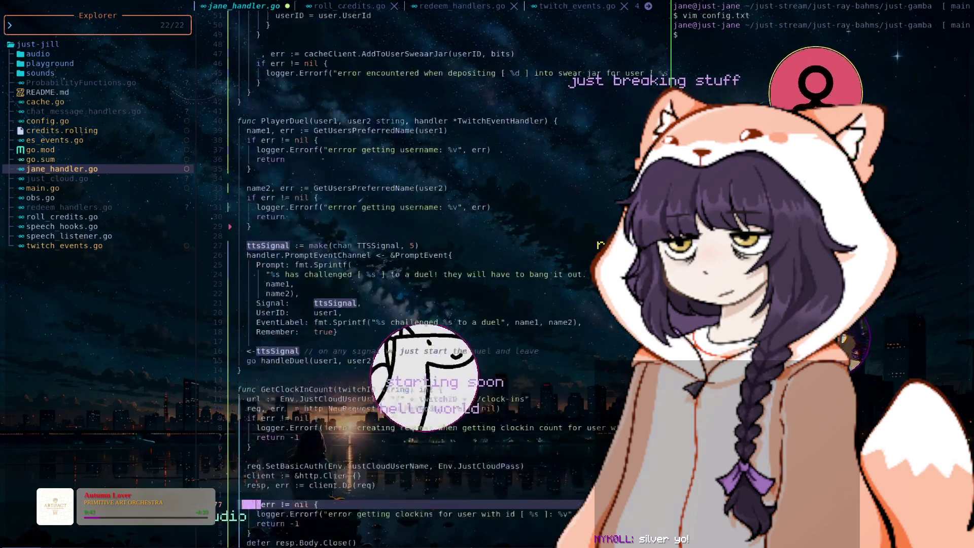
key(j)
key(j)
key(j)
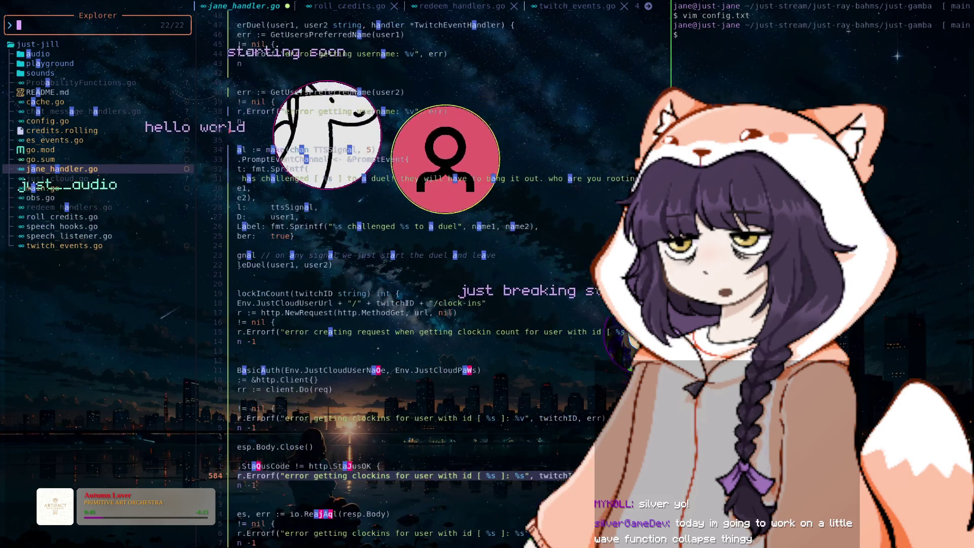
key(n)
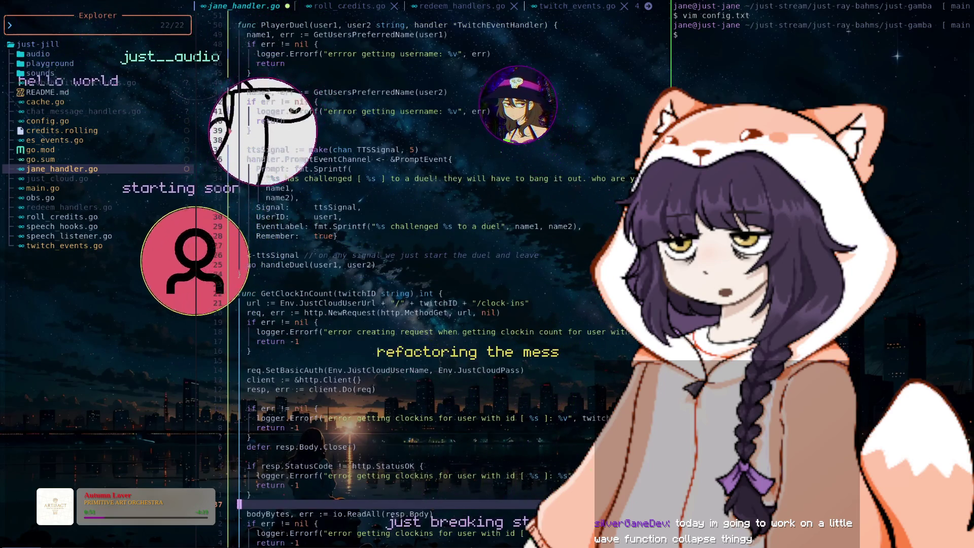
text(:%s/Say/Sa)
key(Escape)
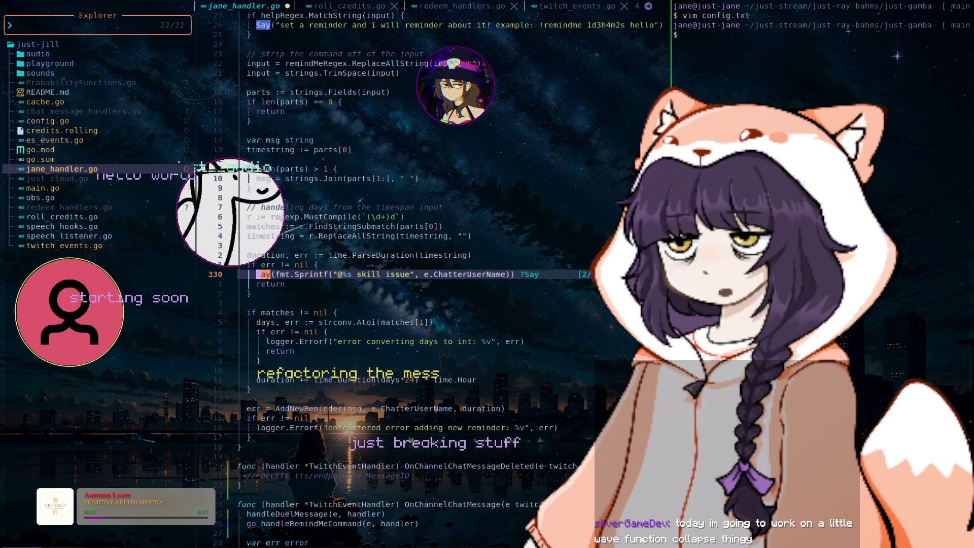
key(n)
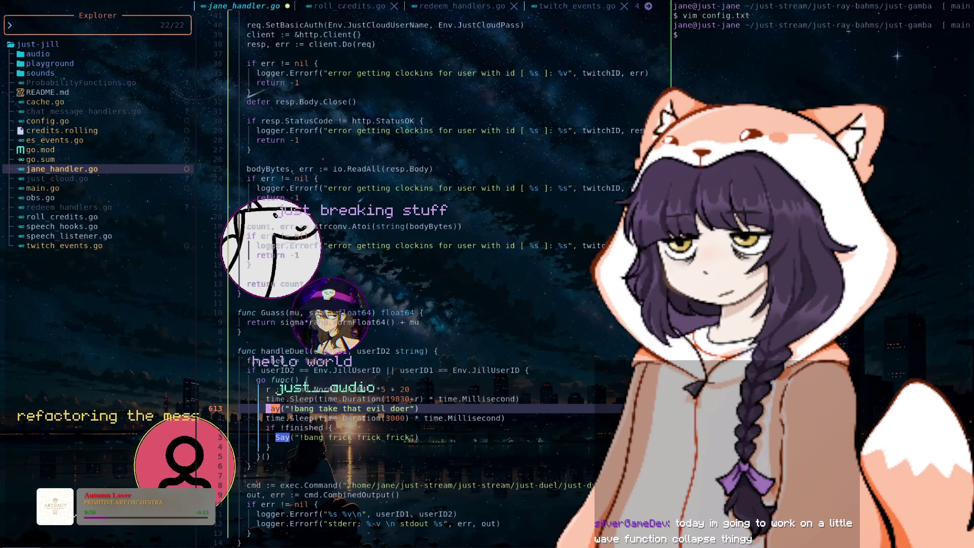
key(n)
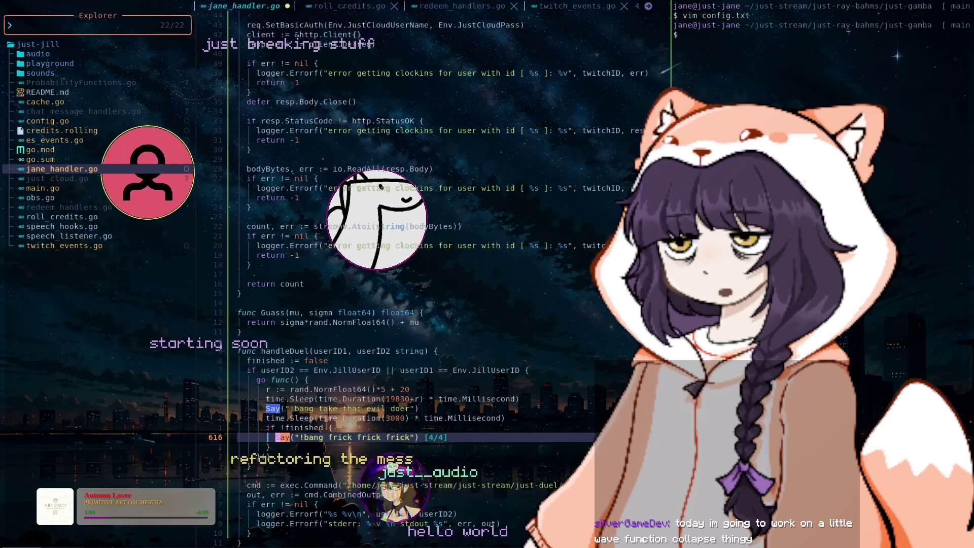
key(k)
key(k)
key(k)
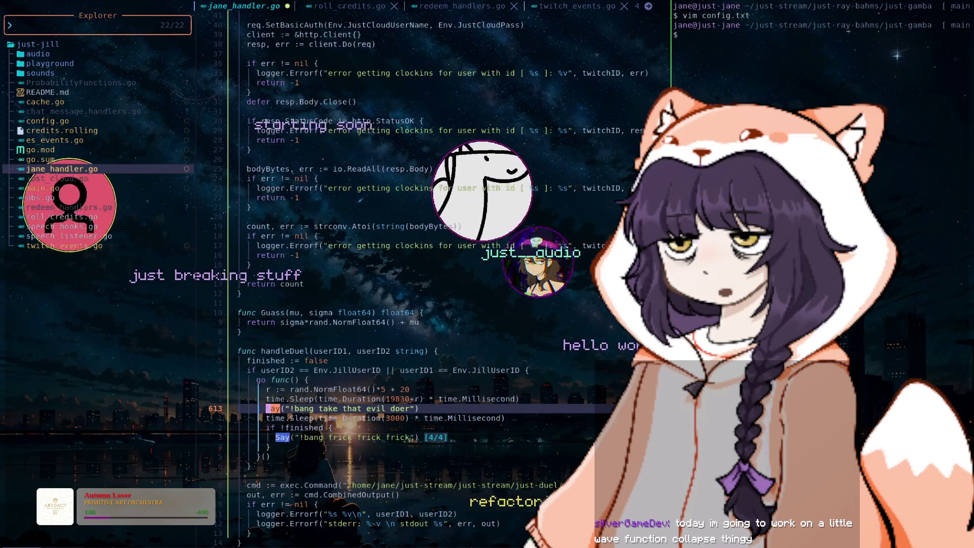
key(Escape)
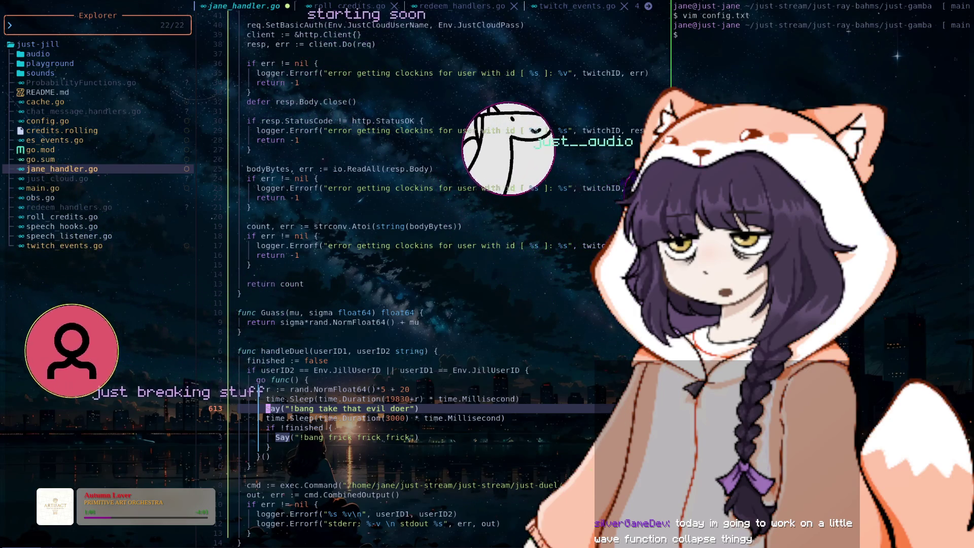
key(ctrl+h)
key(j)
key(j)
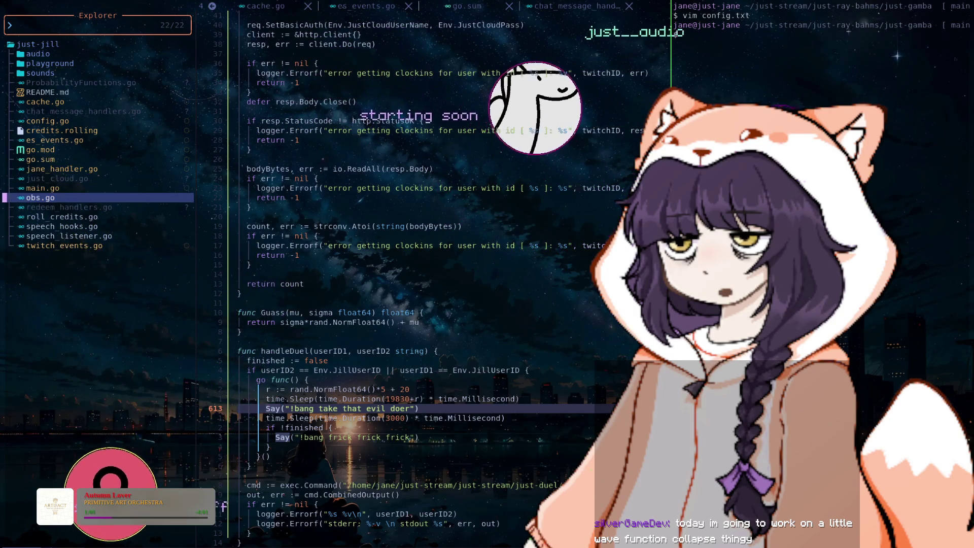
key(j)
key(j)
key(j)
- Open twitch_events.go and remove the error return type from Say
key(Return)
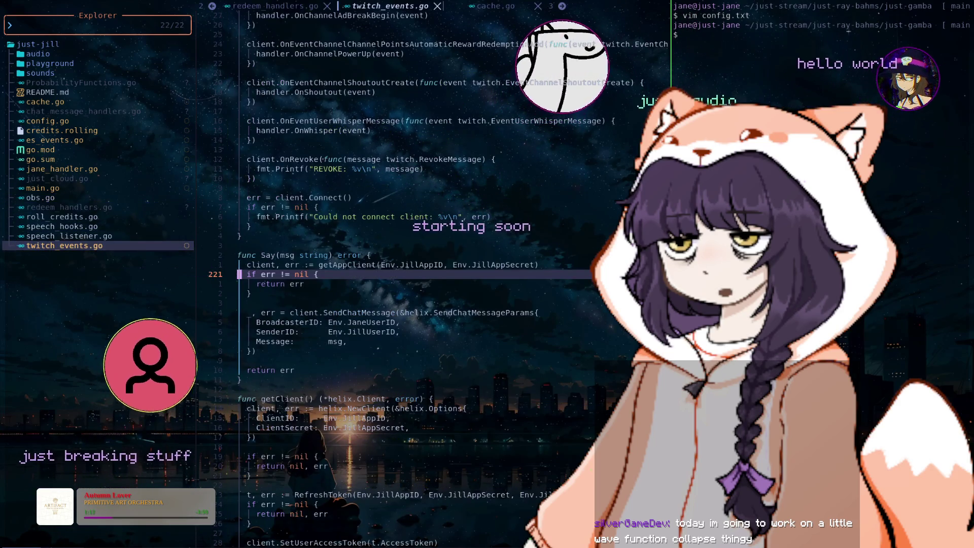
key(k)
key(k)
key(f)
key(e)
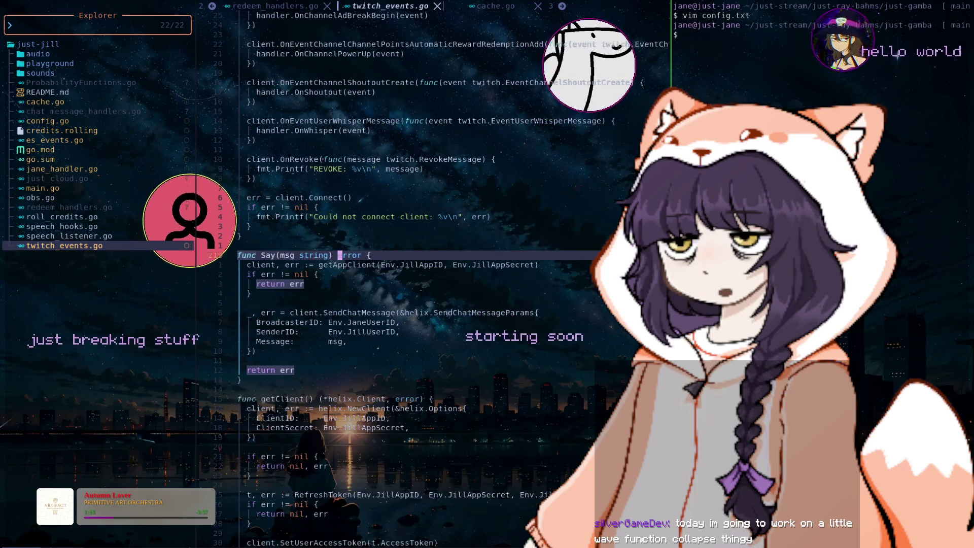
key(d)
key(a)
key(w)
key(j)
key(j)
key(j)
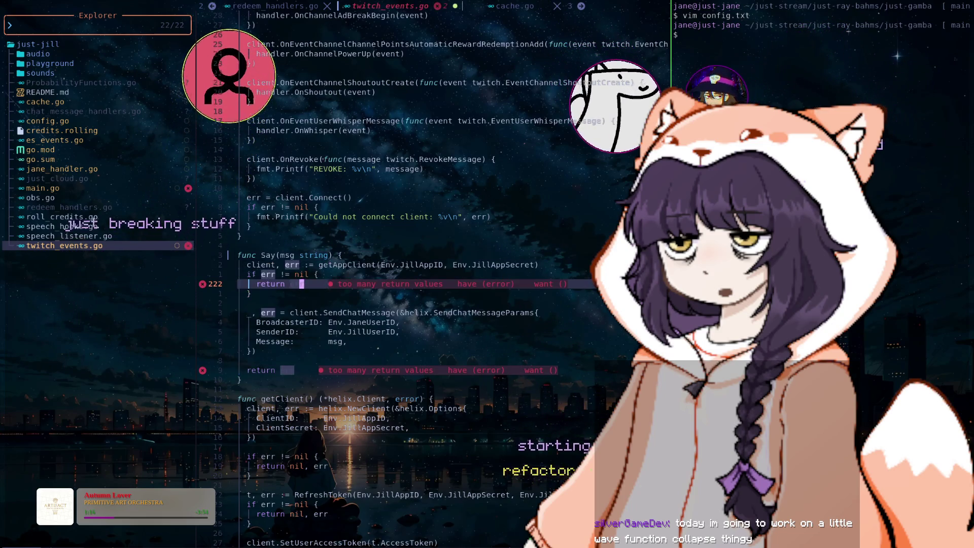
- Replace the return err line with logger.Errorf("encountered error getting app client: %v", err)
key(shift+o)
text(logger.)
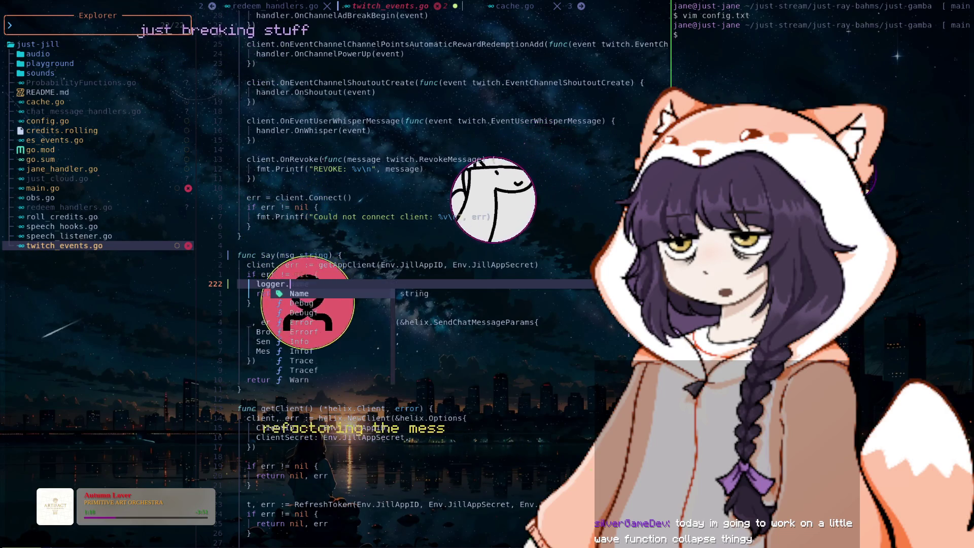
text(Errorf)
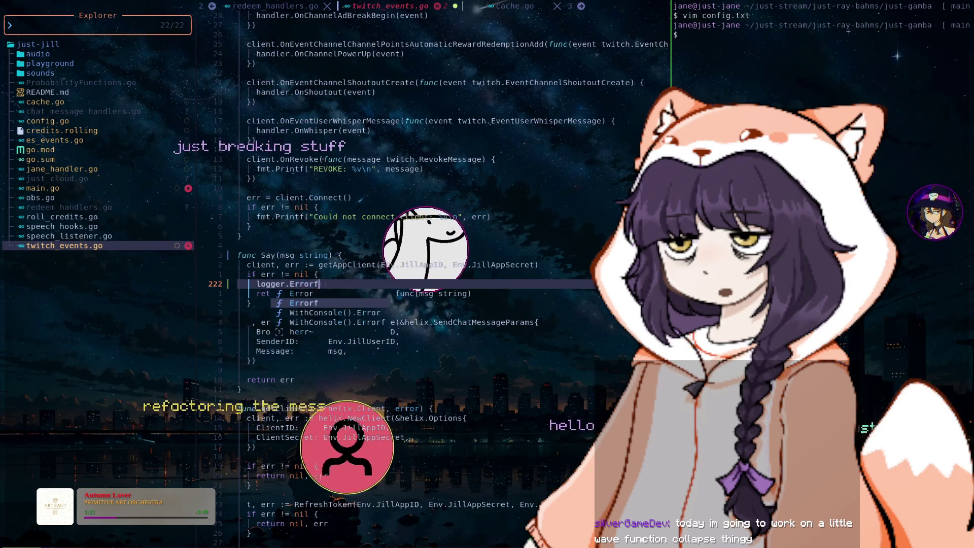
text((")
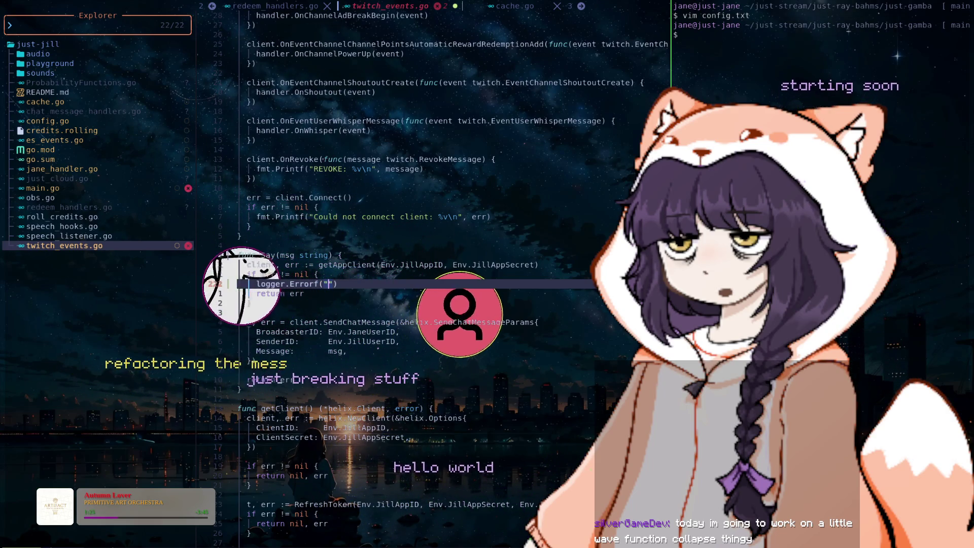
text(encountered er)
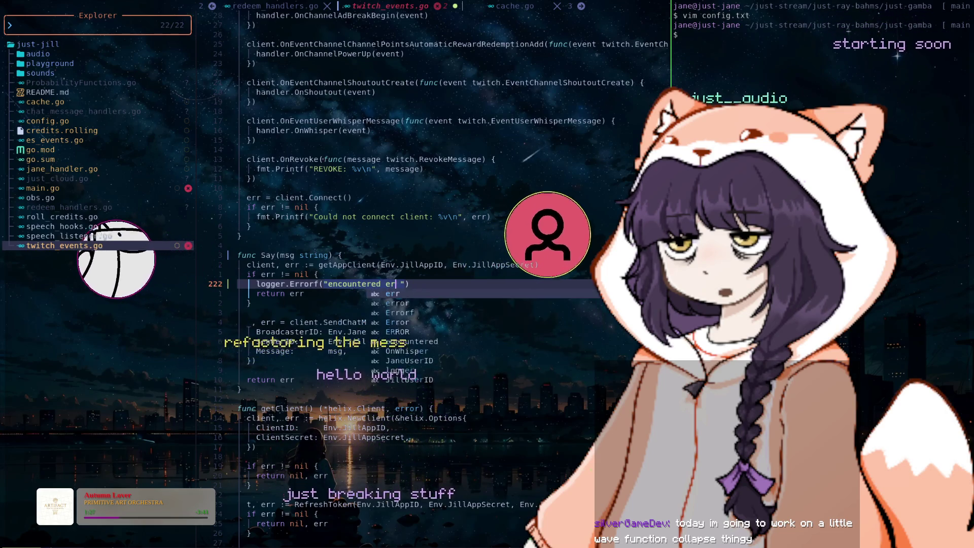
text(ror gett  )
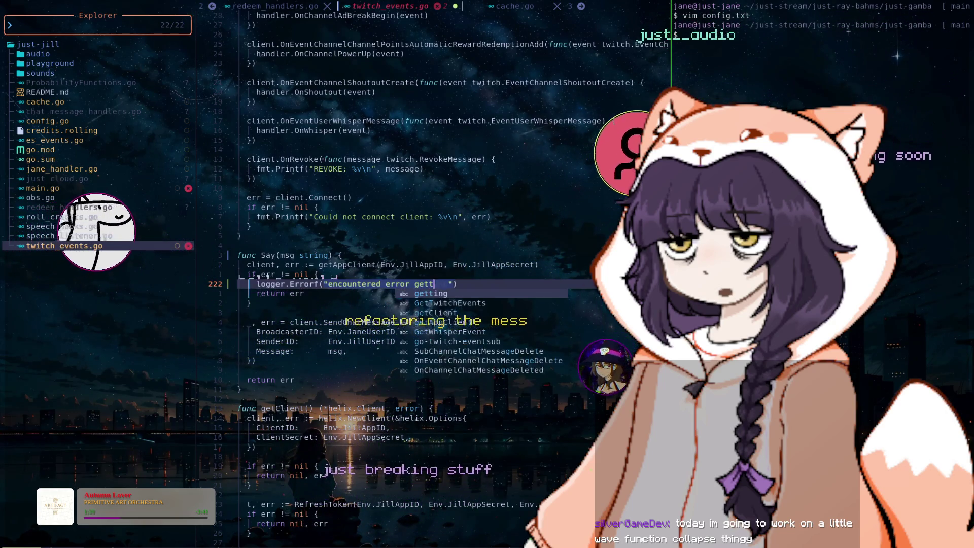
text(ing app client: )
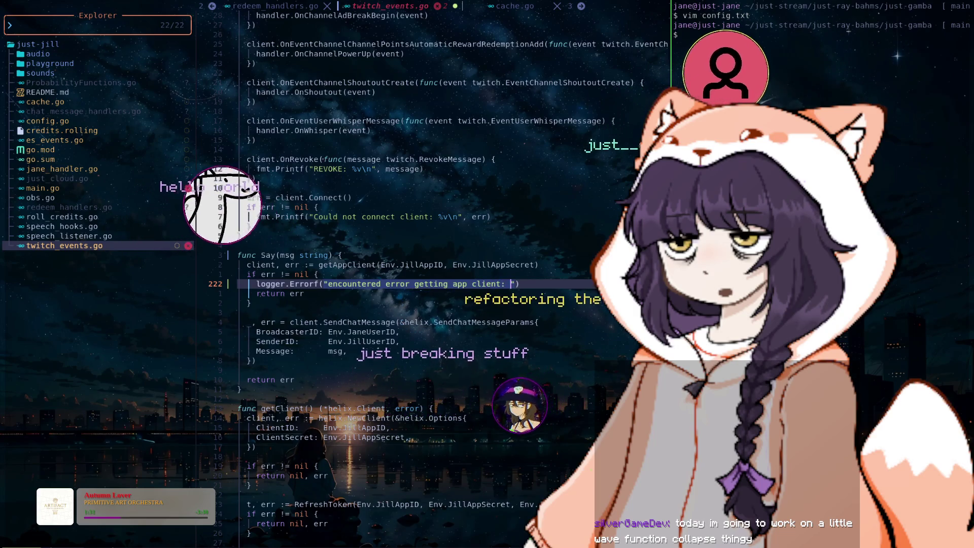
text(%v", )
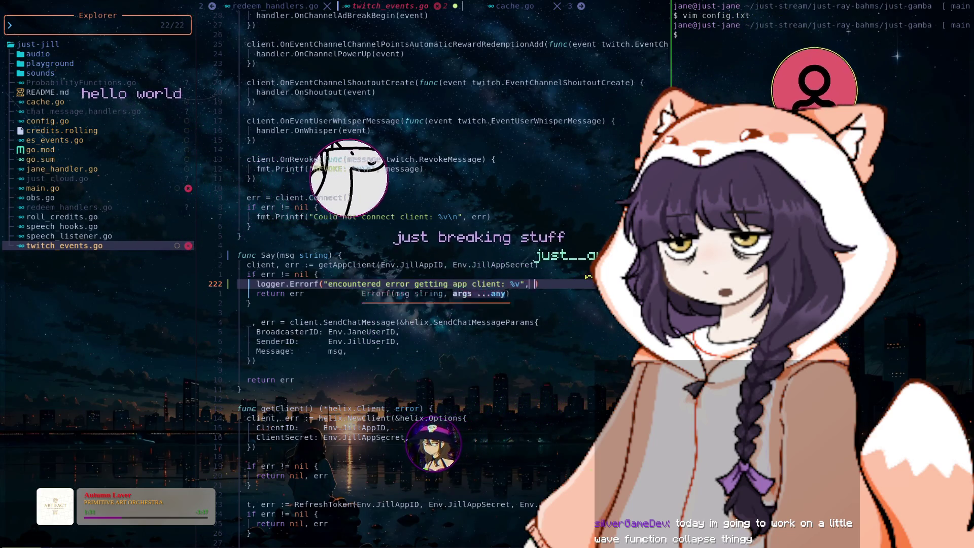
text(err)
key(Escape)
key(j)
key(d)
key(d)
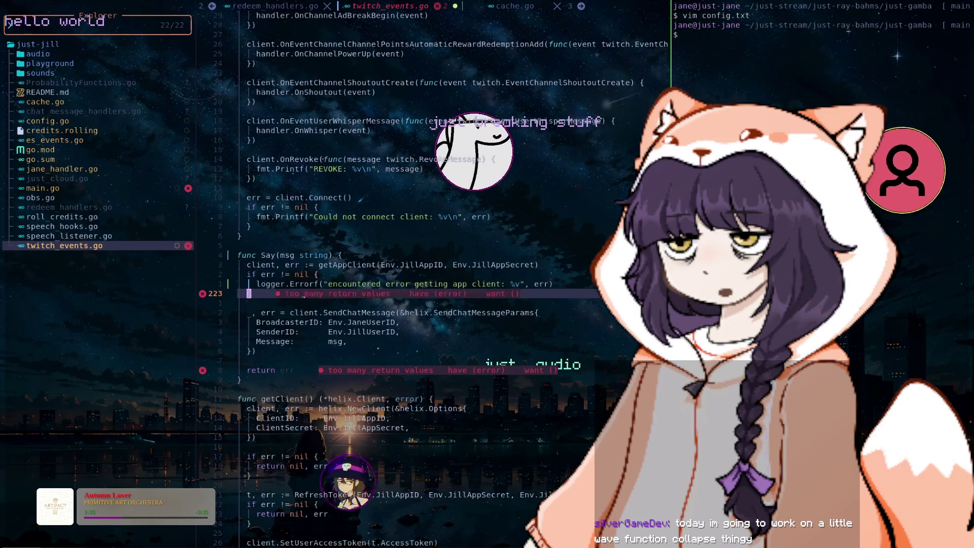
- Paste the logging line below the SendChatMessage call, with blank lines above it
key(j)
key(j)
key(j)
key(j)
key(j)
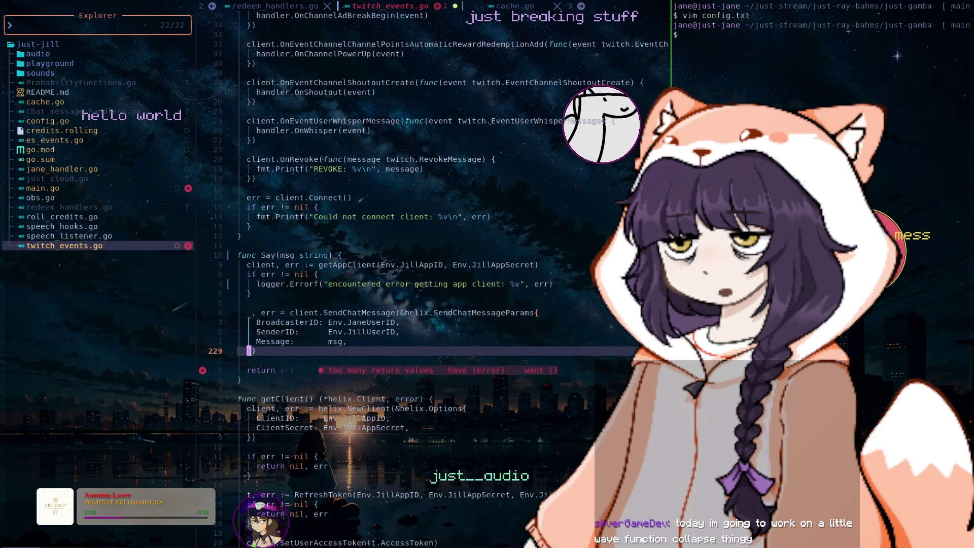
key(p)
key(O)
key(Return)
key(Return)
key(Return)
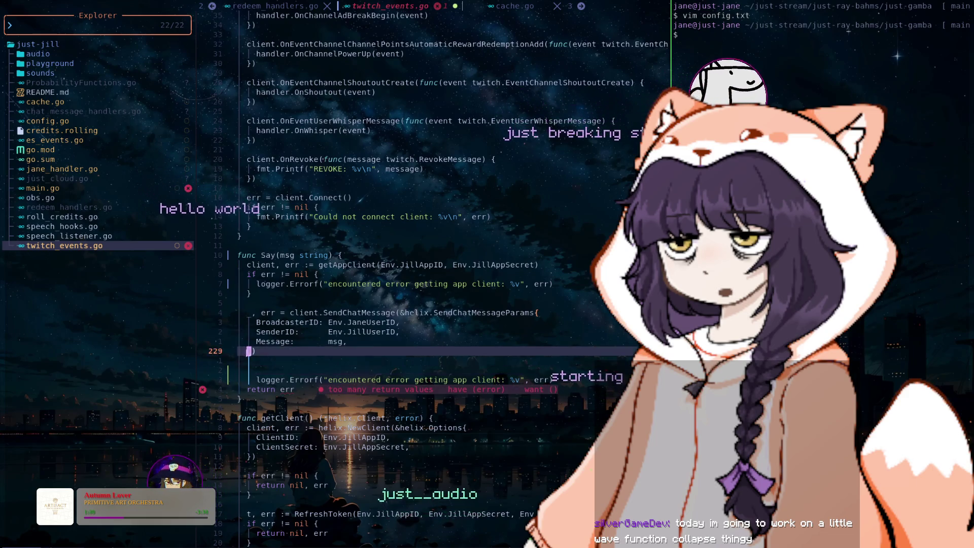
- Add an if err != nil block and rename SendChatMessage's result to resp
text(iferr != )
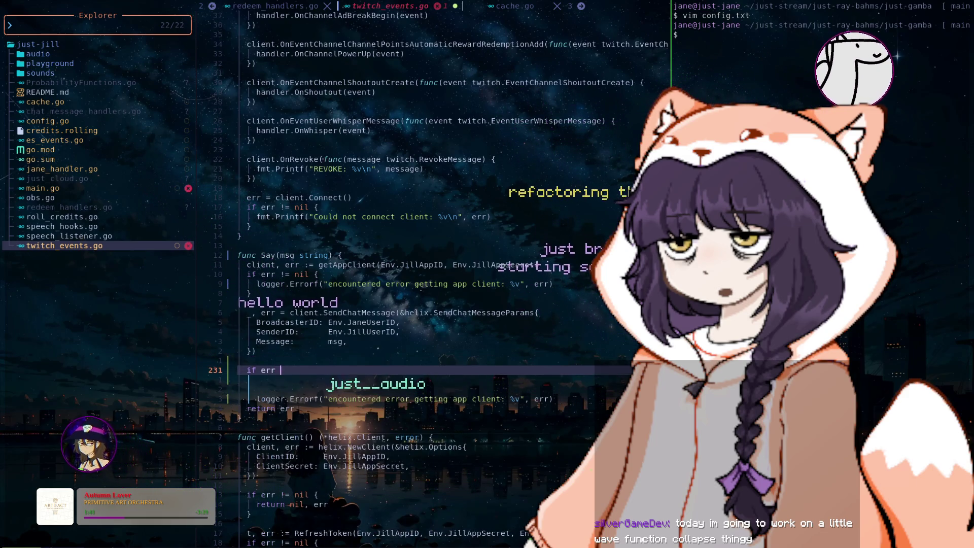
text(nil)
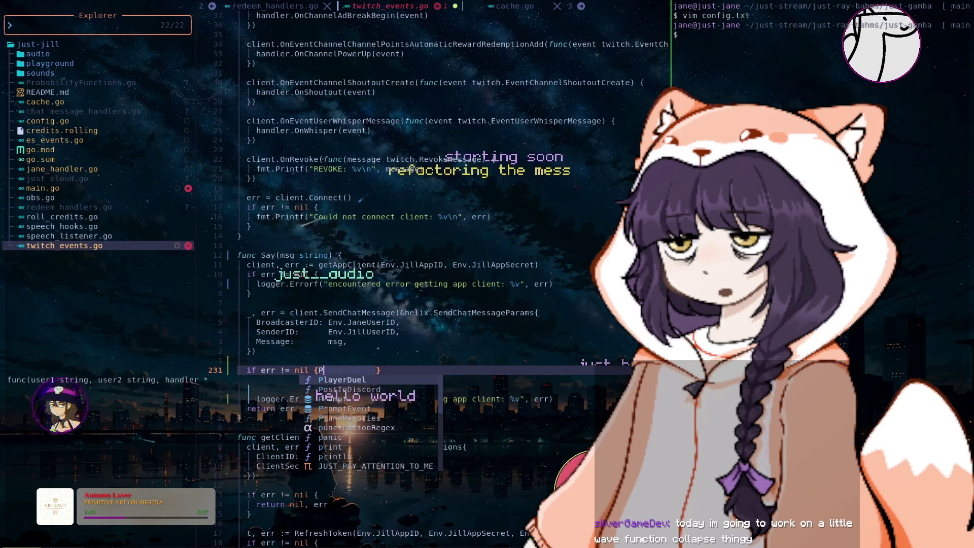
text( {)
key(Return)
key(Escape)
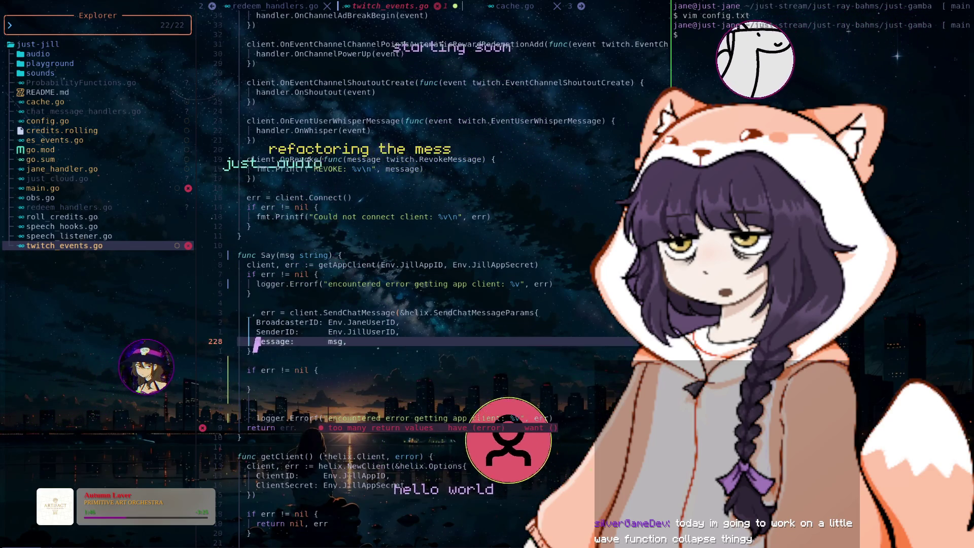
key(7)
key(k)
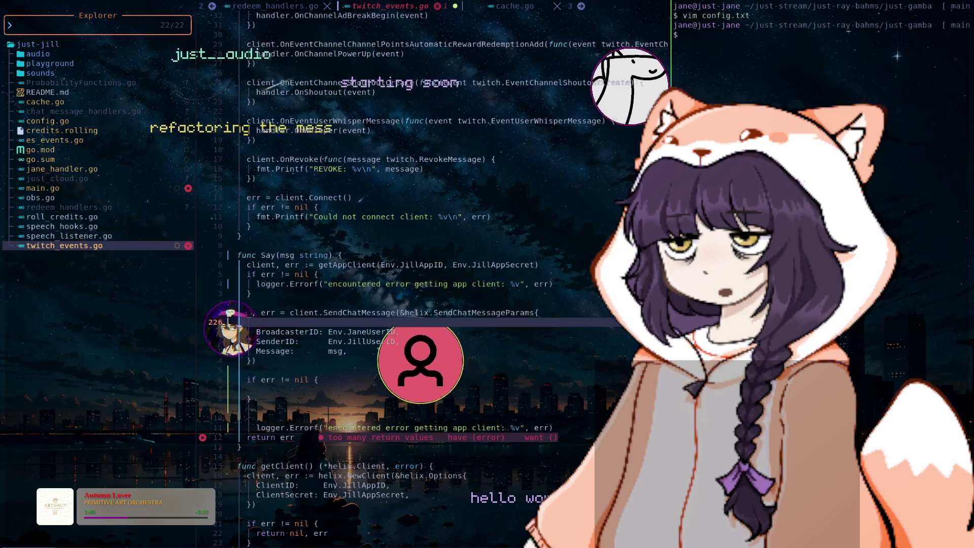
key(0)
text(i)
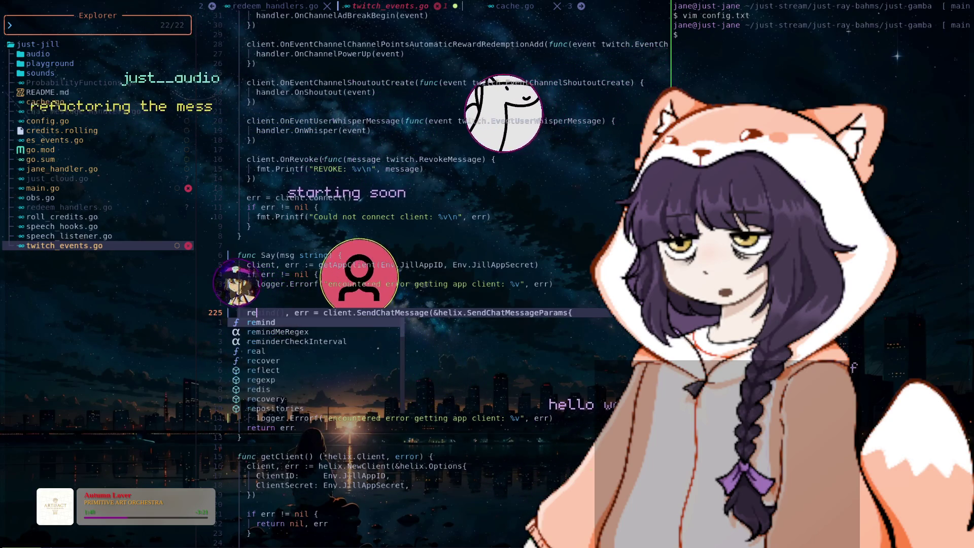
text(reaz,)
key(h)
key(h)
key(x)
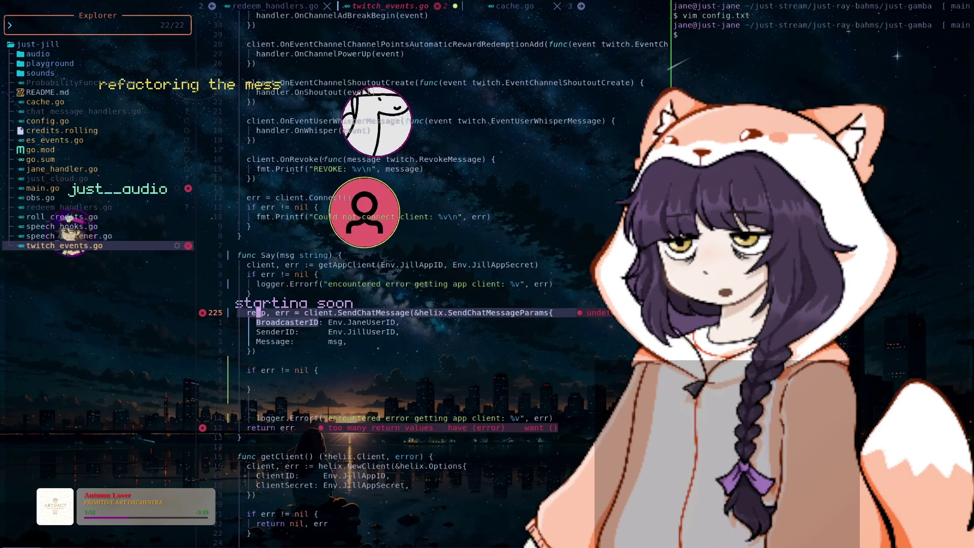
- Move the pasted logger.Errorf line inside the if err != nil block
key(7)
key(j)
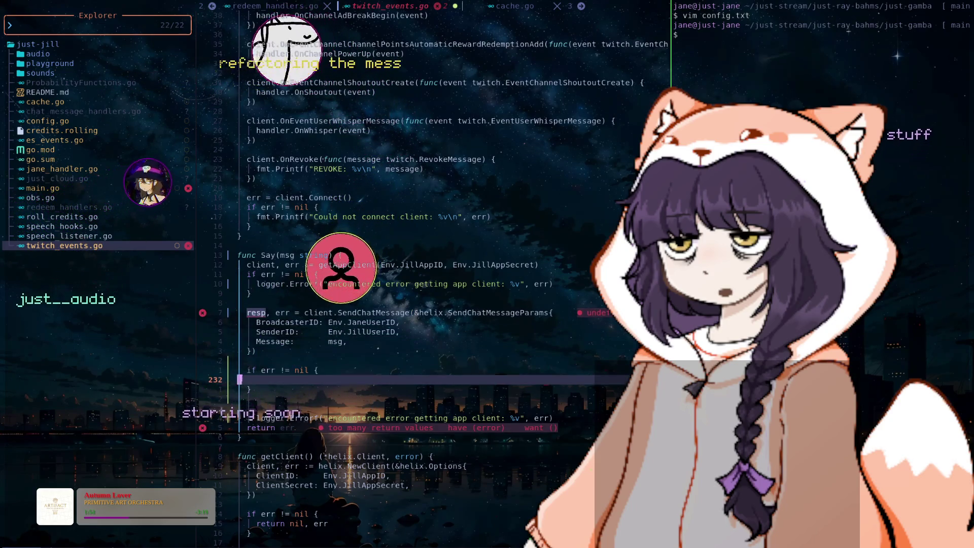
key(7)
key(k)
text(:)
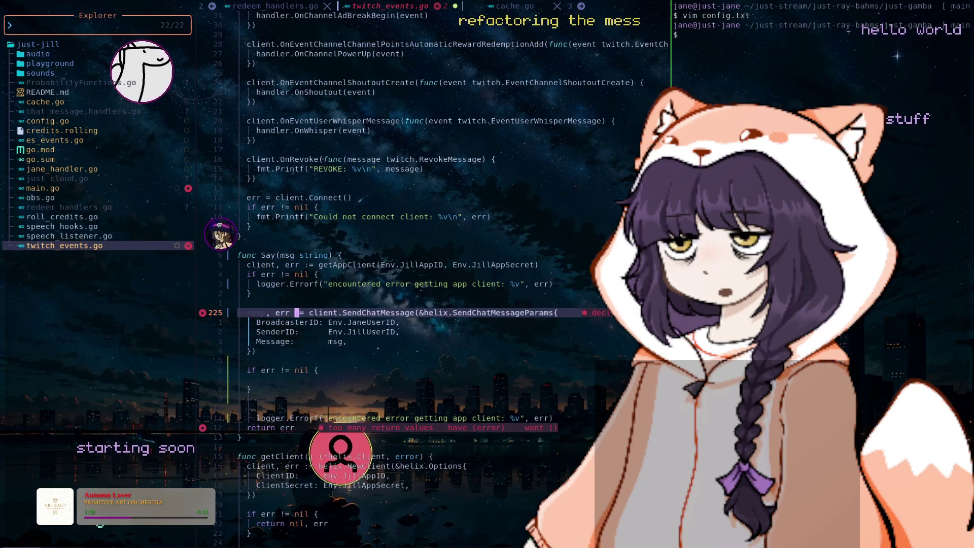
key(j)
key(j)
key(j)
key(j)
key(j)
key(j)
key(j)
key(j)
key(j)
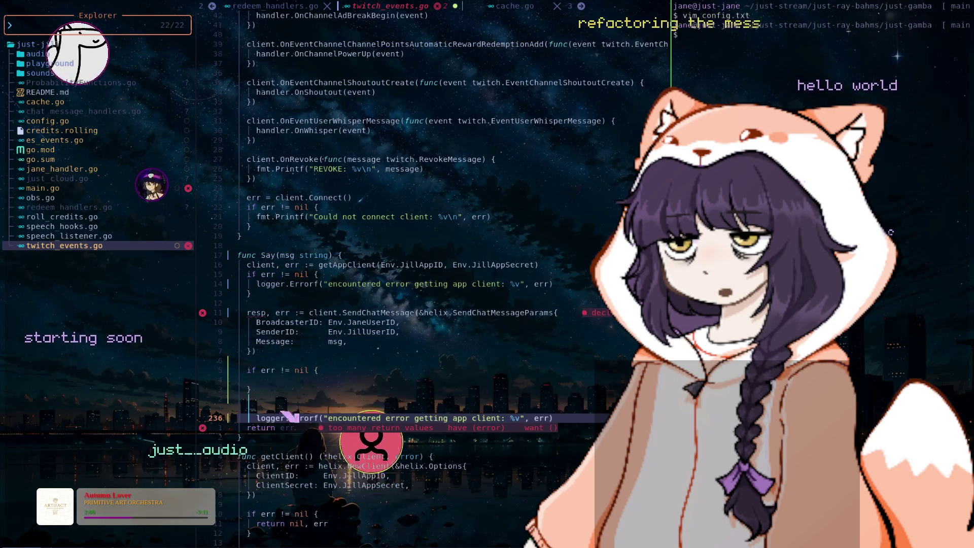
key(alt+k)
key(alt+k)
key(alt+k)
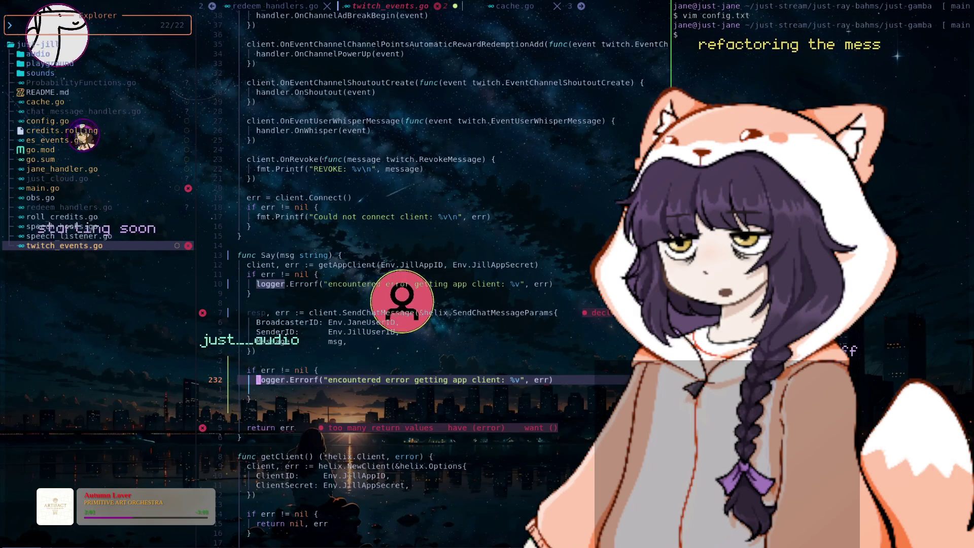
- Start an if resp.StatusCode check after the error block
key(j)
key(alt+k)
text(joi)
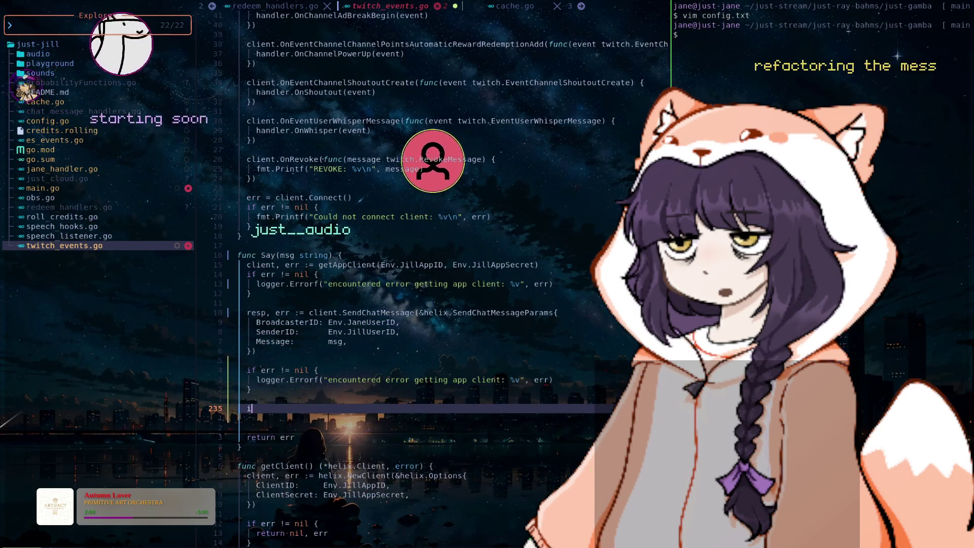
text(f resp.StatusCode > 3)
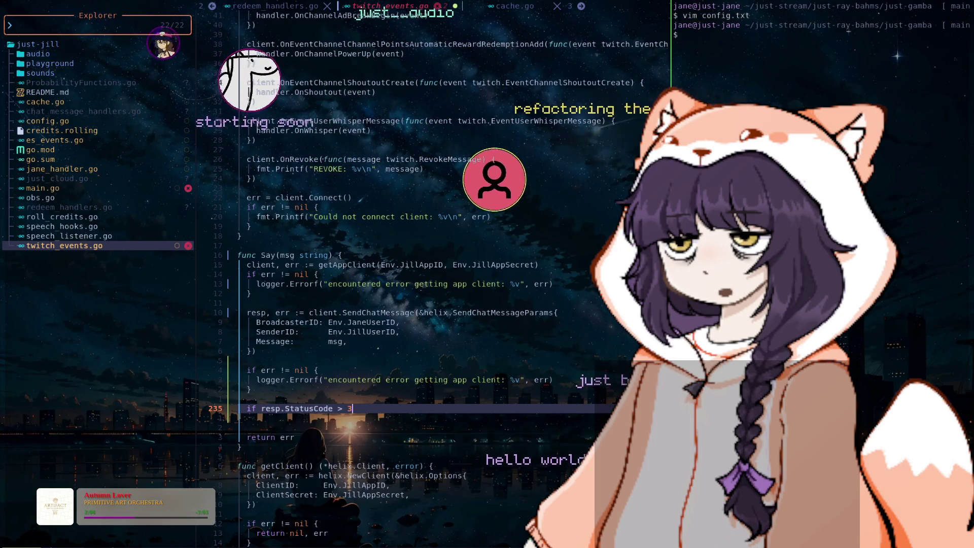
key(BackSpace)
key(BackSpace)
key(BackSpace)
- Check the events client code in cache.go, then resume editing the StatusCode check in twitch_events.go
key(shift+l)
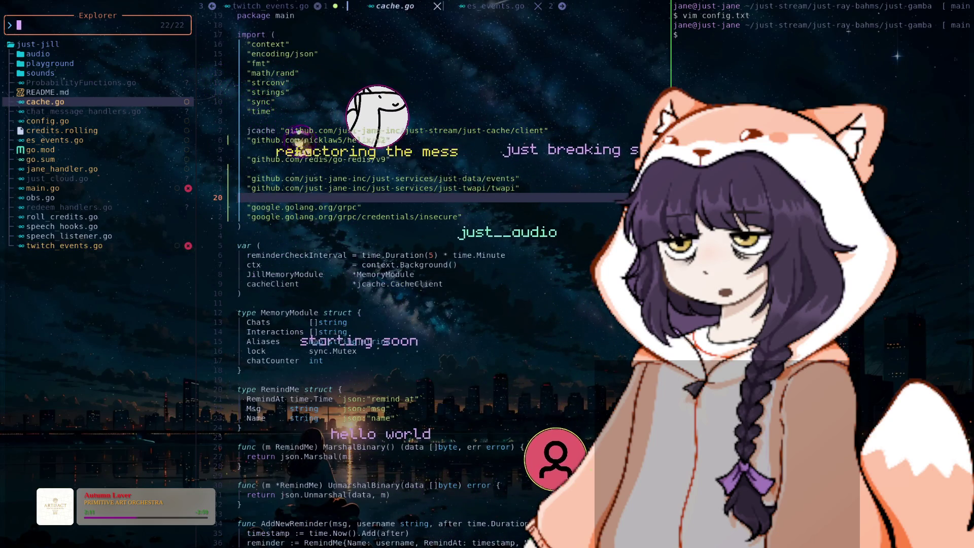
key(n)
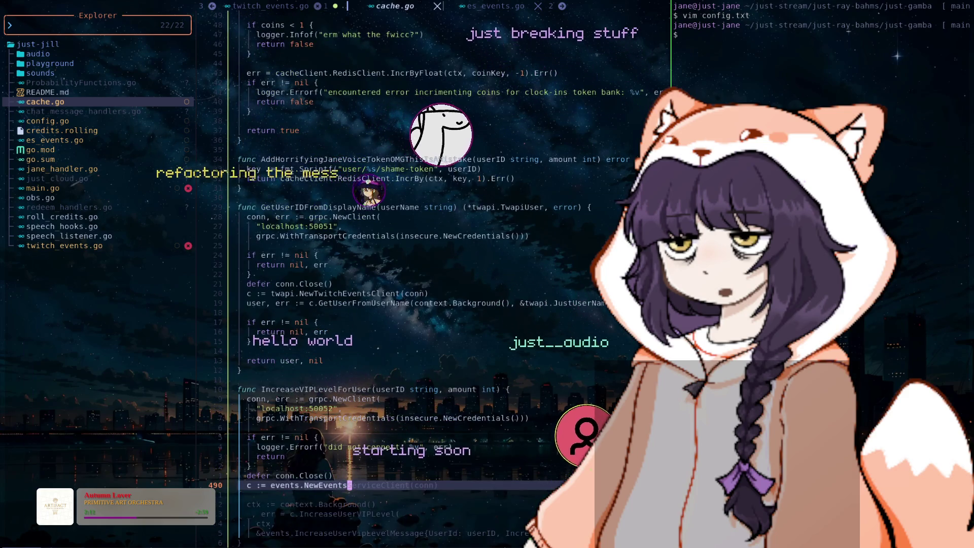
key(ctrl+h)
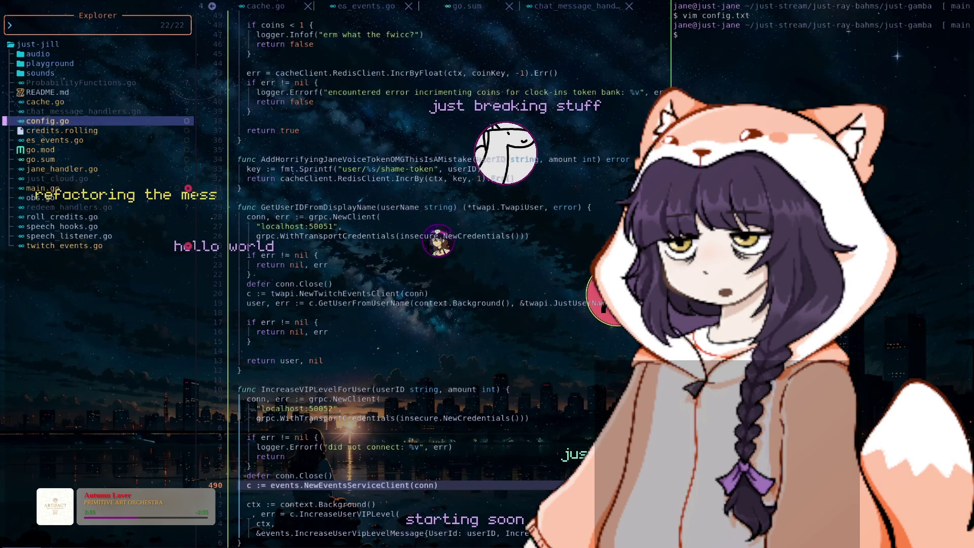
key(j)
key(j)
key(Return)
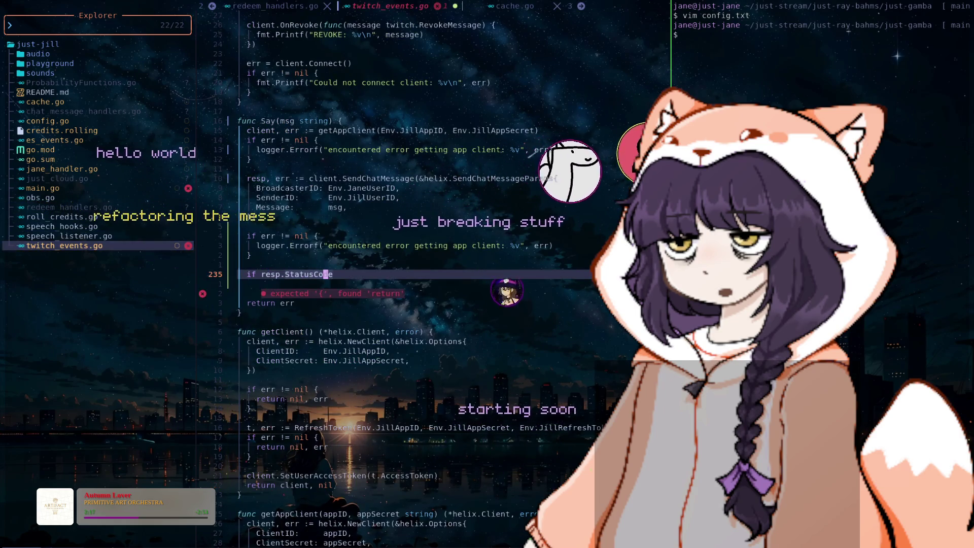
key(A)
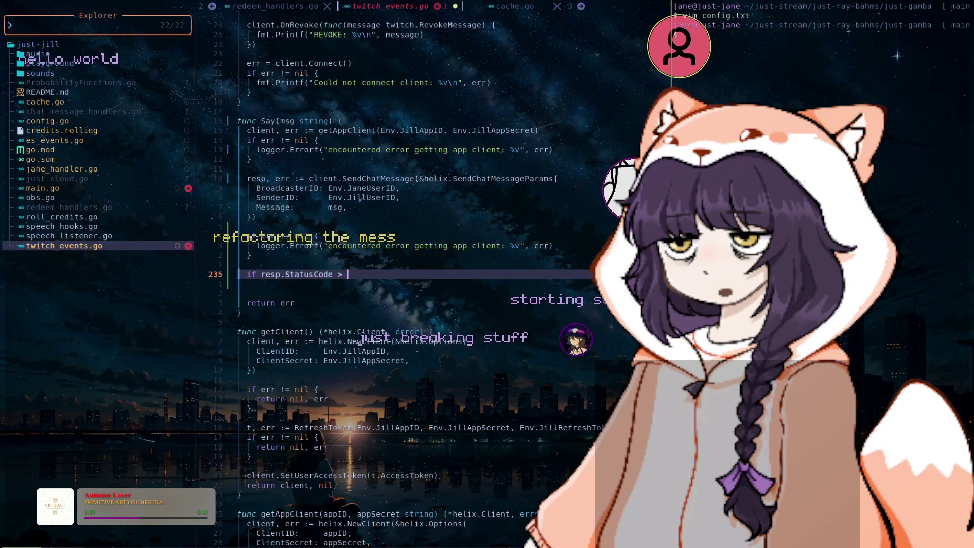
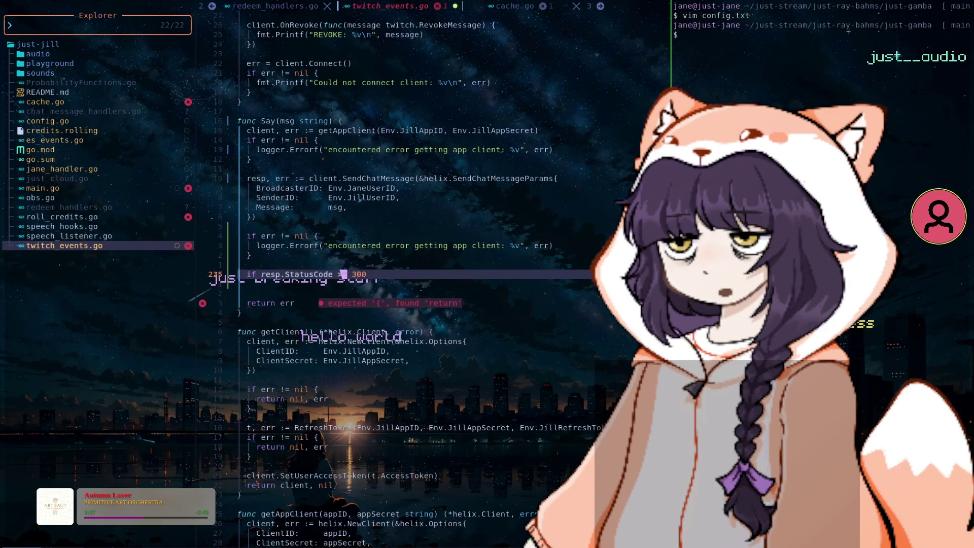
- Open a block under the resp.StatusCode >= 300 check and paste a logger line into it
text({)
key(Return)
key(Escape)
key(k)
key(k)
key(k)
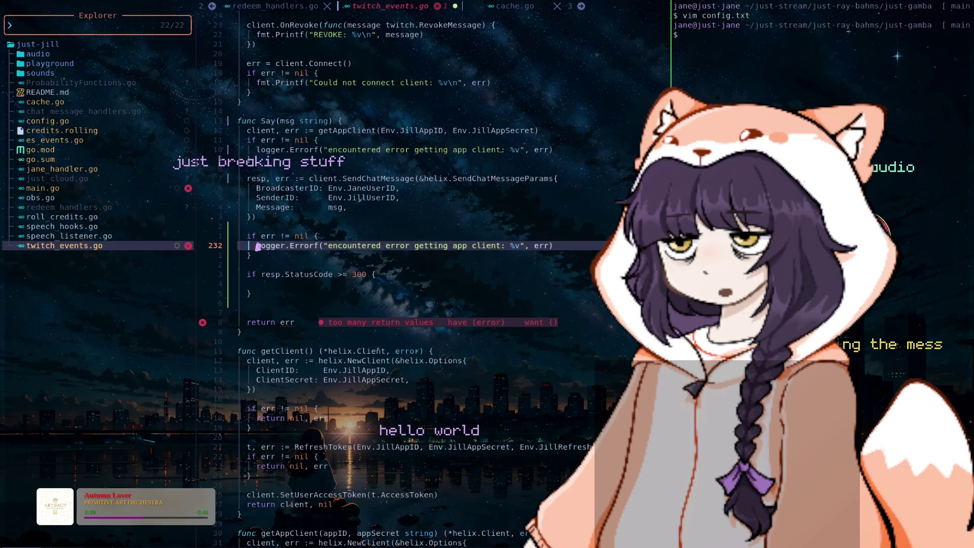
key(j)
key(p)
key(Escape)
key(u)
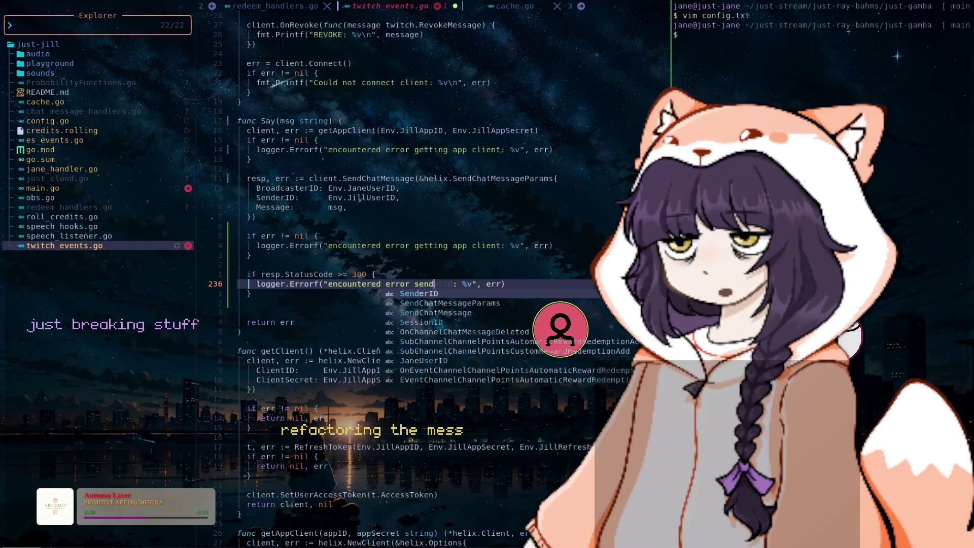
text(ing message as jill)
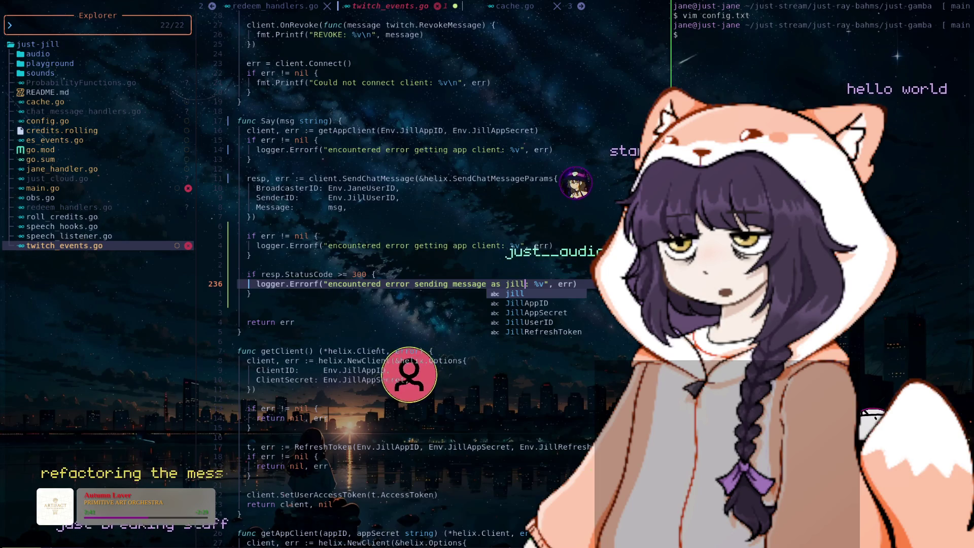
key(Escape)
key(k)
key(k)
key(k)
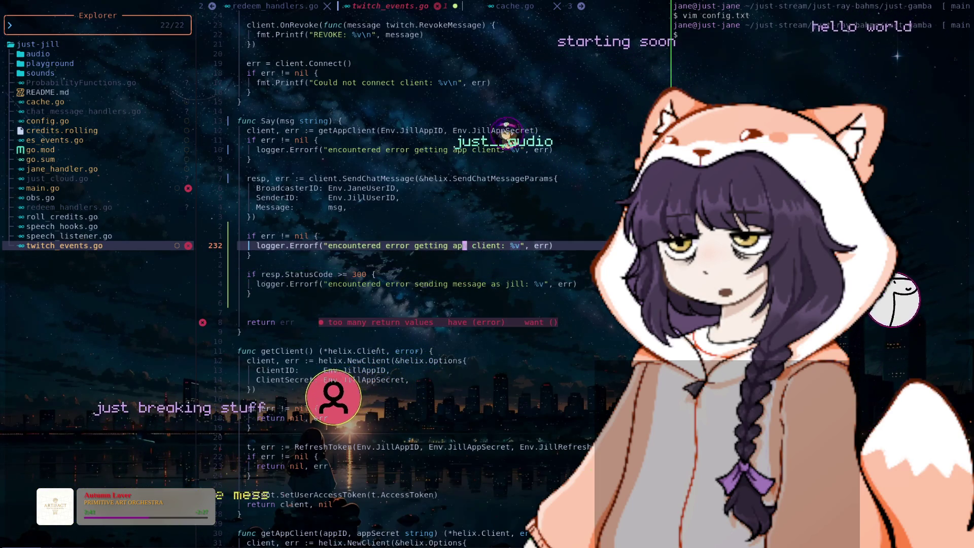
- Reword the new log message for chat sends and reuse it in the earlier err check
key(j)
key(j)
key(j)
key(j)
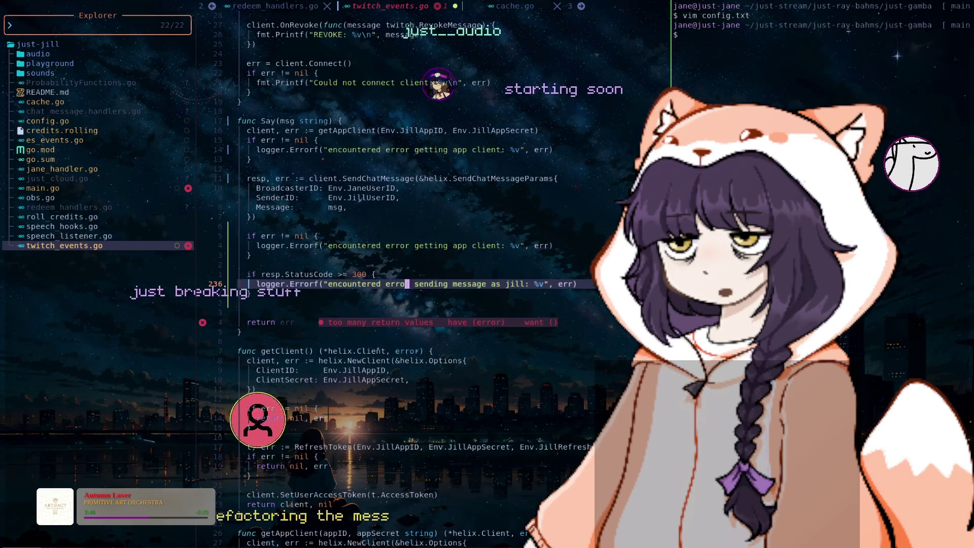
text(ing )
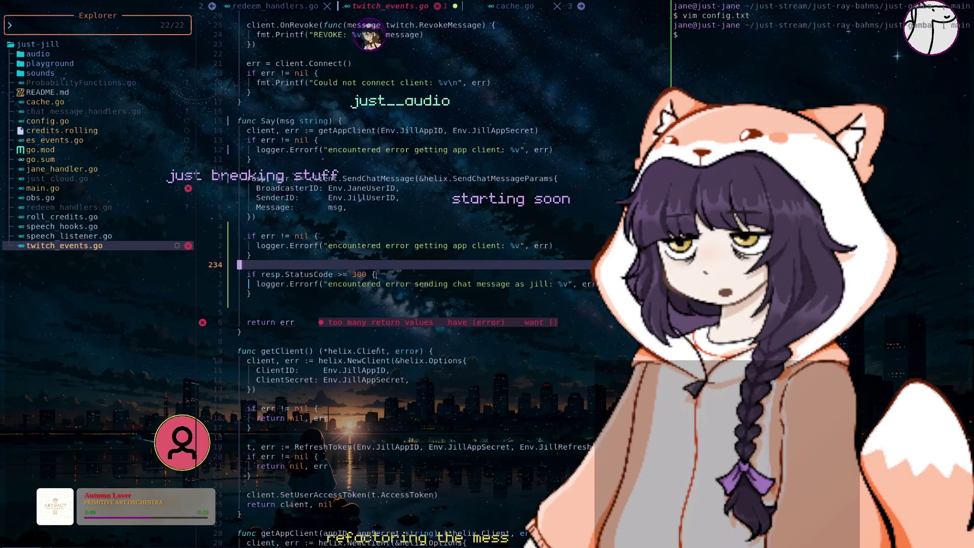
text(chat)
key(Escape)
key(y)
key(y)
key(k)
key(k)
key(k)
key(V)
key(p)
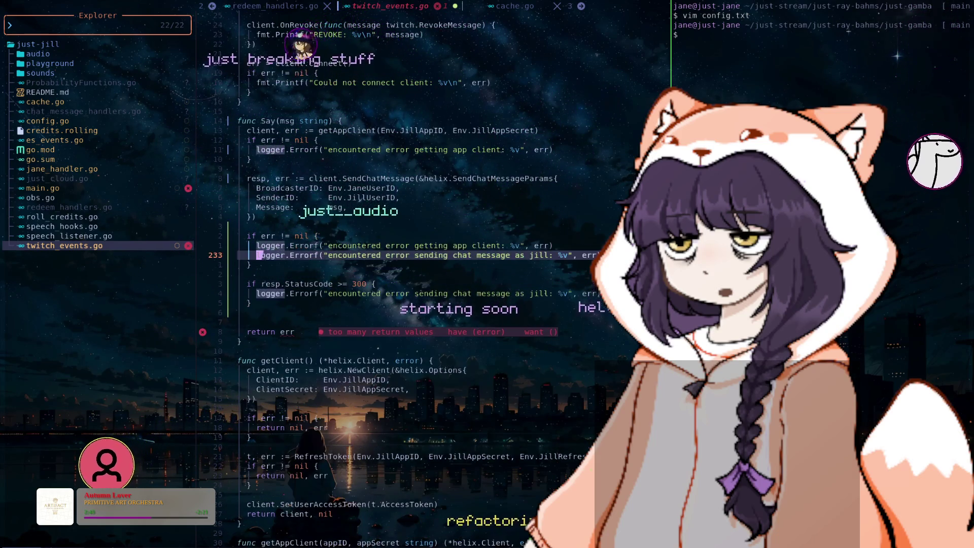
- Append resp.Error to the new logger.Errorf call and save with :w
key(j)
key(j)
key(j)
text(re)
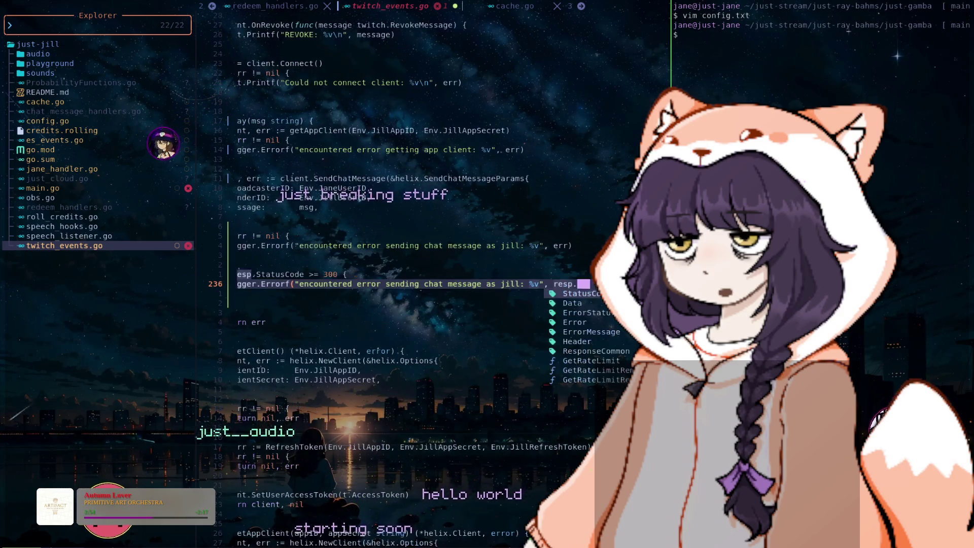
text(sp.Er)
key(Tab)
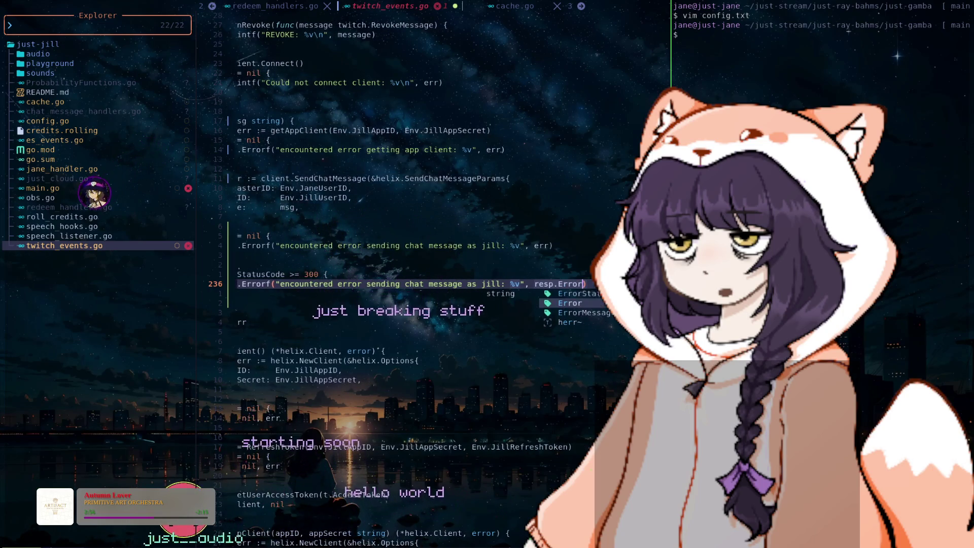
text(w)
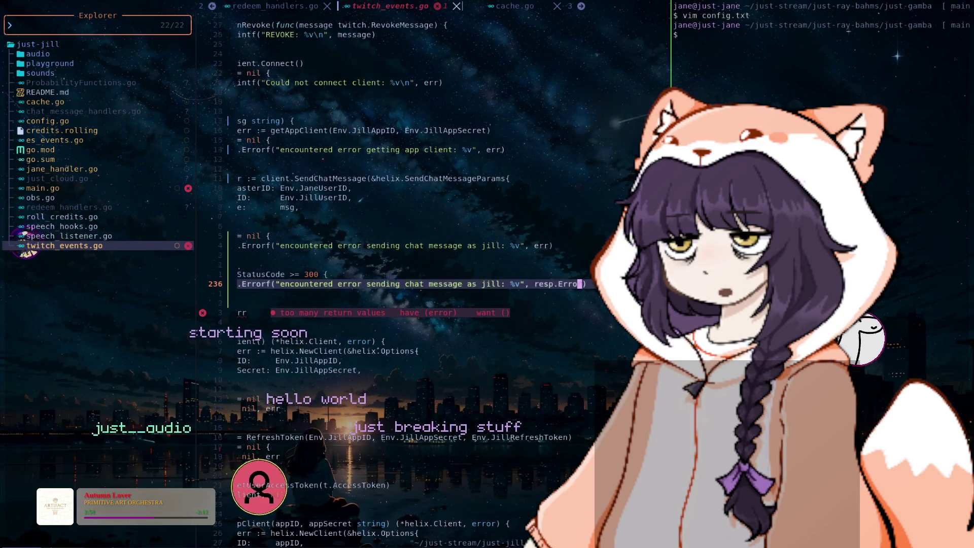
key(Return)
- Delete the blank line and the return err statement in Say
key(d)
key(j)
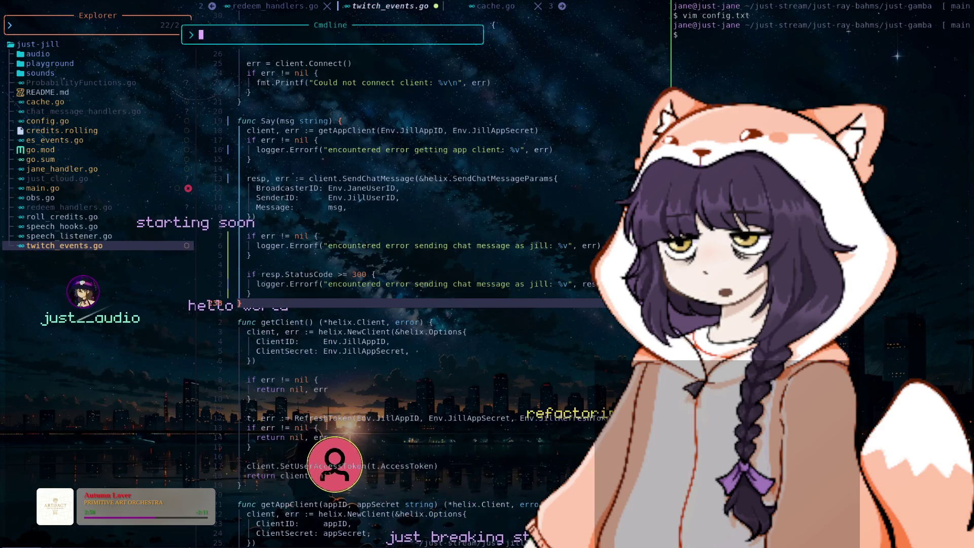
key(Escape)
- In main.go, make Say(msg) a bare call and delete its if err block and return
key(k)
key(k)
key(k)
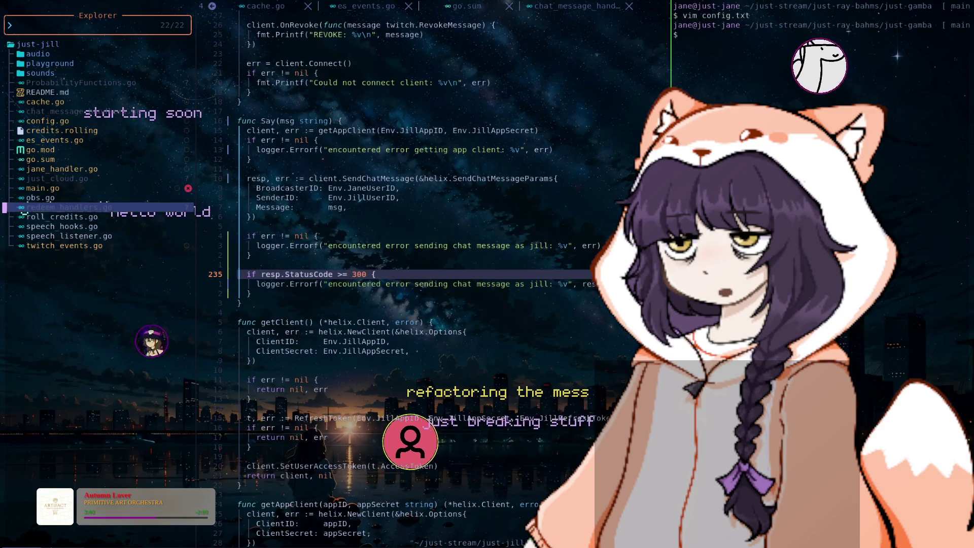
key(ctrl+o)
key(ctrl+o)
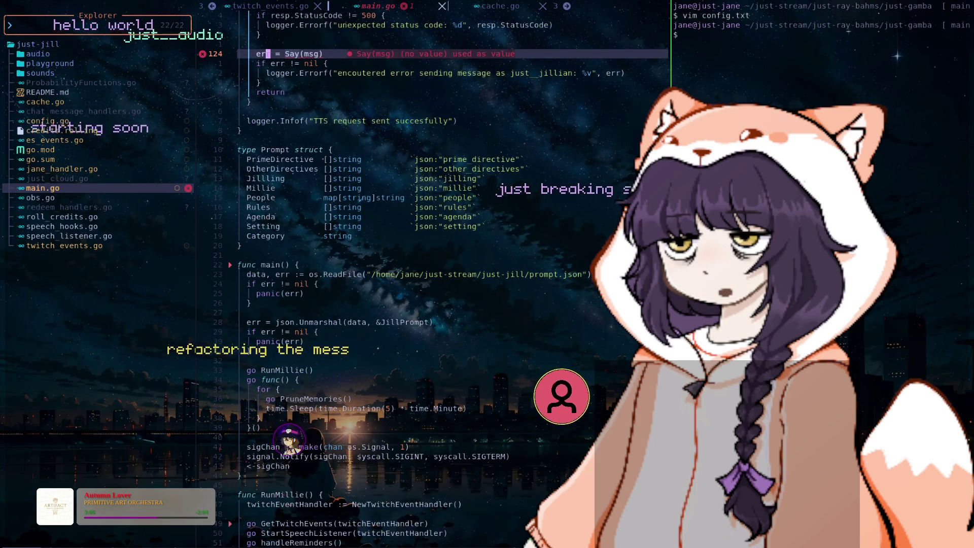
key(j)
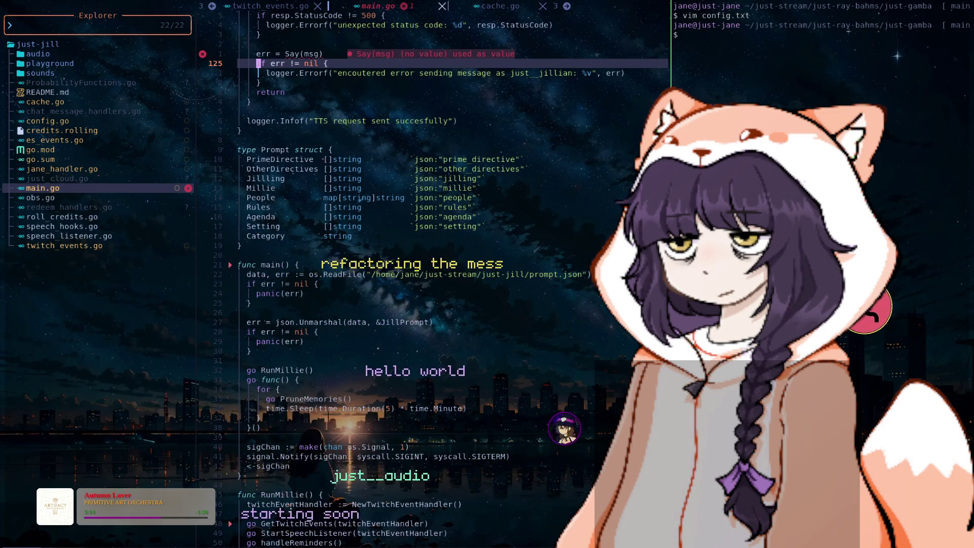
key(3)
key(d)
key(d)
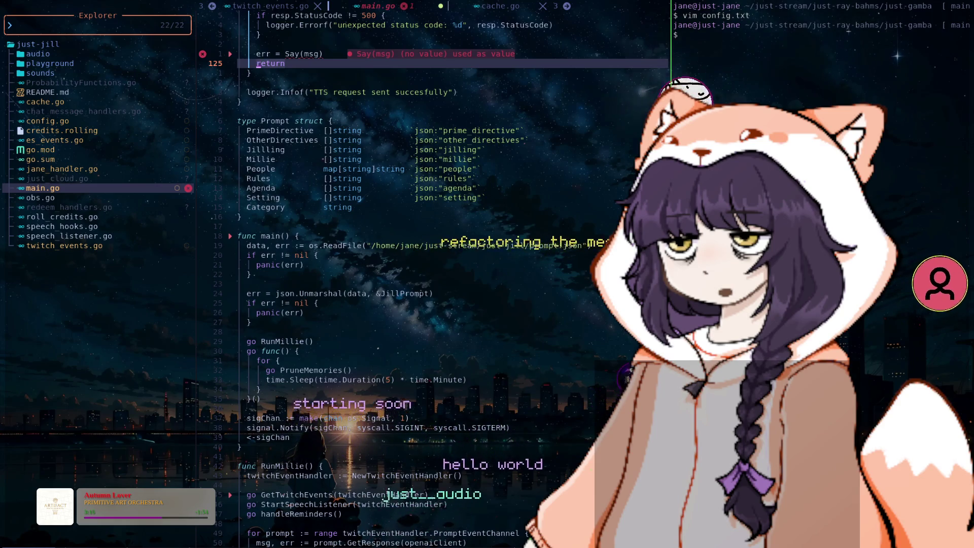
key(d)
key(d)
key(k)
key(k)
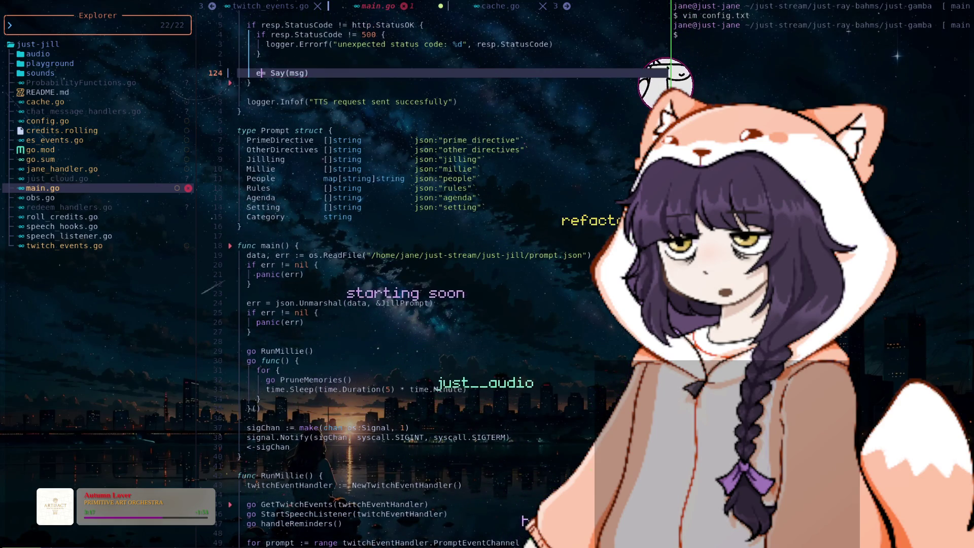
- Reopen twitch_events.go from the project's file list
key(k)
key(k)
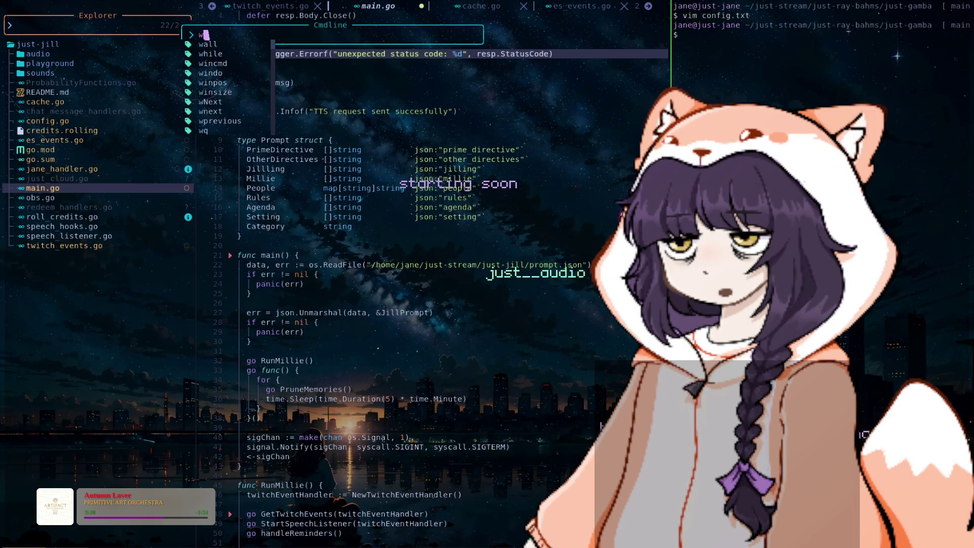
key(k)
key(k)
key(k)
key(k)
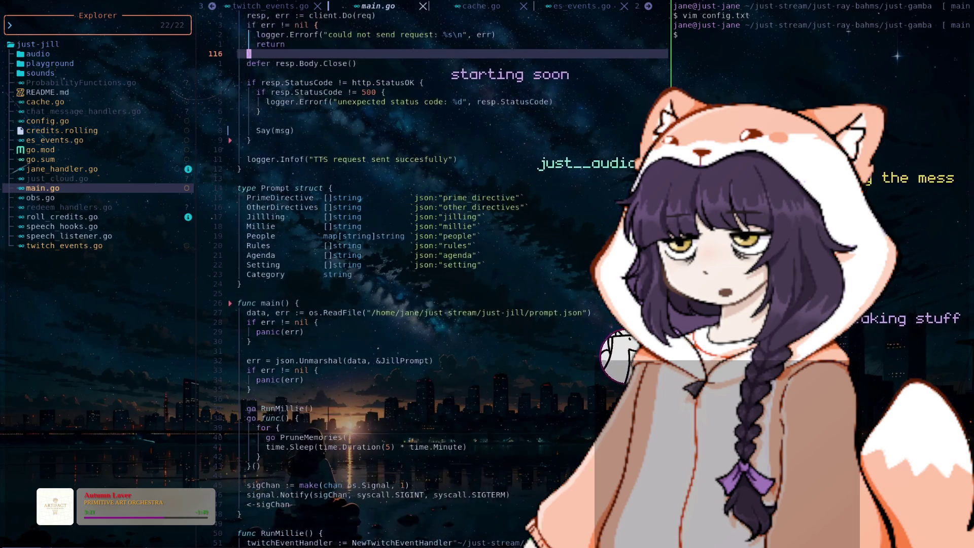
key(k)
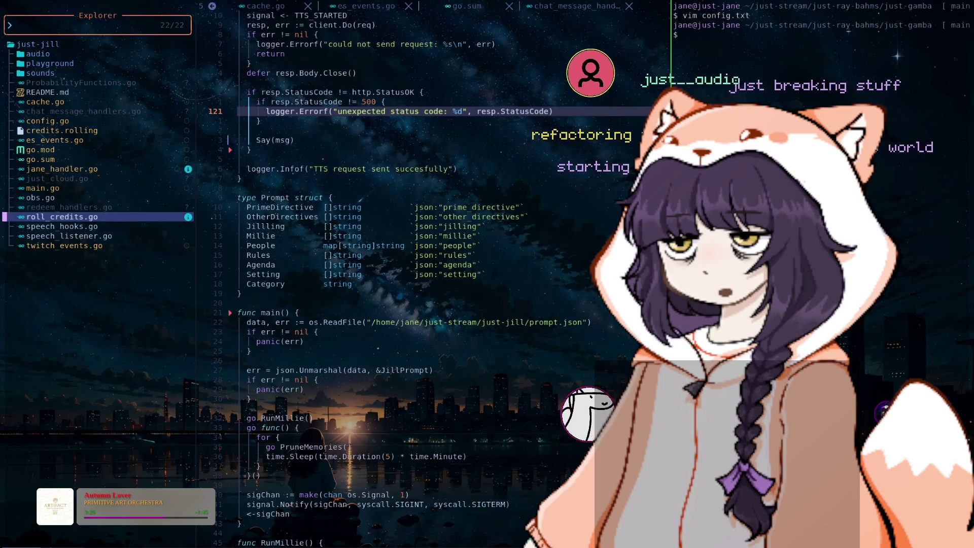
key(k)
key(k)
key(k)
key(k)
key(j)
key(j)
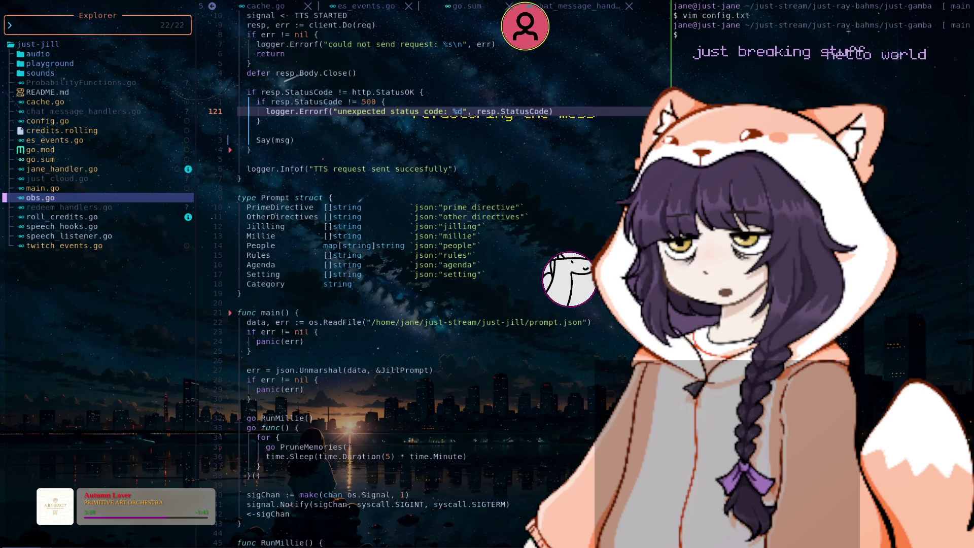
key(j)
key(j)
key(j)
key(j)
key(j)
key(Return)
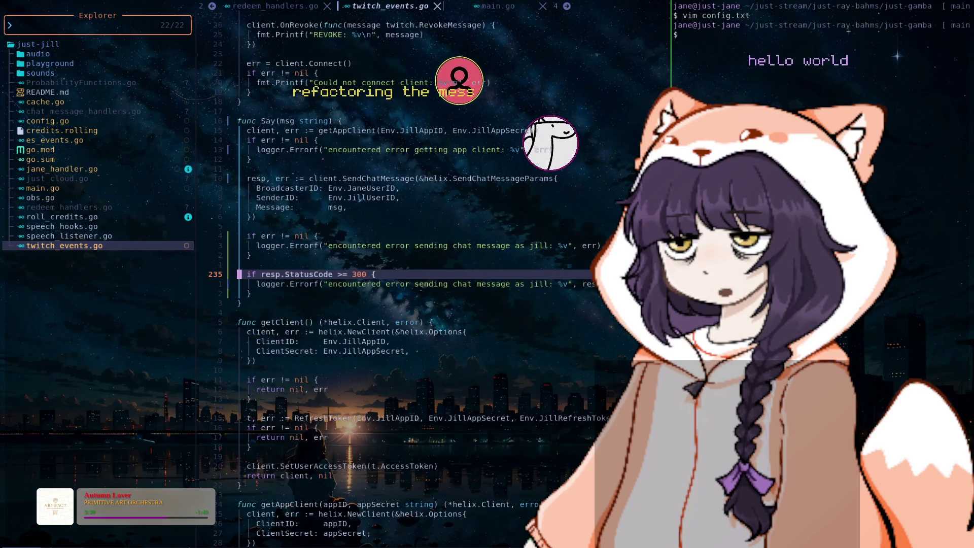
- Wrap the send in Say inside a go func() goroutine and tidy its braces
key(k)
key(k)
key(k)
key(k)
key(k)
key(k)
key(k)
key(k)
key(k)
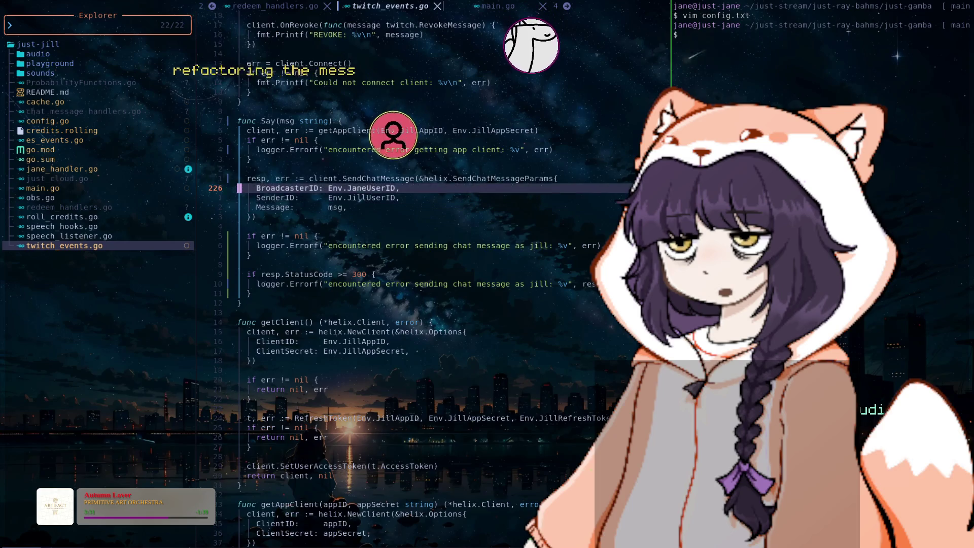
key(k)
key(k)
key(k)
key(k)
key(k)
key(k)
text(ko)
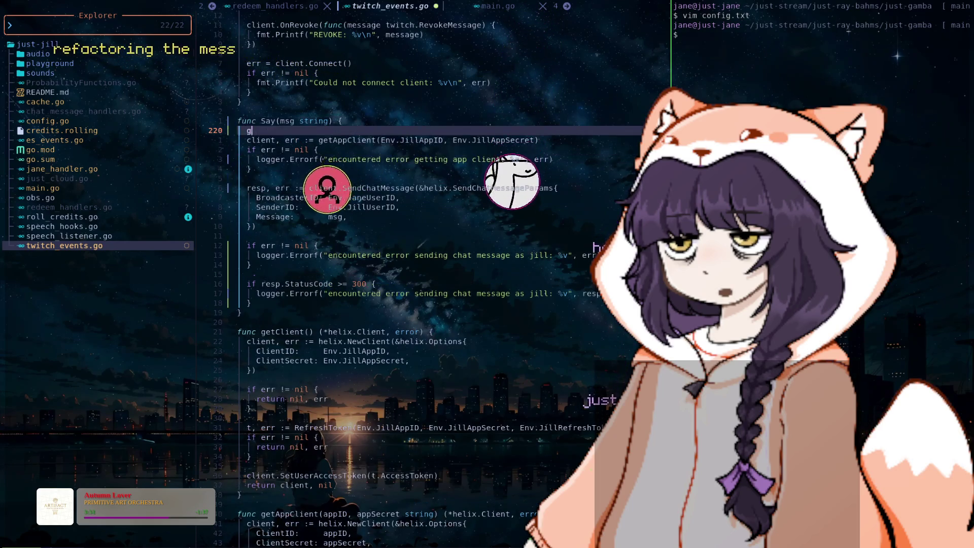
text(go func()
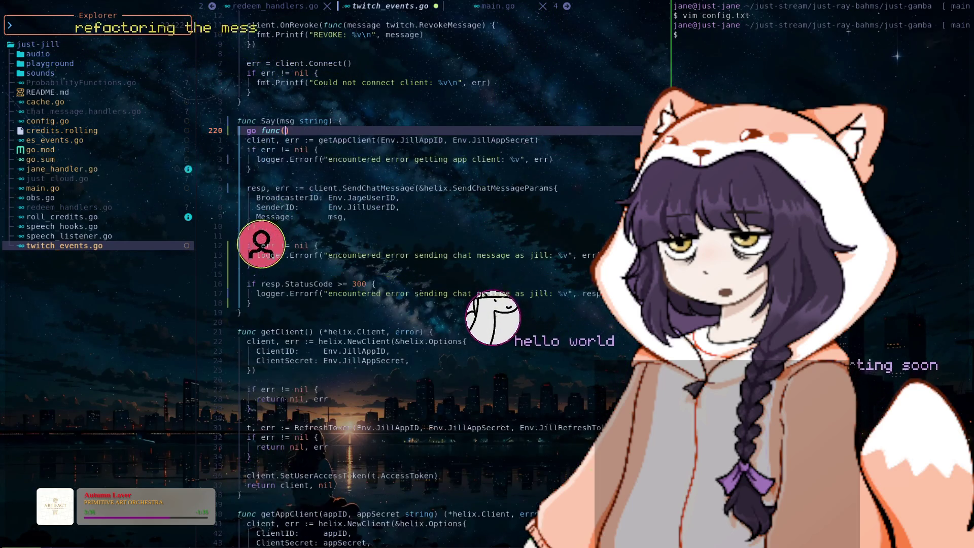
key(Return)
key(Escape)
key(j)
key(d)
key(d)
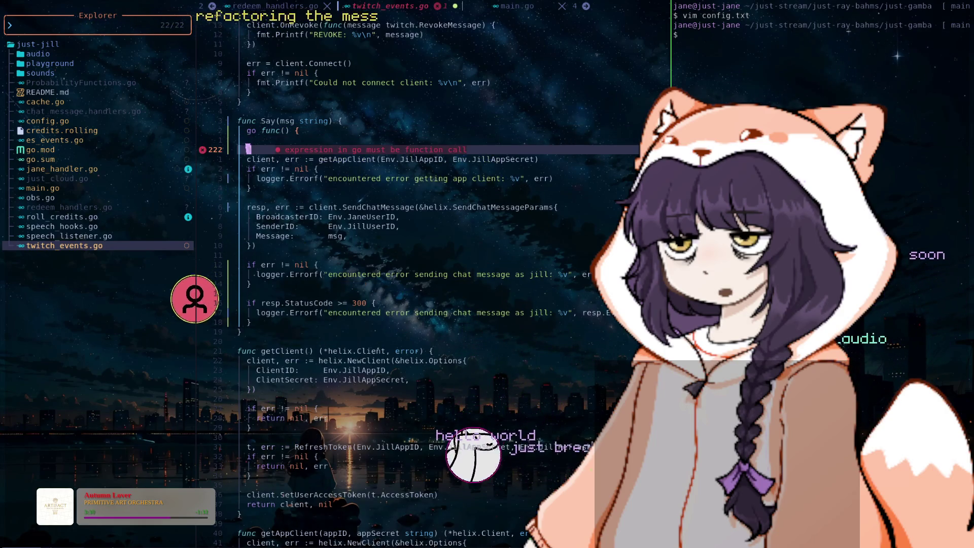
key(j)
key(j)
key(j)
key(j)
key(j)
key(j)
- Close the goroutine call with (), save with :w, and remove the blank line after go func
text(A()
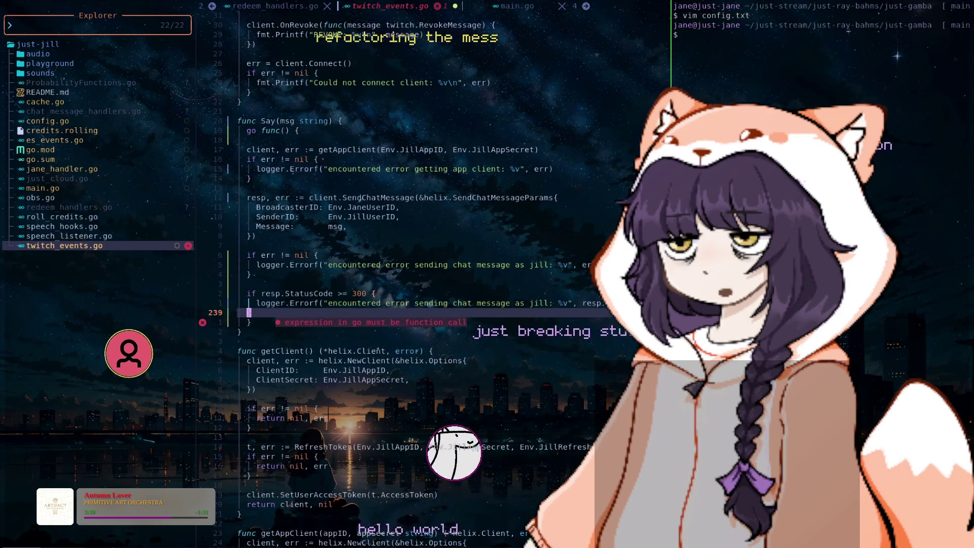
key(Escape)
text(:w)
key(Return)
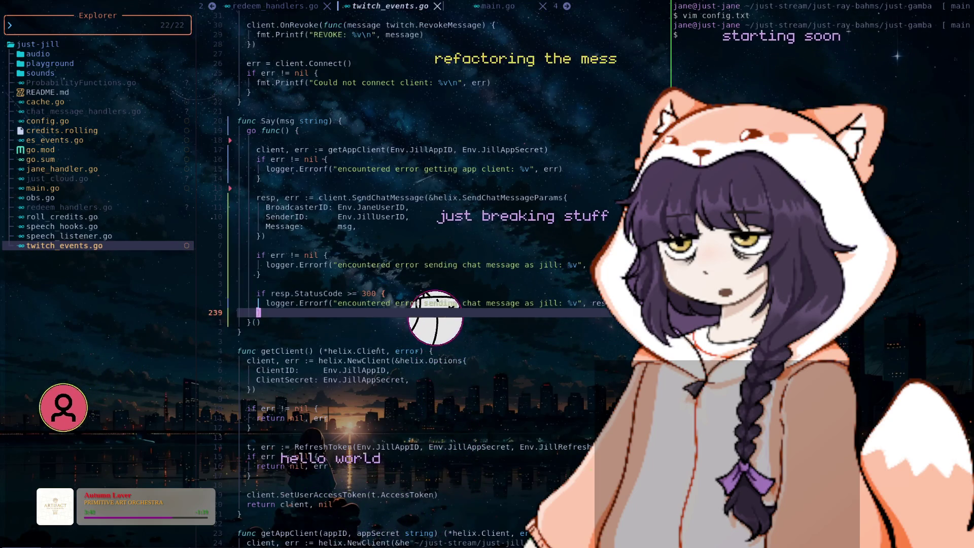
key(k)
key(k)
key(k)
key(k)
key(k)
key(k)
key(k)
key(k)
key(k)
key(d)
key(d)
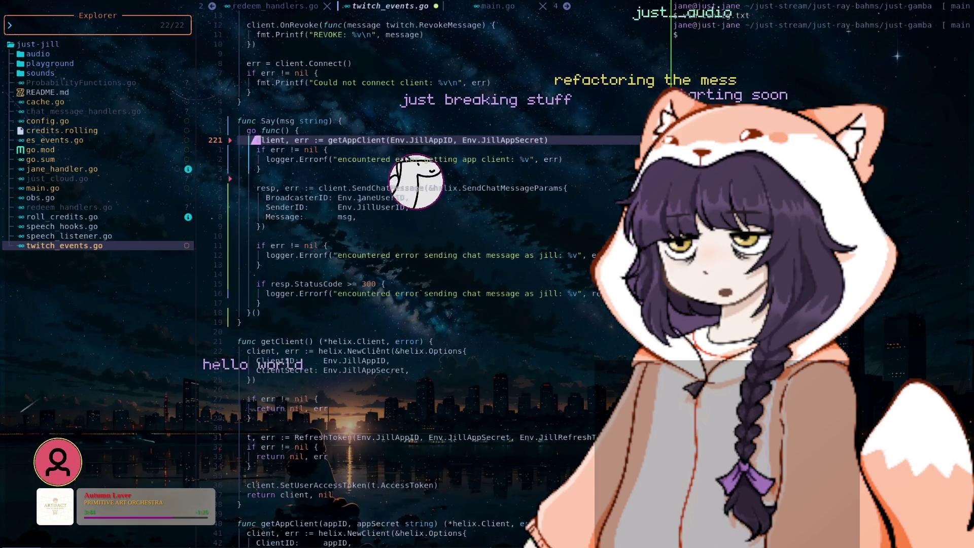
key(j)
key(j)
key(j)
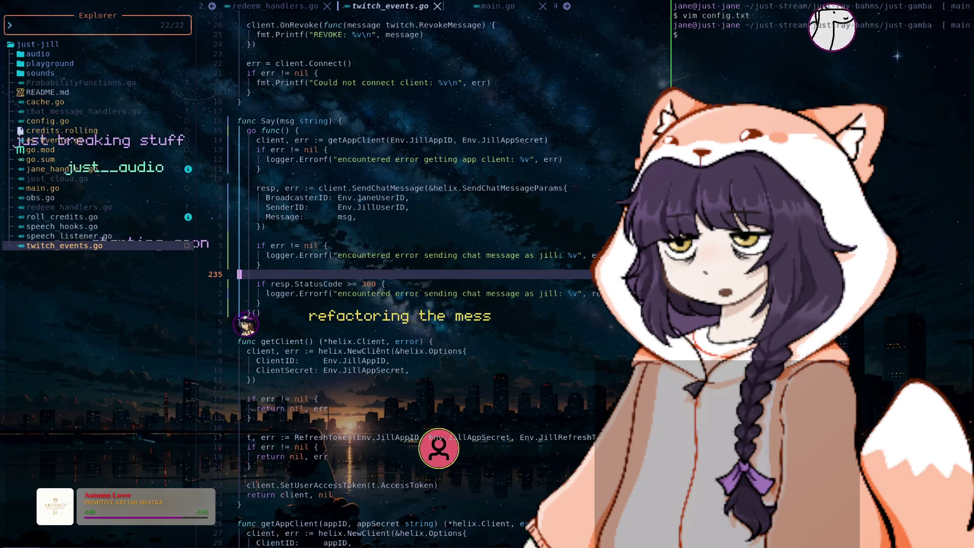
- Place the cursor at the end of the if err != nil check inside Say
click(321, 246)
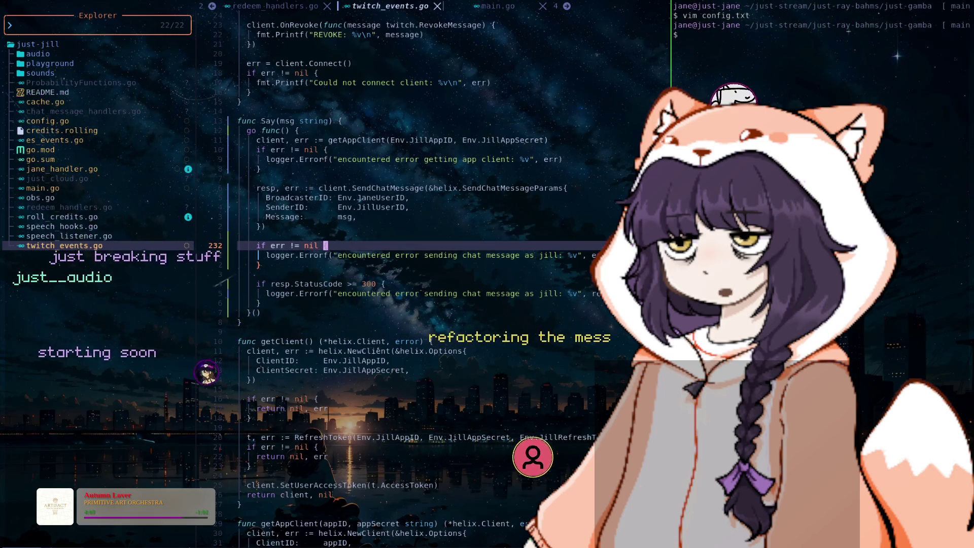
scroll(325, 245, down, 5)
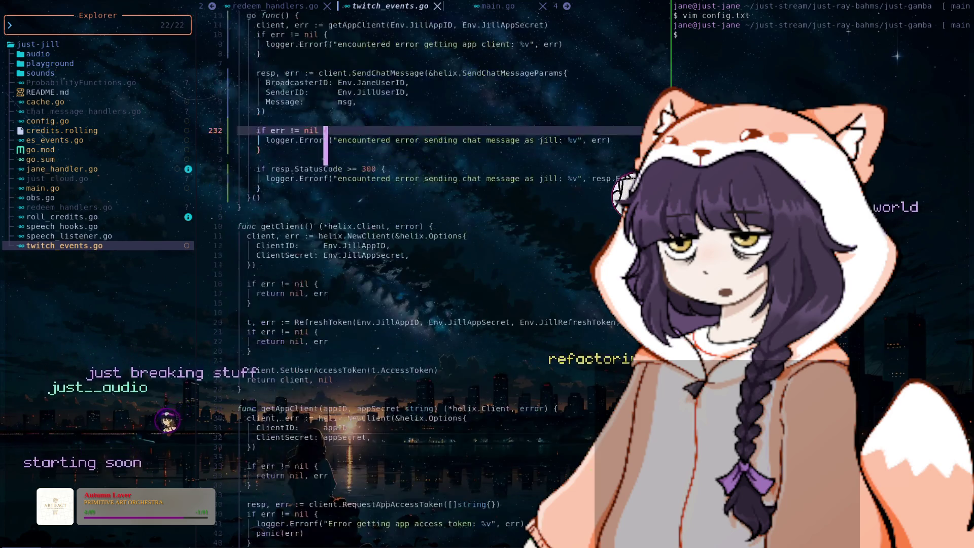
scroll(325, 246, up, 5)
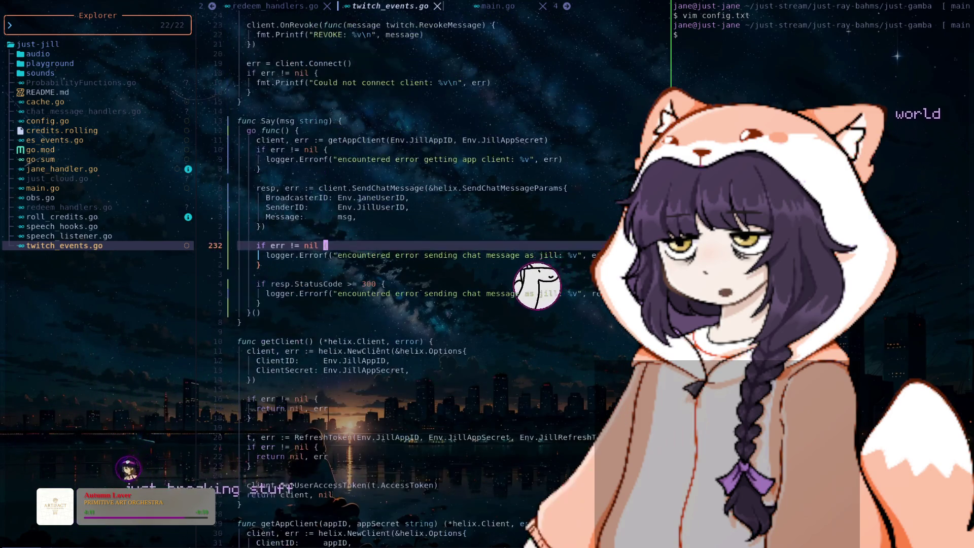
- Switch to jane_handler.go and select the if !finished block in handleDuel
key(ctrl+o)
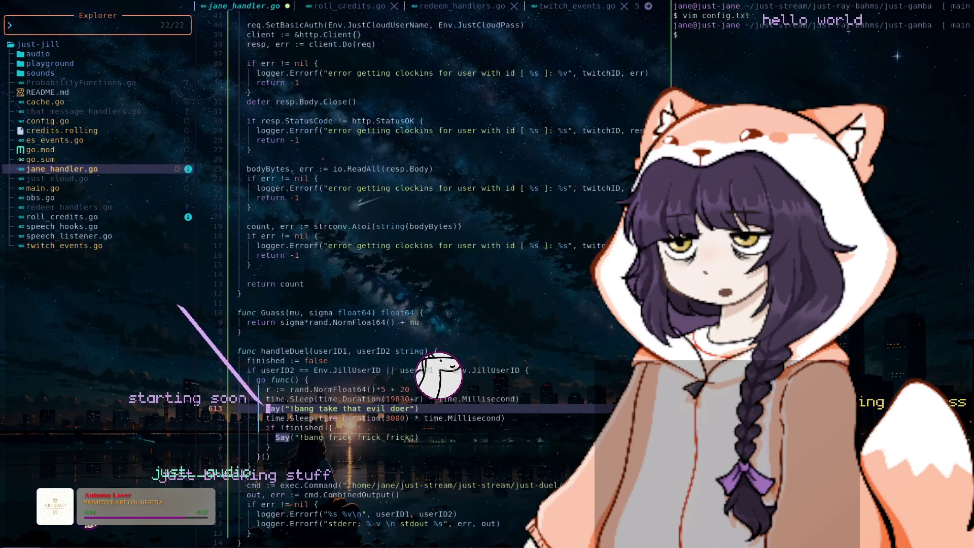
scroll(406, 304, down, 5)
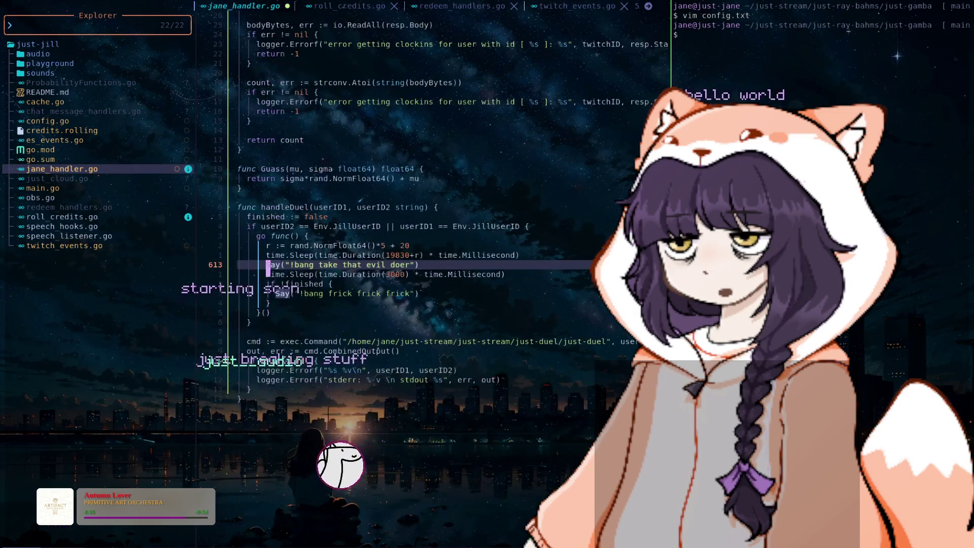
key(j)
key(j)
key(j)
key(v)
key(k)
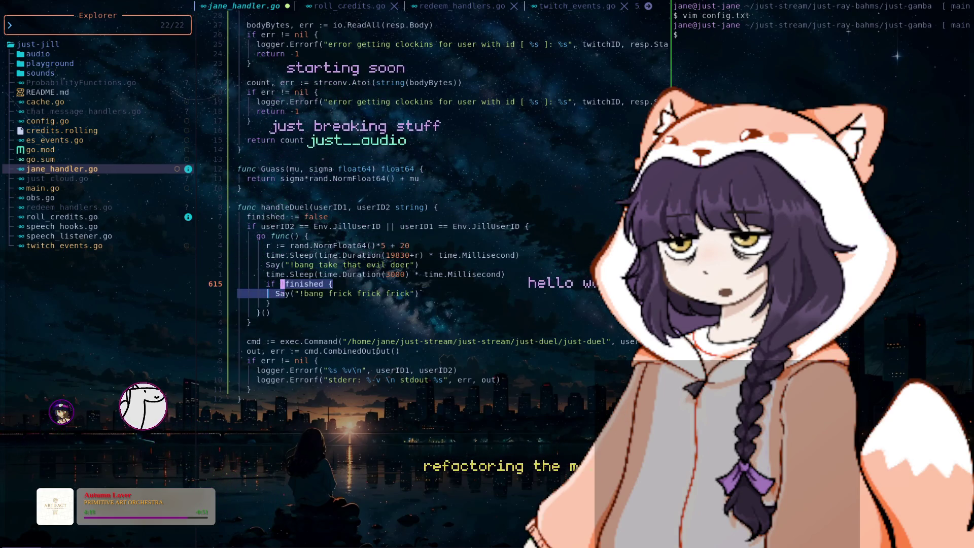
- Scroll through handleDuel and place the cursor on userID2 in its signature
scroll(432, 279, up, 4)
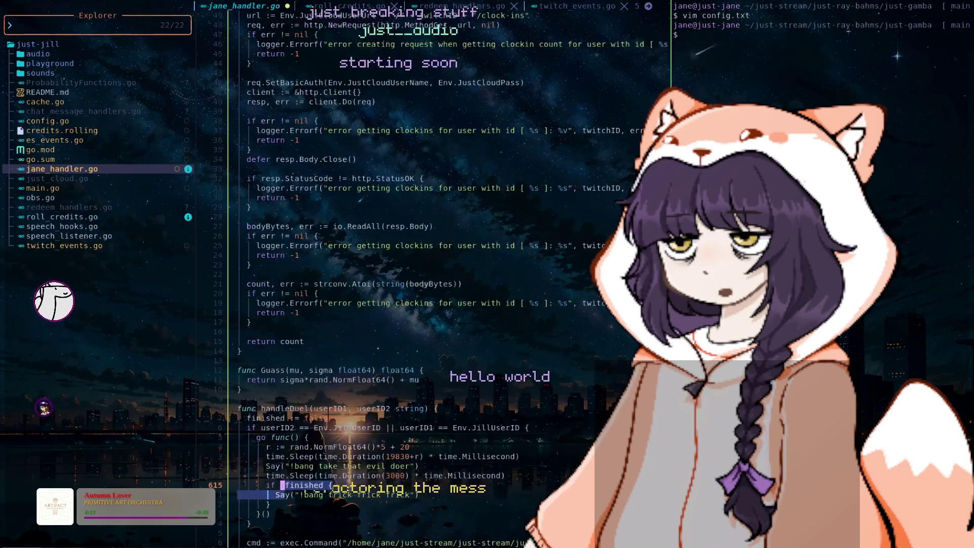
scroll(431, 279, up, 2)
scroll(432, 279, up, 3)
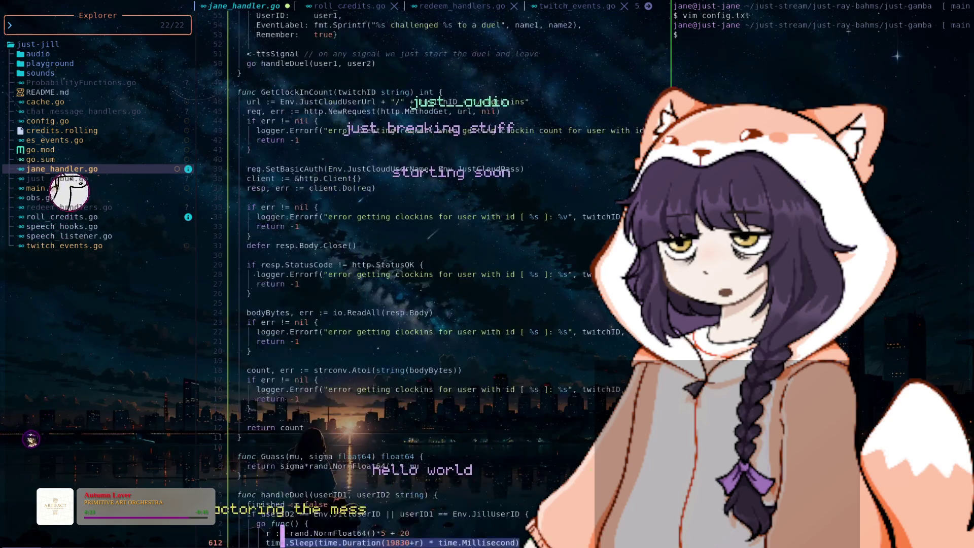
scroll(431, 279, up, 3)
scroll(431, 279, up, 2)
scroll(431, 279, up, 1)
scroll(431, 279, up, 10)
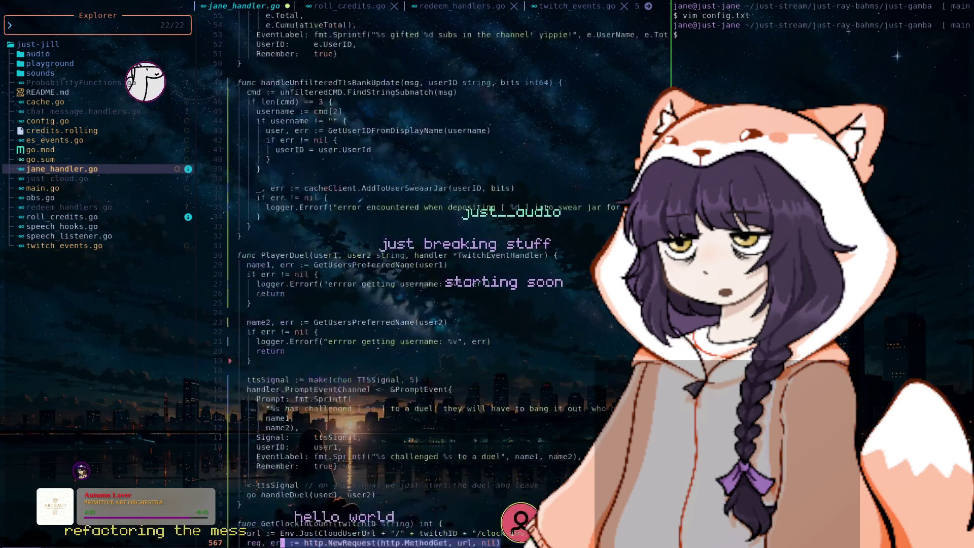
scroll(431, 279, up, 5)
scroll(431, 279, up, 4)
scroll(432, 279, up, 3)
scroll(431, 279, up, 3)
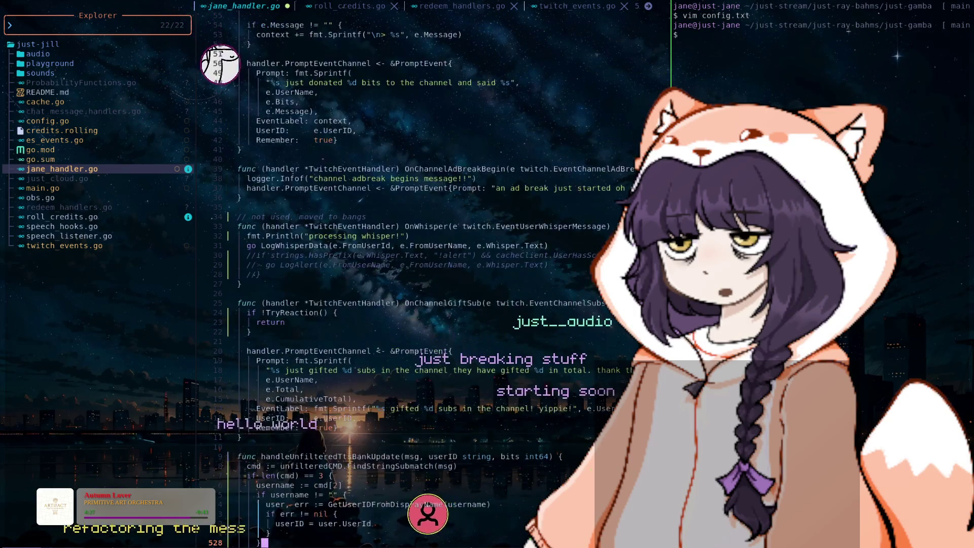
scroll(432, 280, up, 3)
scroll(431, 279, up, 6)
scroll(431, 279, up, 2)
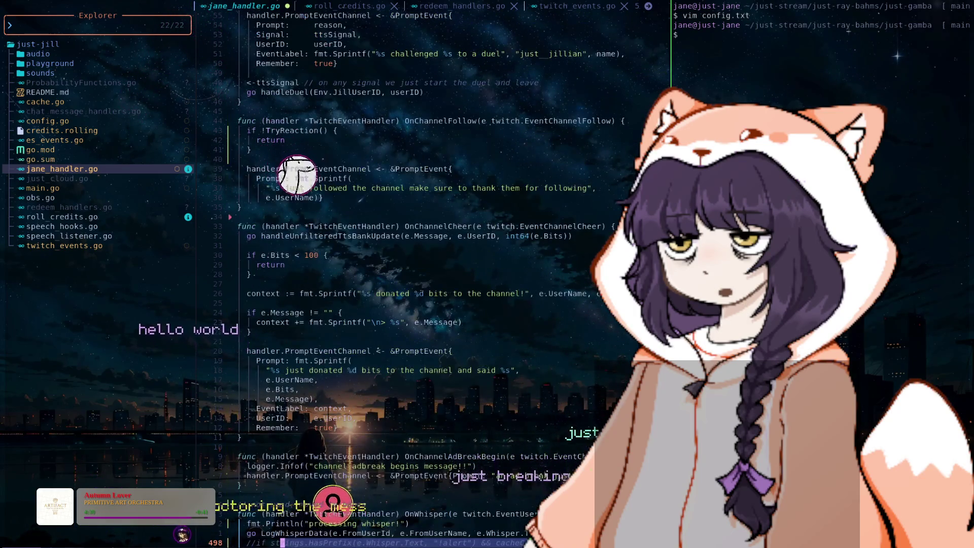
scroll(432, 279, up, 2)
scroll(431, 280, up, 1)
scroll(432, 279, down, 2)
scroll(431, 279, down, 6)
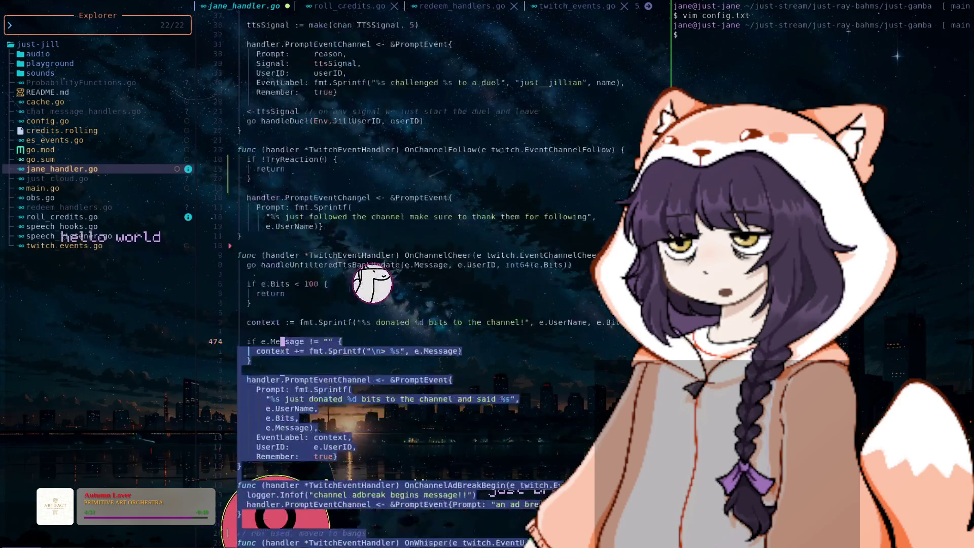
scroll(431, 279, down, 7)
scroll(431, 279, down, 7)
scroll(432, 279, down, 5)
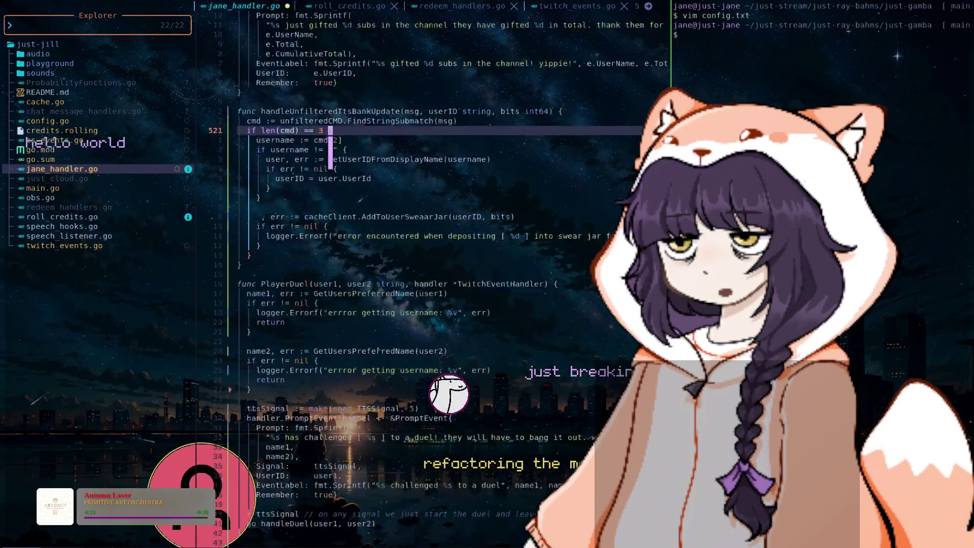
scroll(431, 279, down, 8)
scroll(432, 279, down, 3)
scroll(431, 279, down, 4)
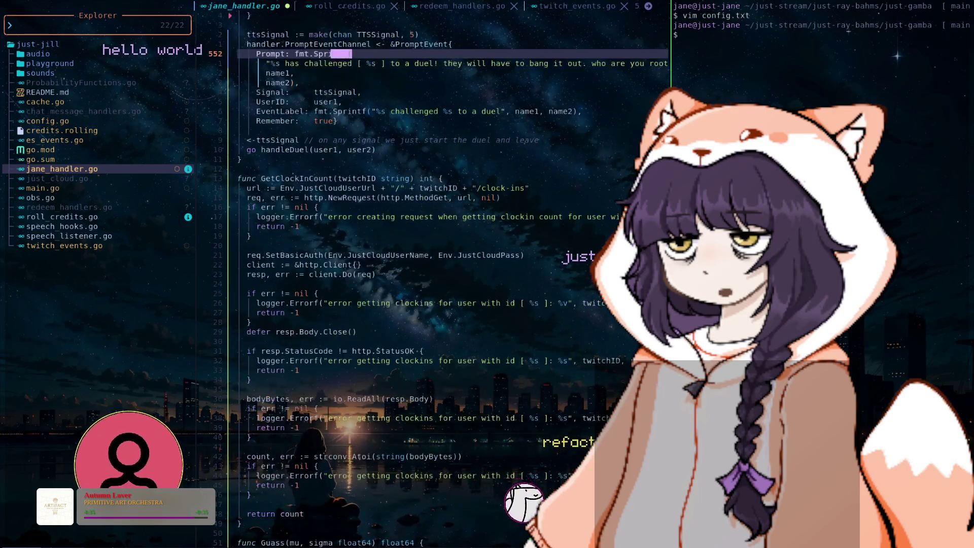
scroll(431, 279, down, 5)
scroll(431, 279, down, 7)
click(392, 207)
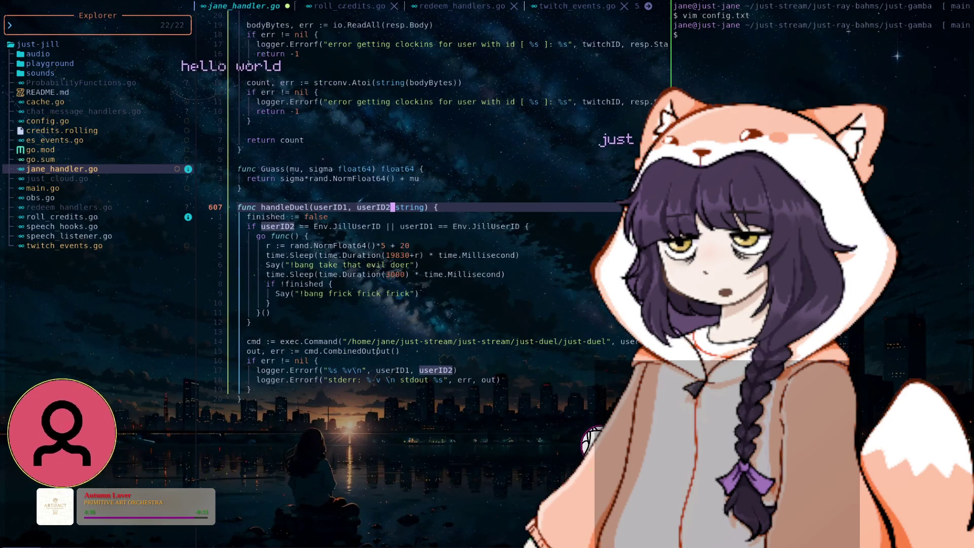
- Jump to the remindMe regex match and step through the days regex matching
click(19, 25)
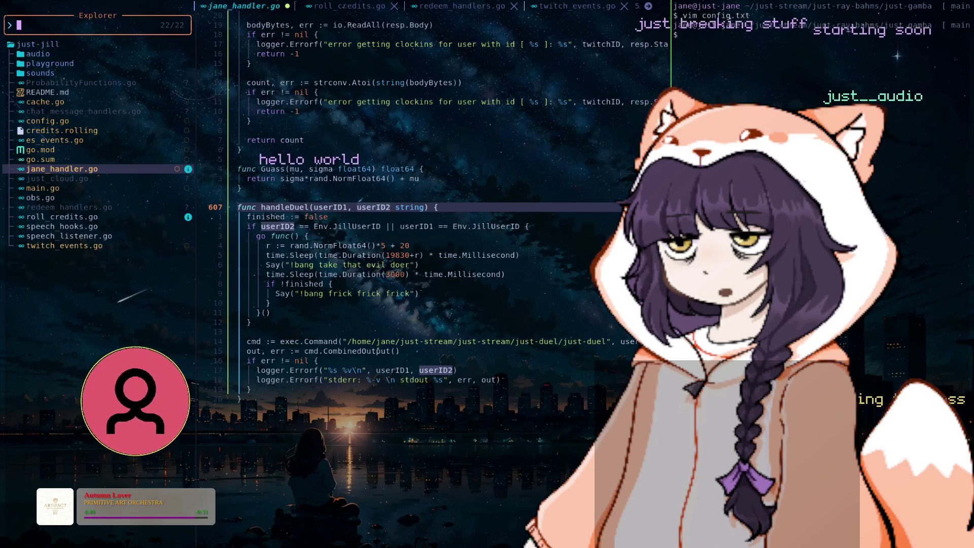
key(N)
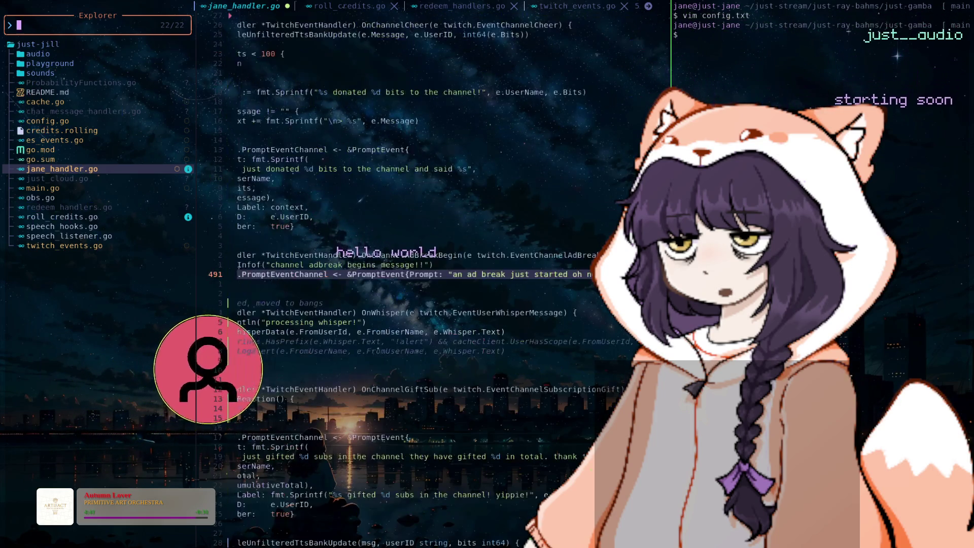
key(N)
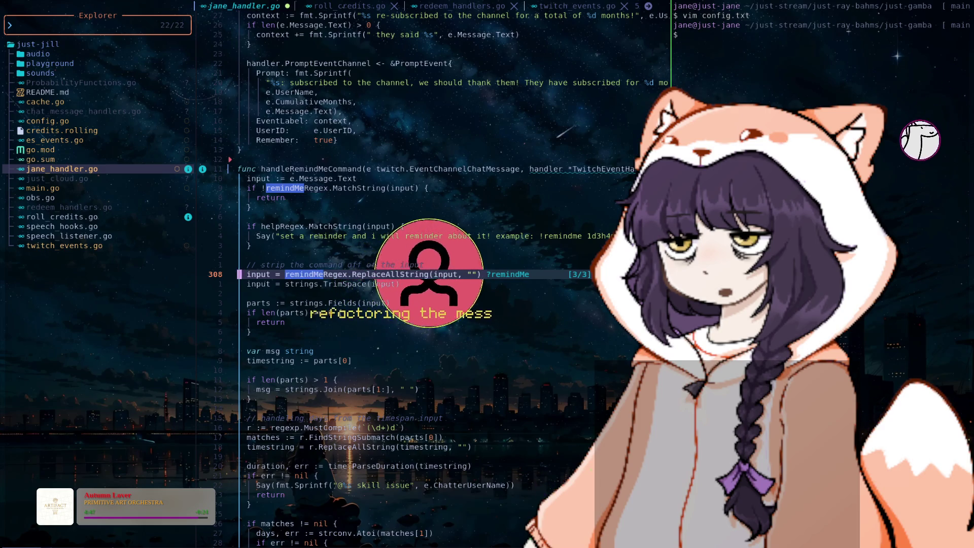
key(j)
key(j)
key(j)
key(j)
key(j)
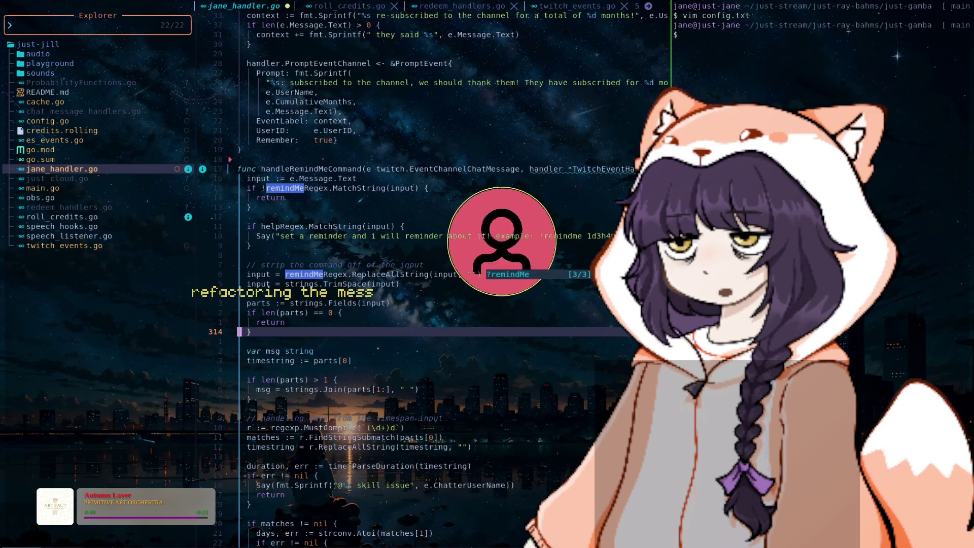
key(j)
key(j)
key(j)
key(j)
key(j)
key(j)
key(j)
key(j)
key(j)
key(j)
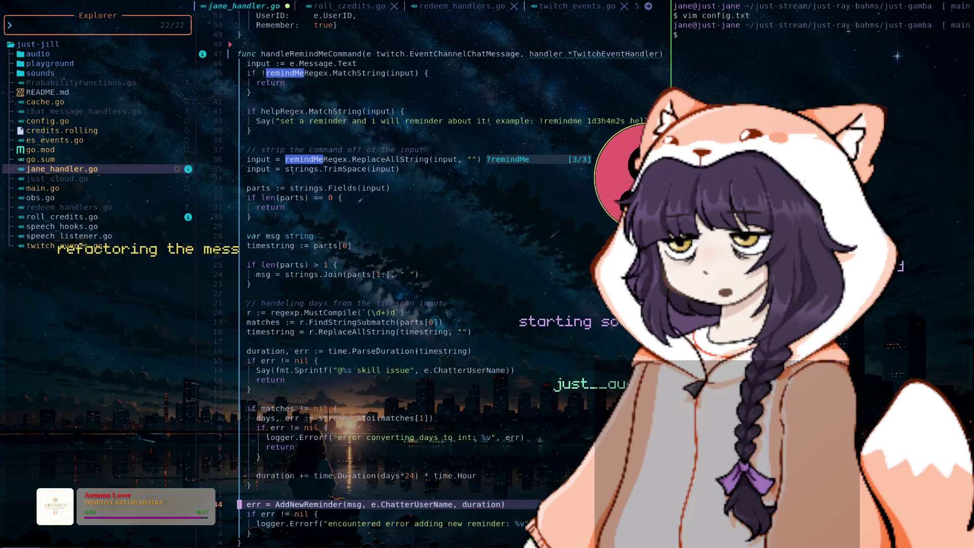
key(j)
key(j)
key(j)
key(j)
key(j)
key(j)
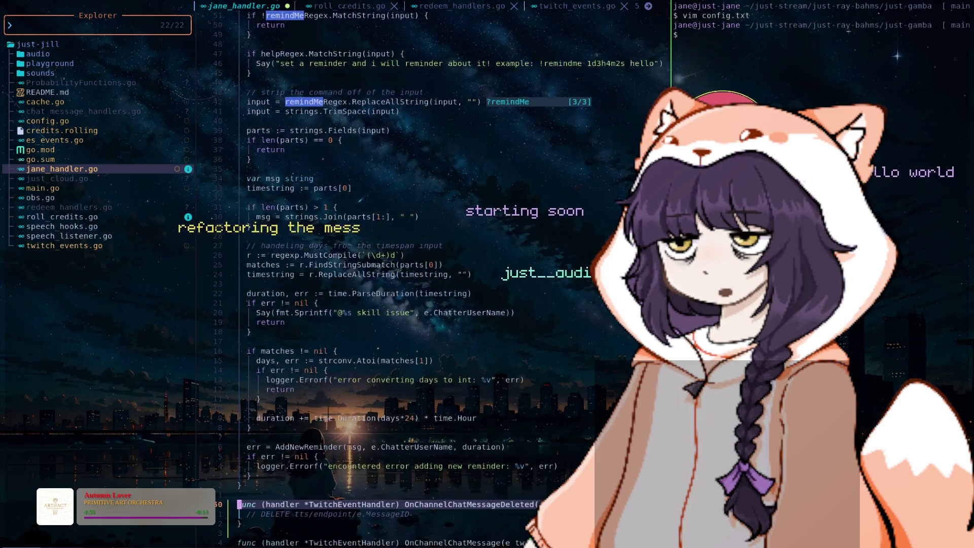
key(j)
key(j)
key(j)
key(j)
key(k)
key(k)
key(k)
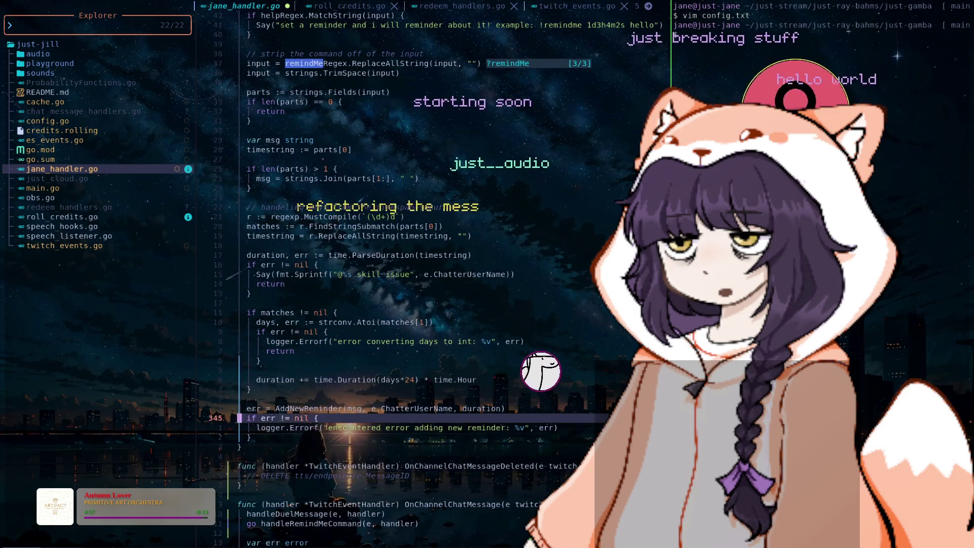
key(k)
key(k)
key(k)
key(k)
key(k)
key(k)
- Review handleRemindMeCommand's error blocks and early returns, then start a ?handleRe search
key(j)
key(j)
key(j)
key(j)
key(j)
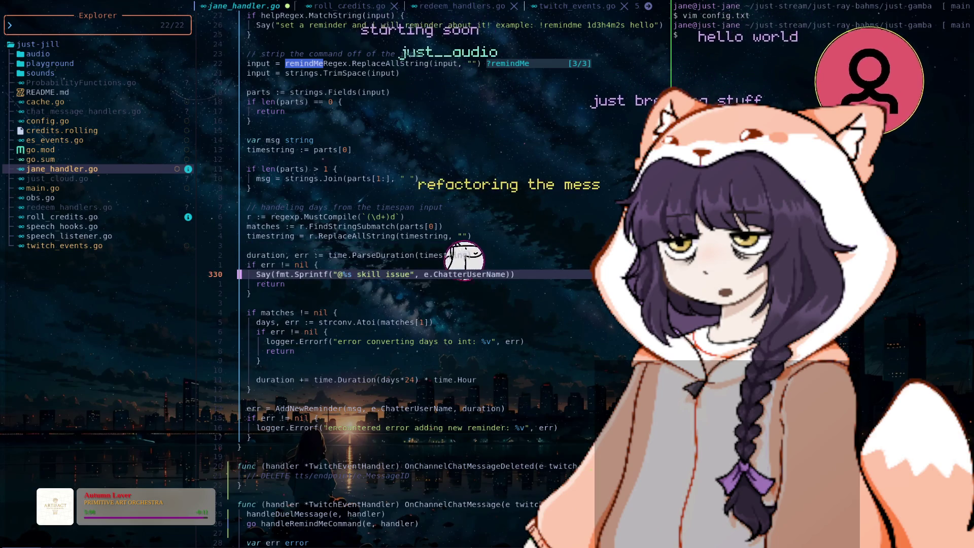
key(j)
key(j)
key(j)
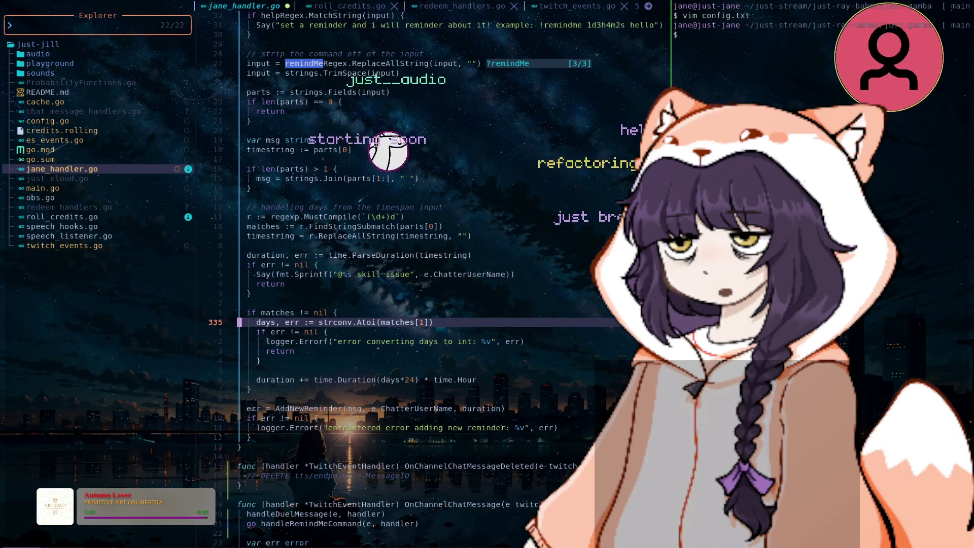
key(k)
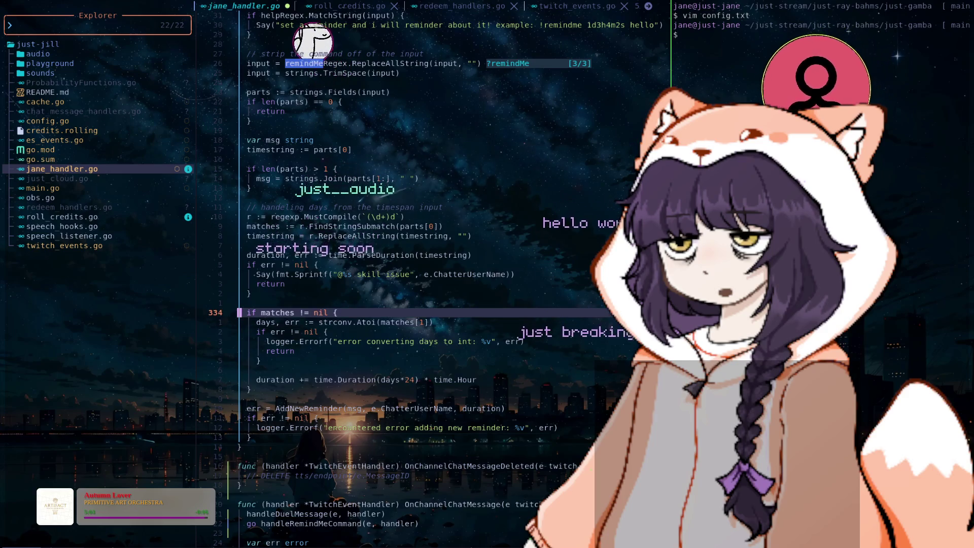
key(k)
key(k)
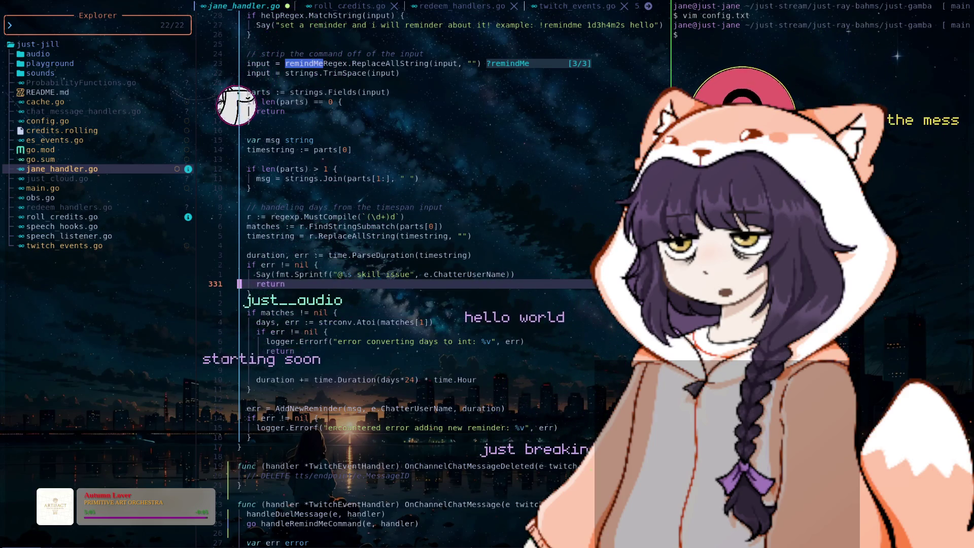
key(k)
key(k)
key(k)
key(k)
key(k)
key(k)
key(k)
key(k)
key(k)
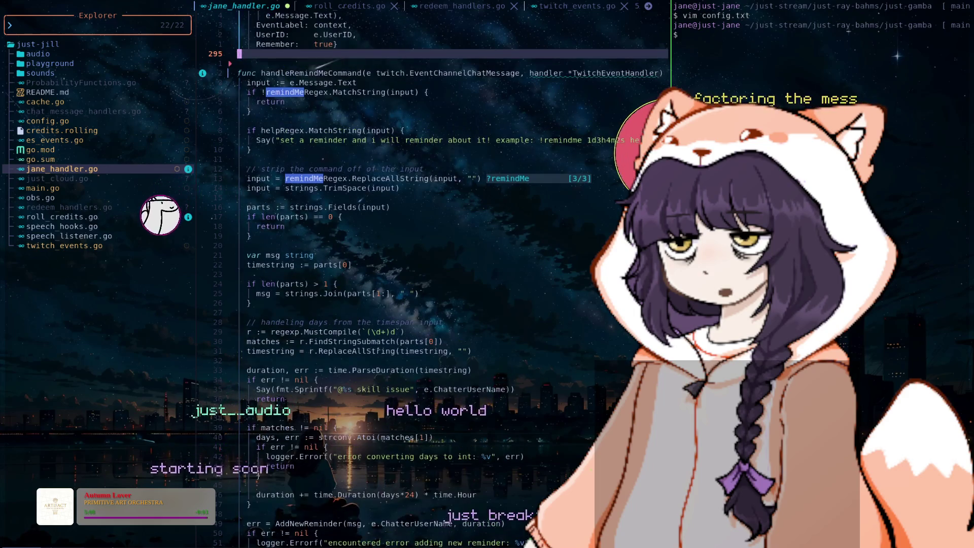
key(k)
key(k)
key(j)
key(j)
key(j)
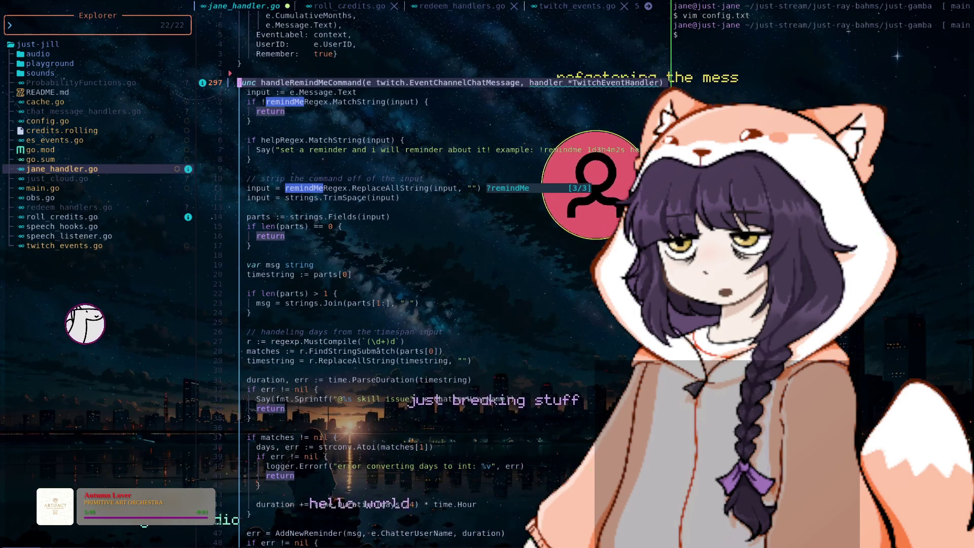
key(j)
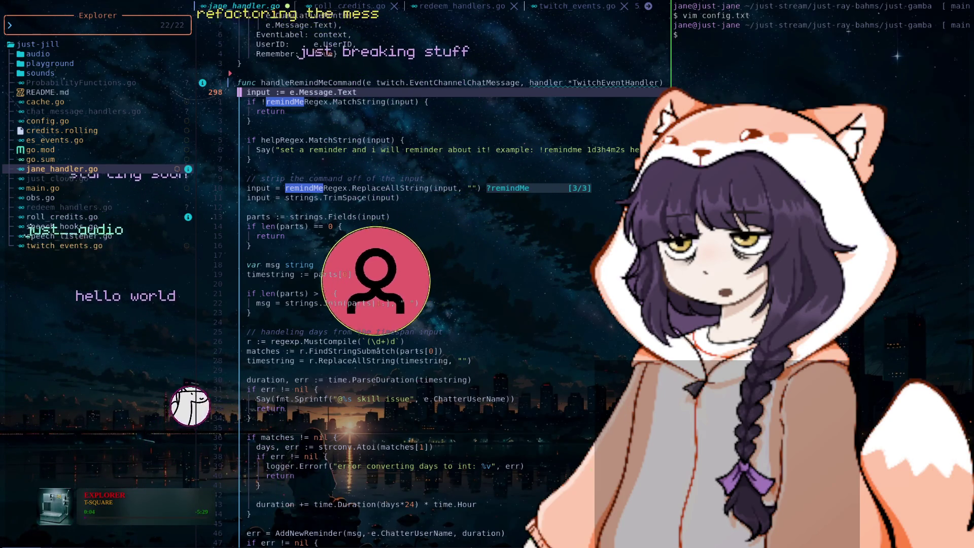
key(j)
key(j)
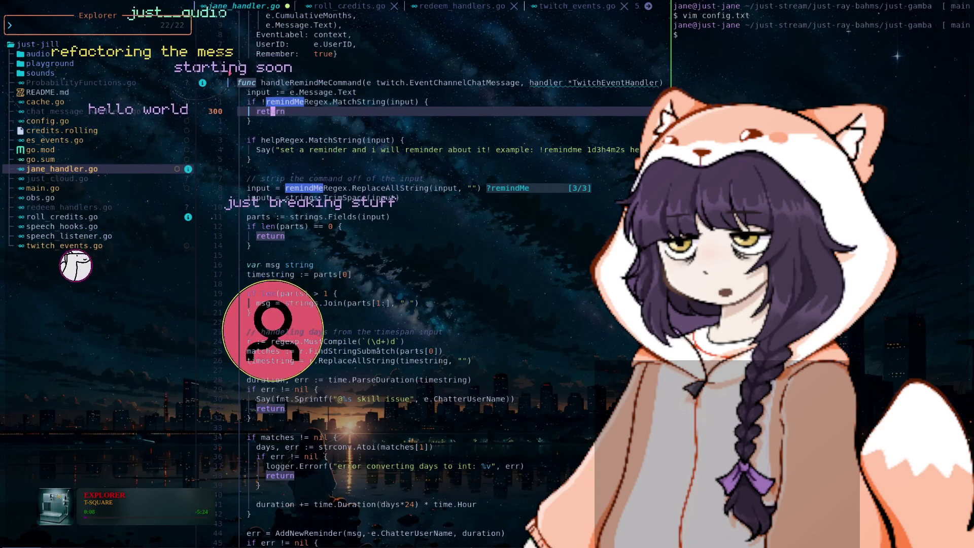
key(braceleft)
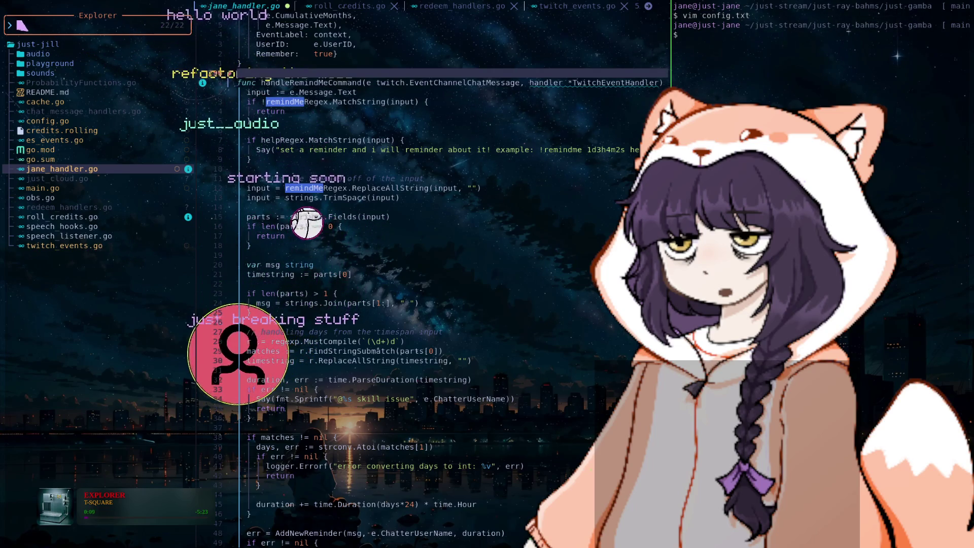
text(?handle)
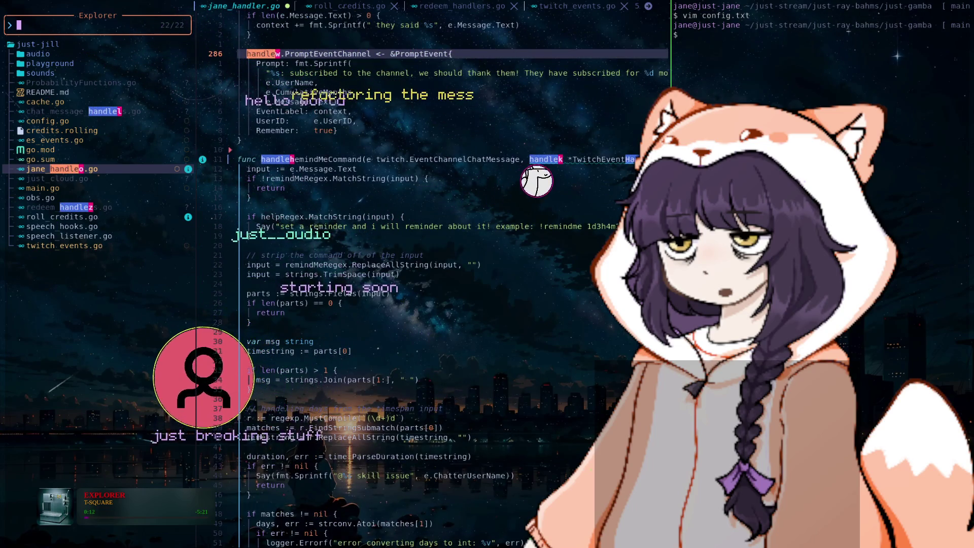
text(Re)
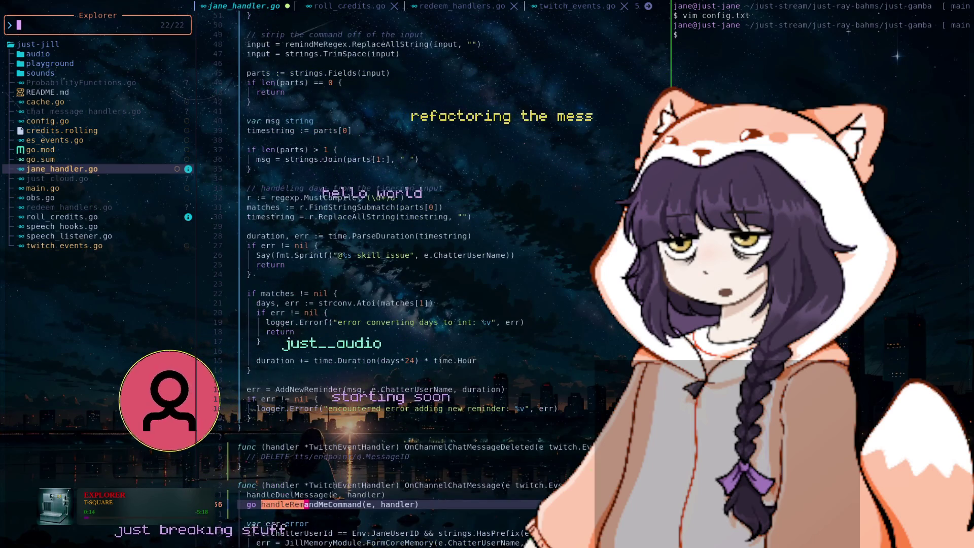
key(Return)
key(n)
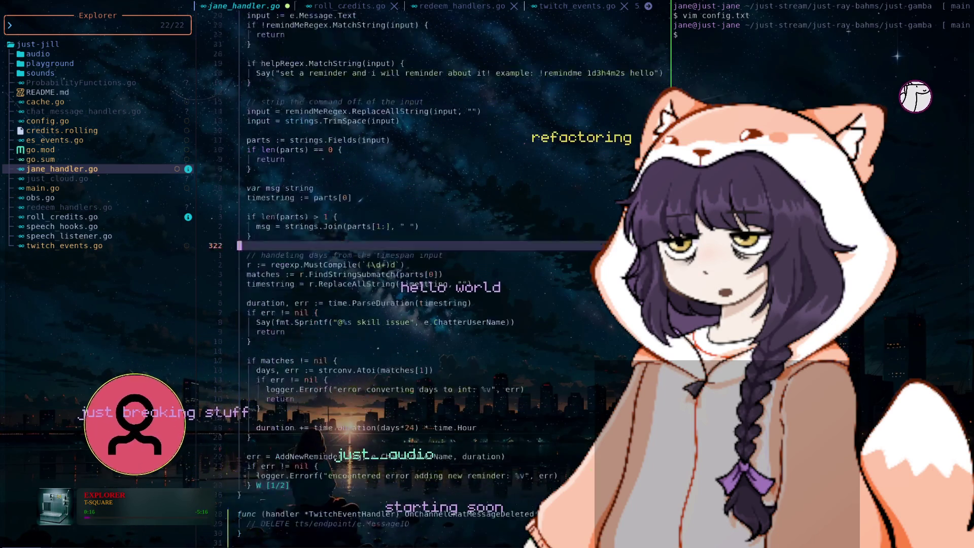
key(n)
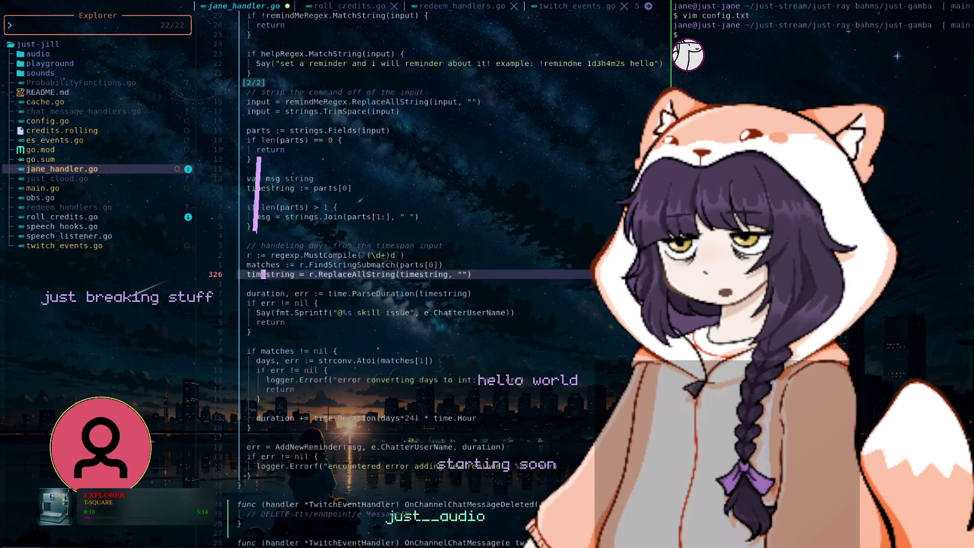
key(n)
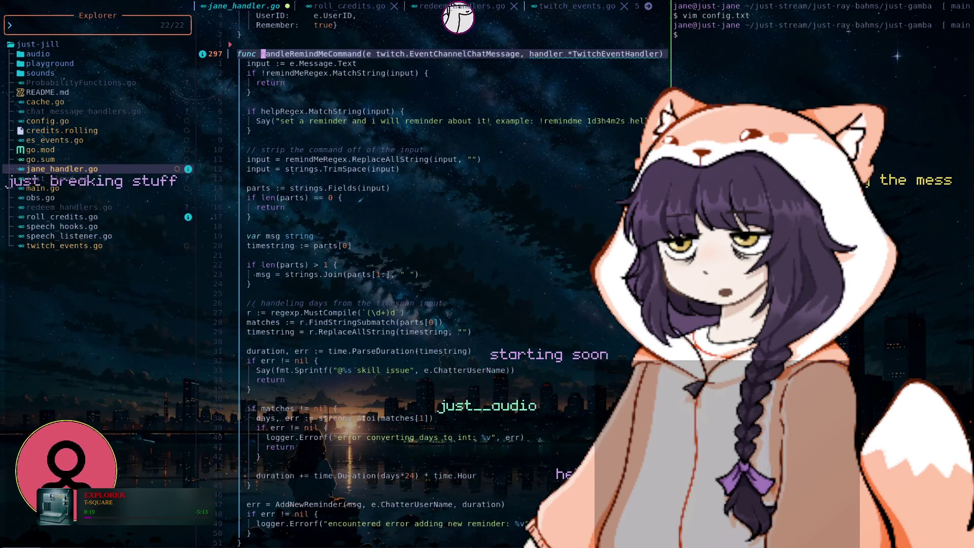
key(k)
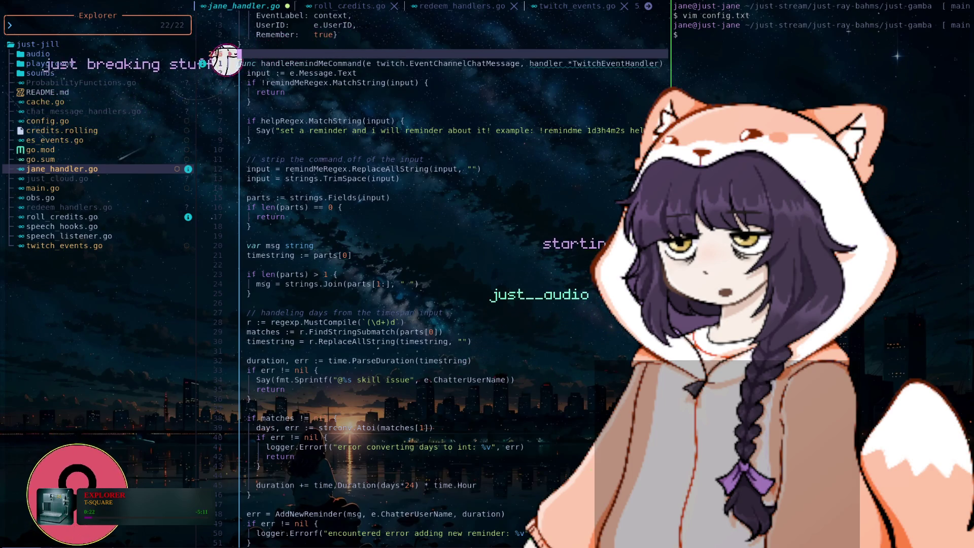
key(k)
key(k)
key(k)
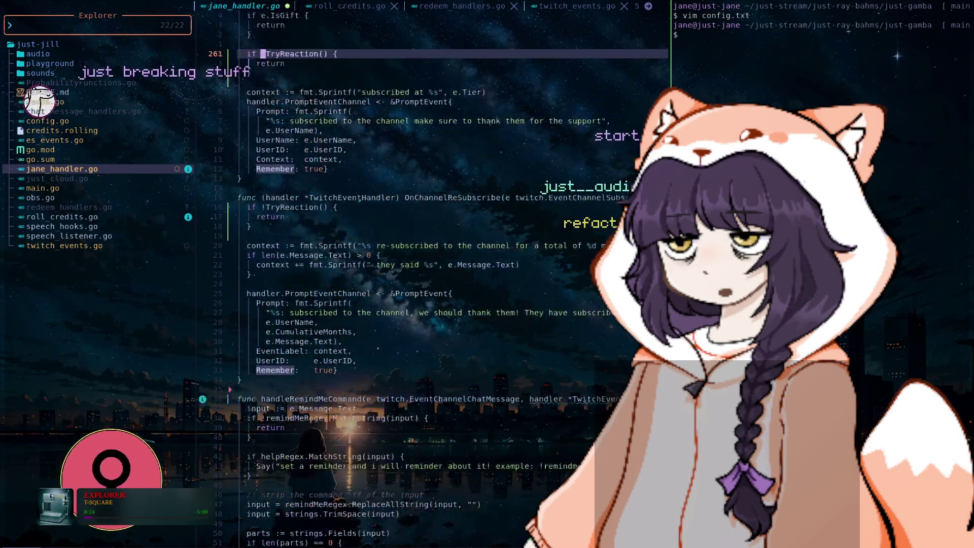
key(k)
key(k)
key(k)
key(k)
key(k)
key(k)
key(k)
key(k)
key(k)
key(k)
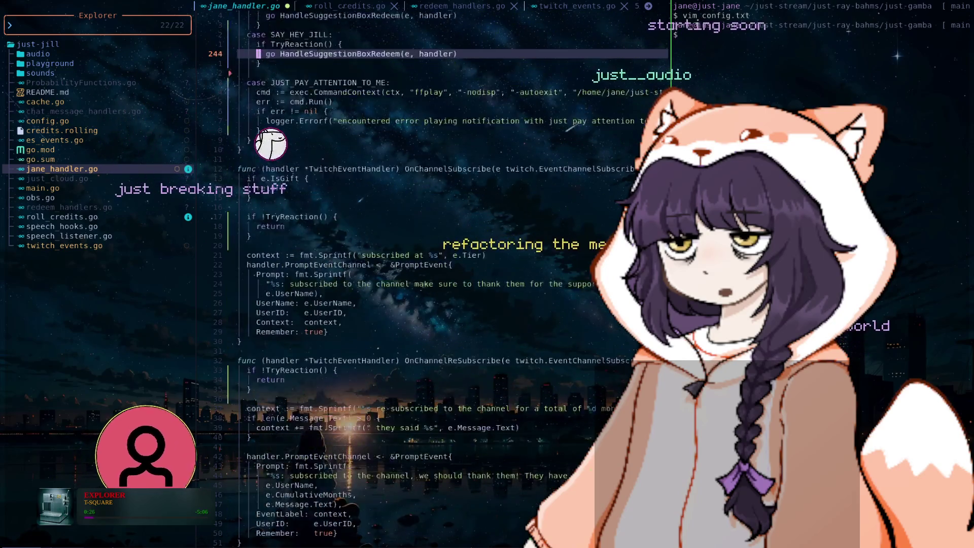
key(k)
key(k)
key(k)
key(k)
key(k)
key(k)
key(k)
key(k)
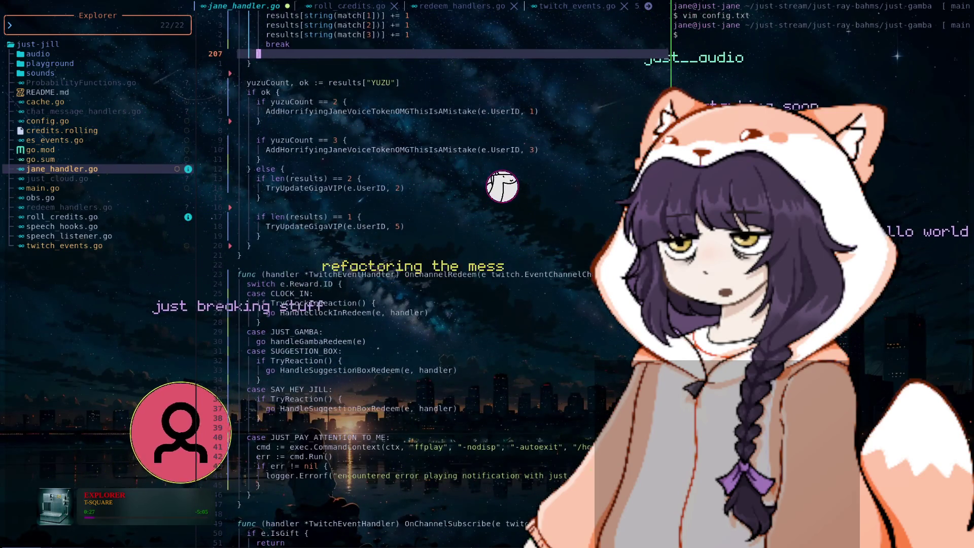
key(k)
key(k)
key(k)
key(k)
key(k)
key(k)
key(k)
key(k)
key(k)
key(k)
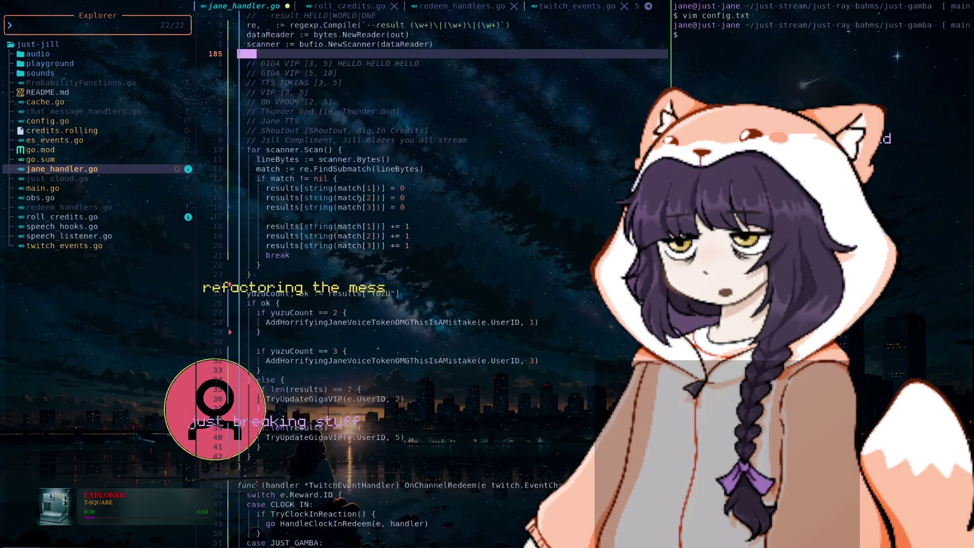
key(k)
key(k)
key(k)
key(k)
key(k)
key(k)
key(k)
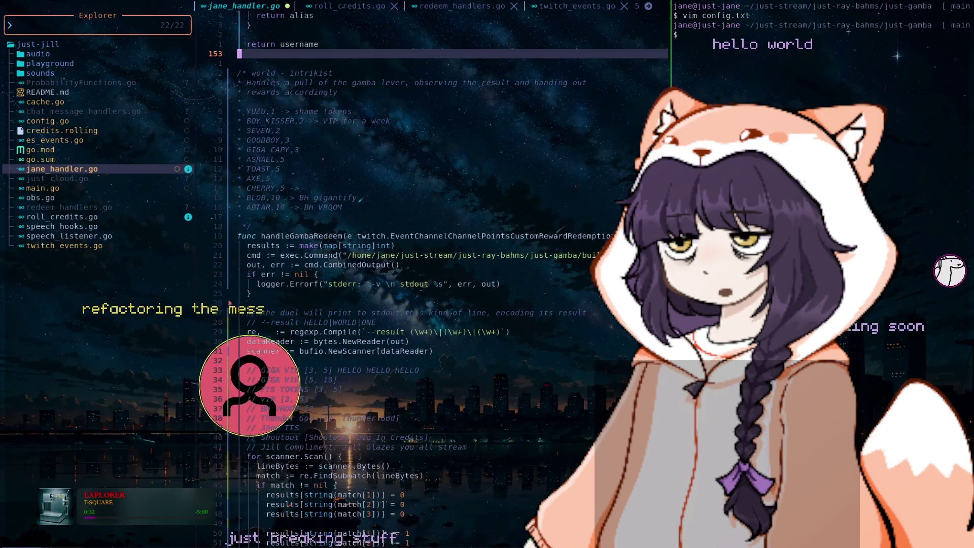
key(k)
key(k)
key(k)
key(k)
key(k)
key(k)
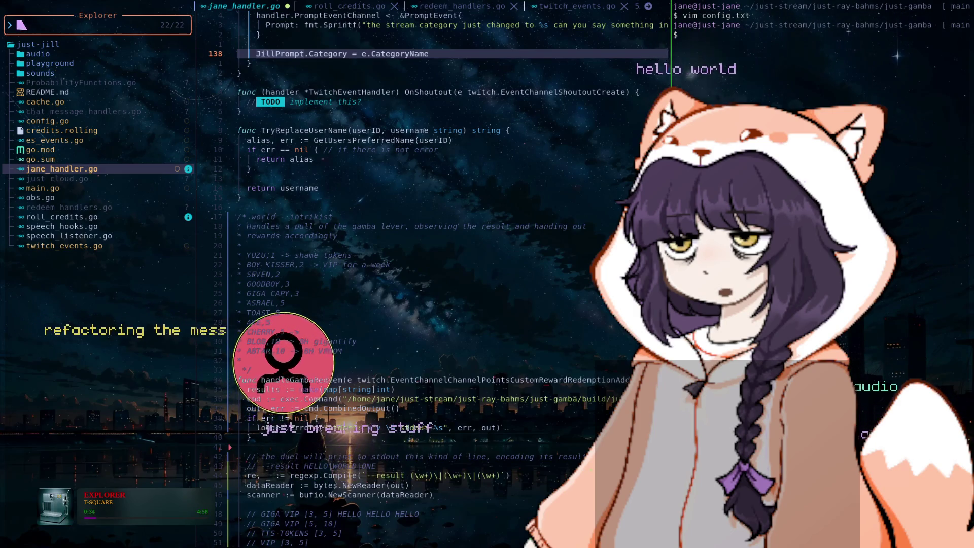
text(?handle)
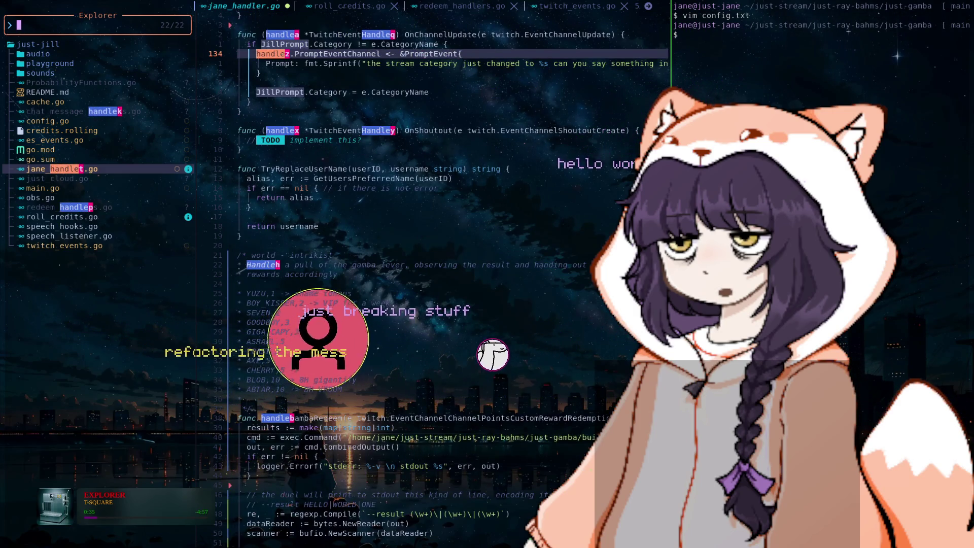
key(Escape)
key(ctrl+o)
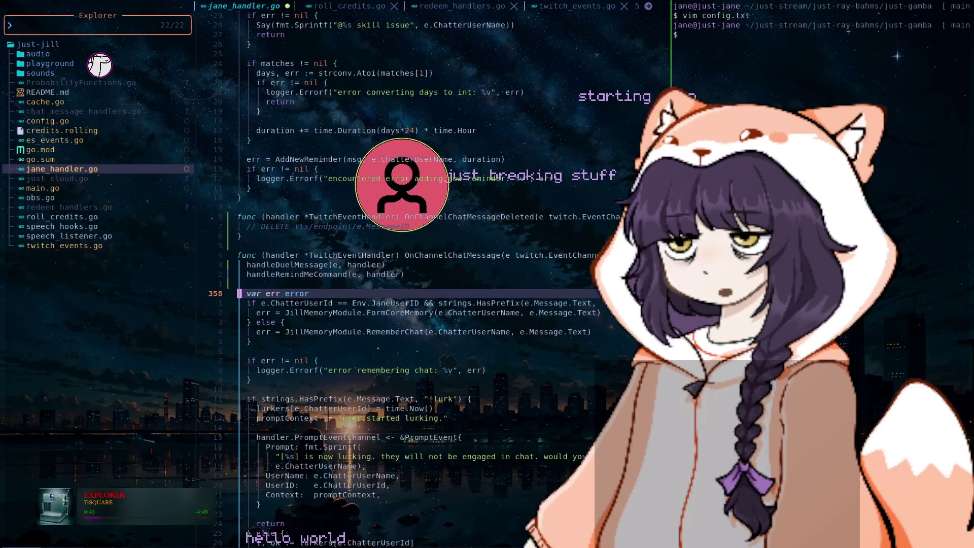
- Move through the chat-message handler past the memory block down to StartDuel
key(j)
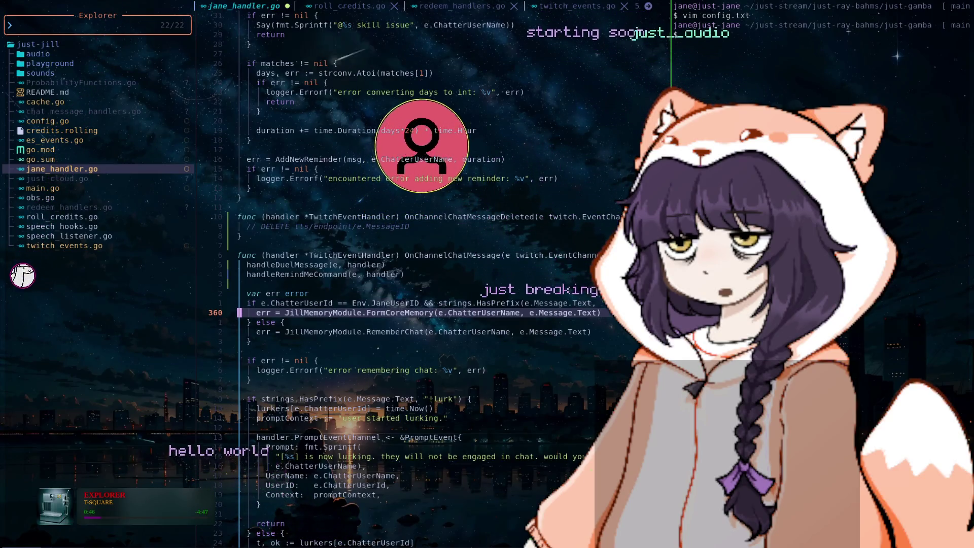
key(j)
key(j)
key(j)
key(j)
key(j)
key(j)
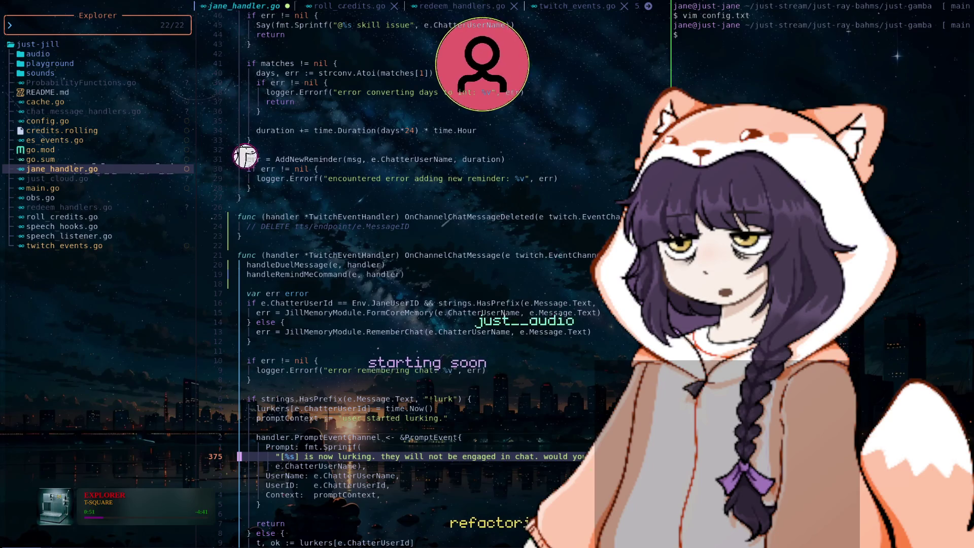
scroll(436, 279, down, 2)
scroll(436, 279, down, 2)
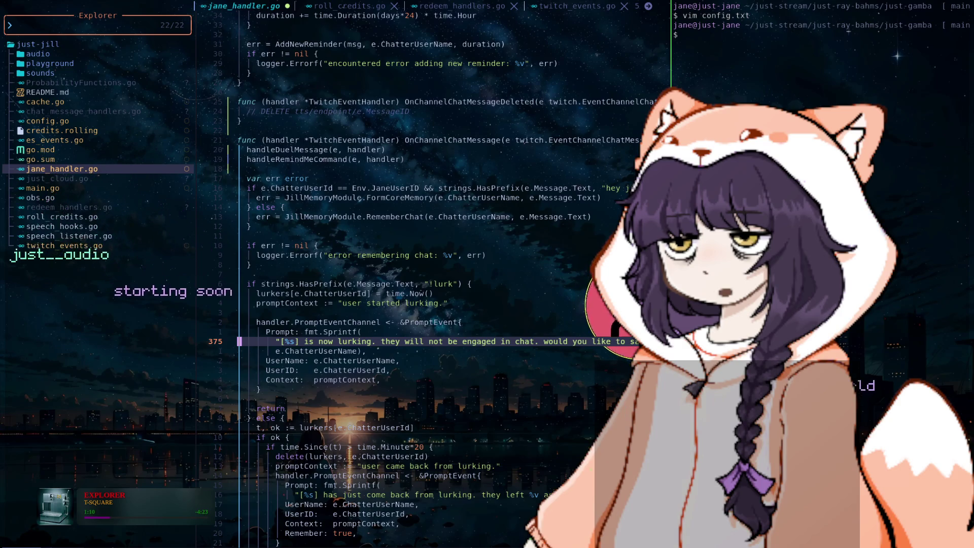
click(239, 168)
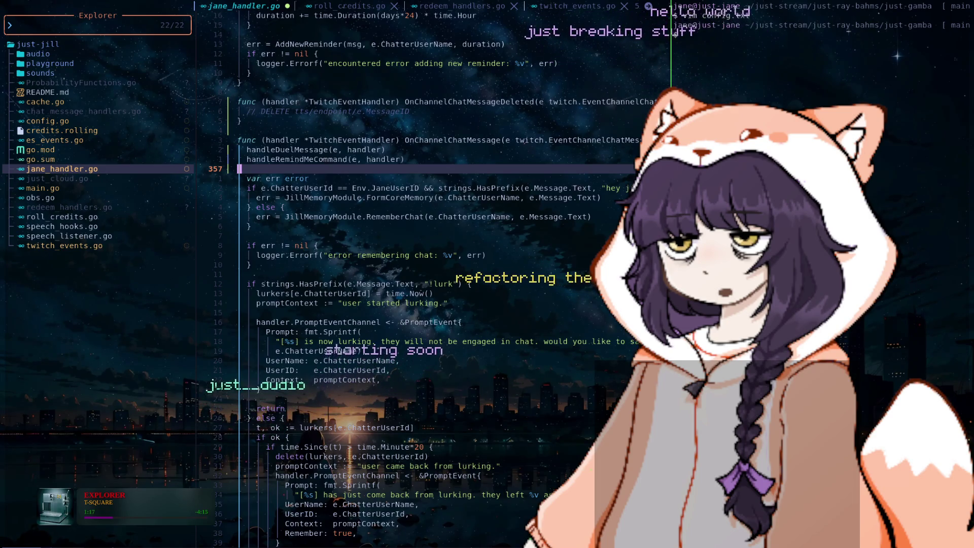
key(j)
key(j)
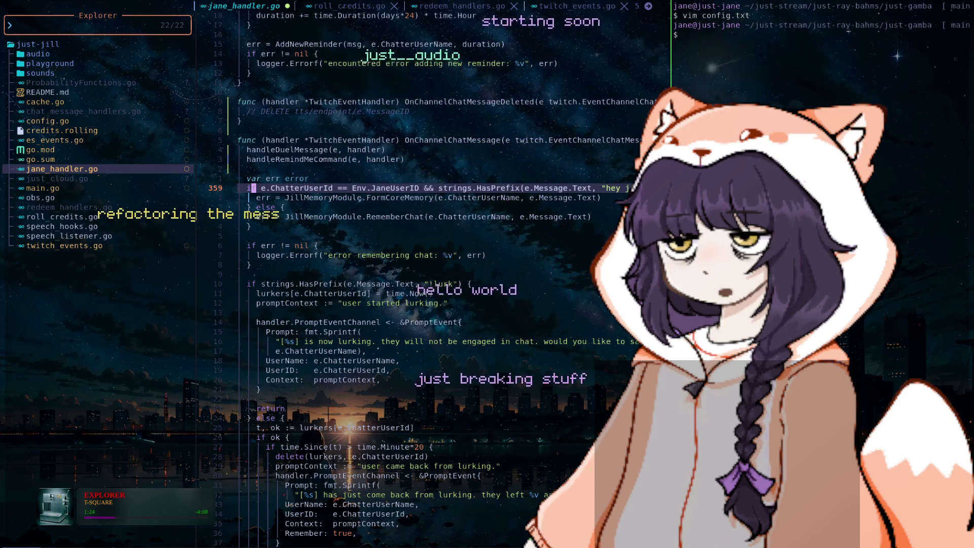
key(k)
key(k)
key(k)
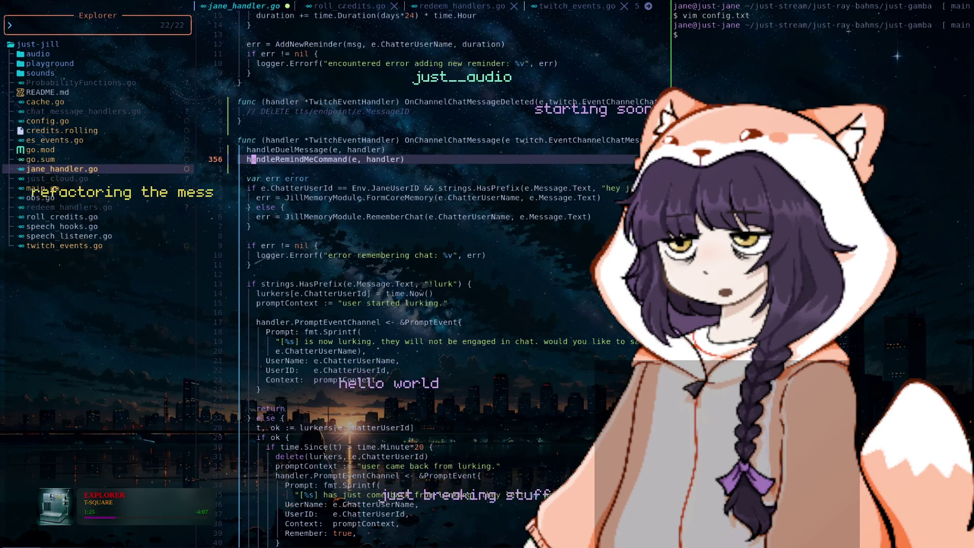
key(j)
key(j)
key(j)
key(j)
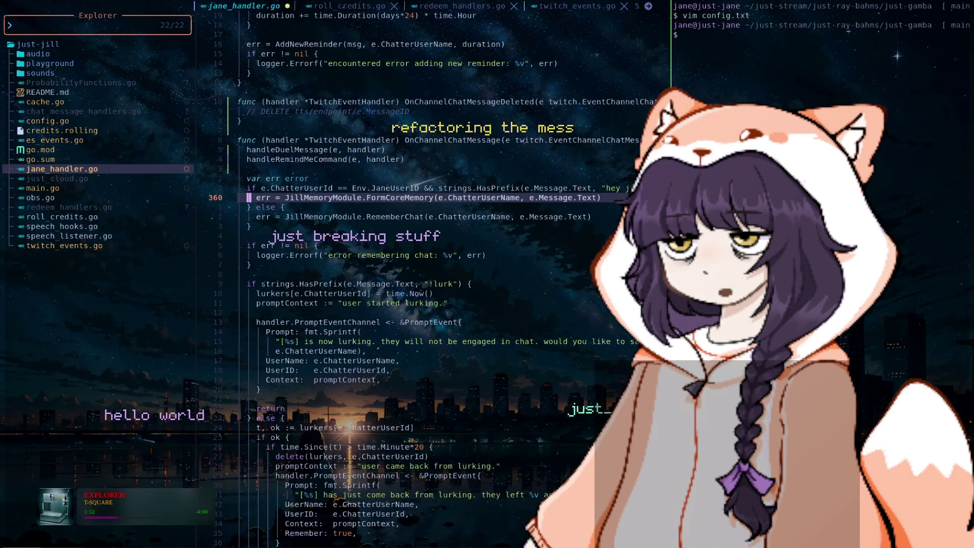
key(j)
key(j)
key(j)
key(j)
key(j)
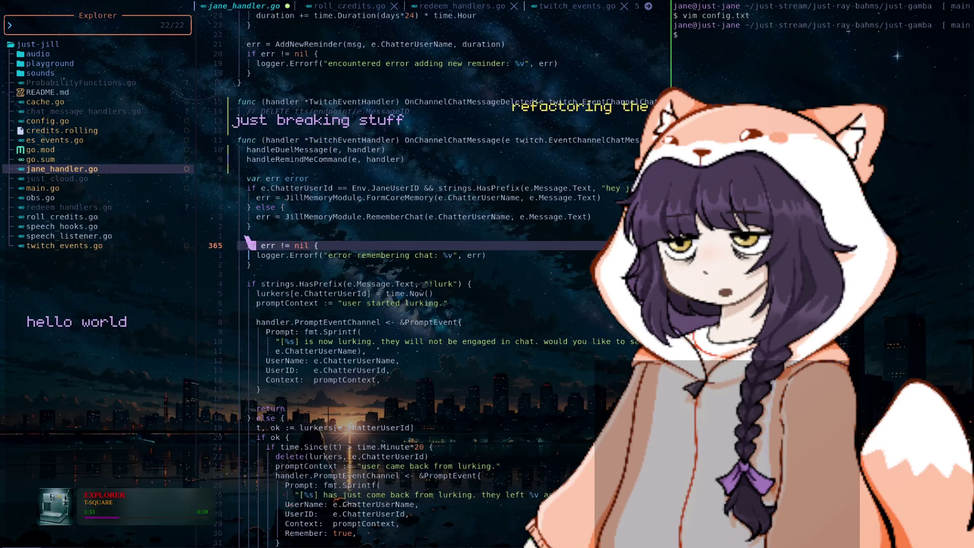
key(j)
key(j)
key(j)
key(j)
key(j)
key(j)
key(j)
key(j)
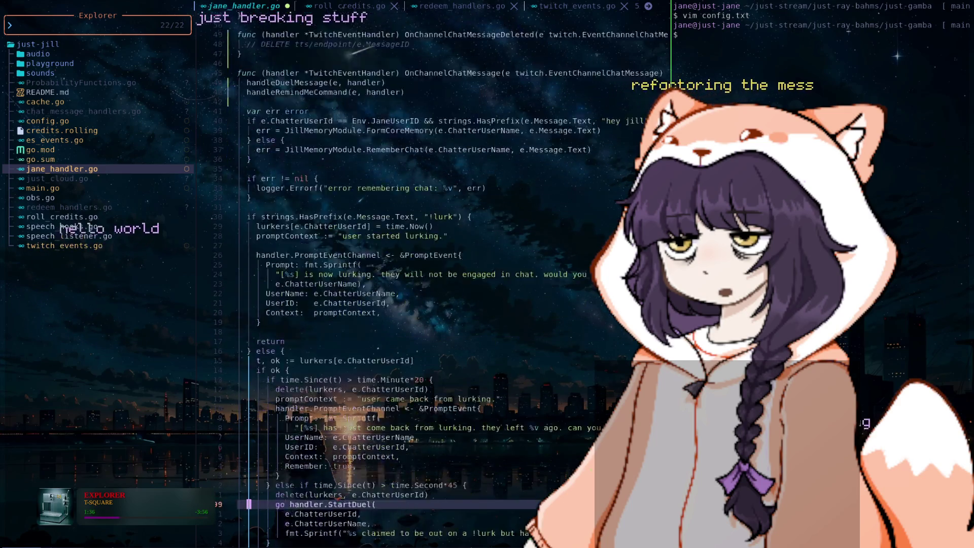
key(j)
key(j)
key(j)
key(j)
key(j)
key(j)
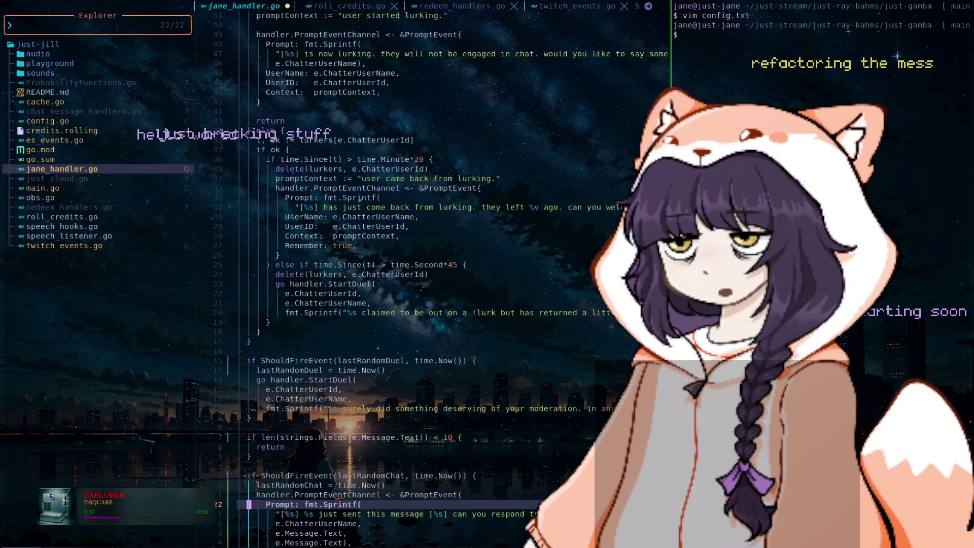
key(ctrl+d)
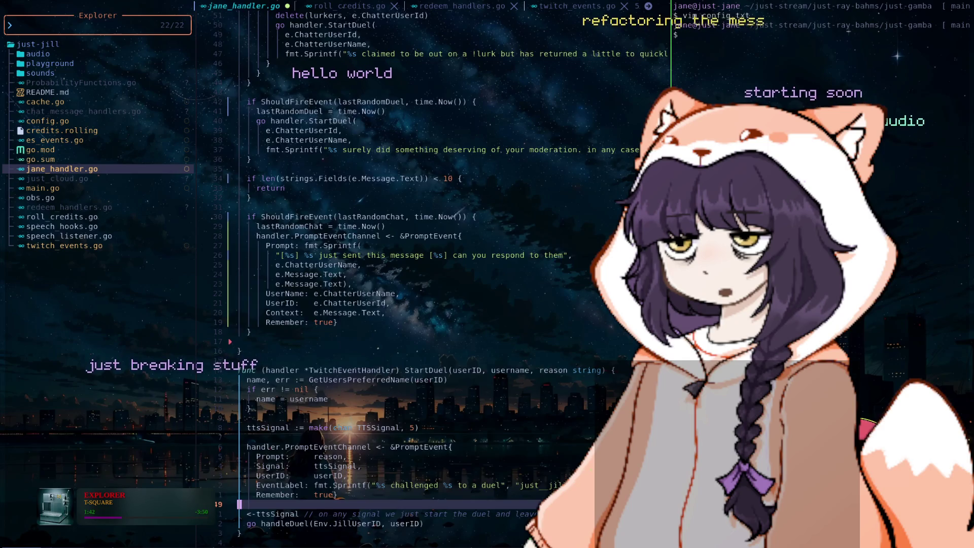
key(j)
key(j)
key(j)
key(j)
key(j)
key(j)
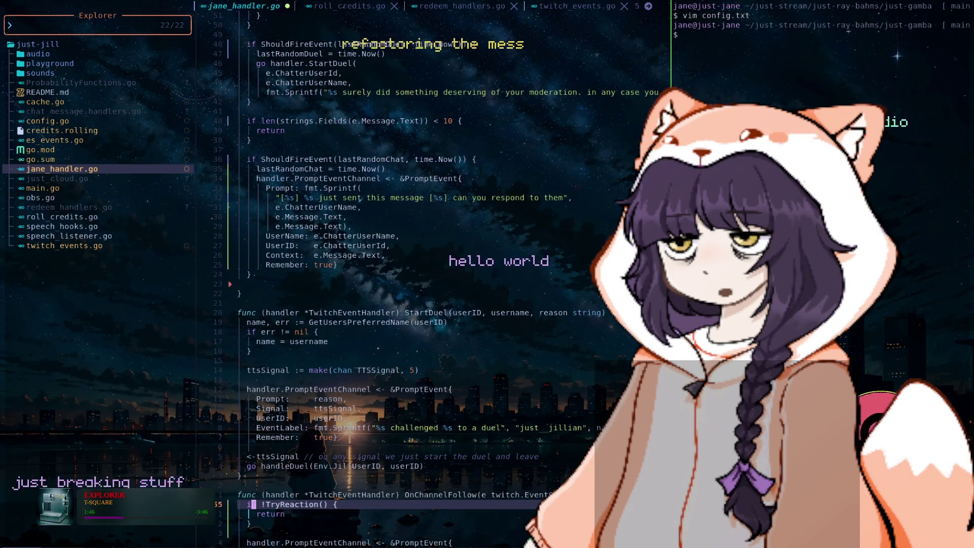
- Delete the stray blank line, then save jane_handler.go and quit with :wq
key(2)
key(2)
key(k)
key(d)
key(d)
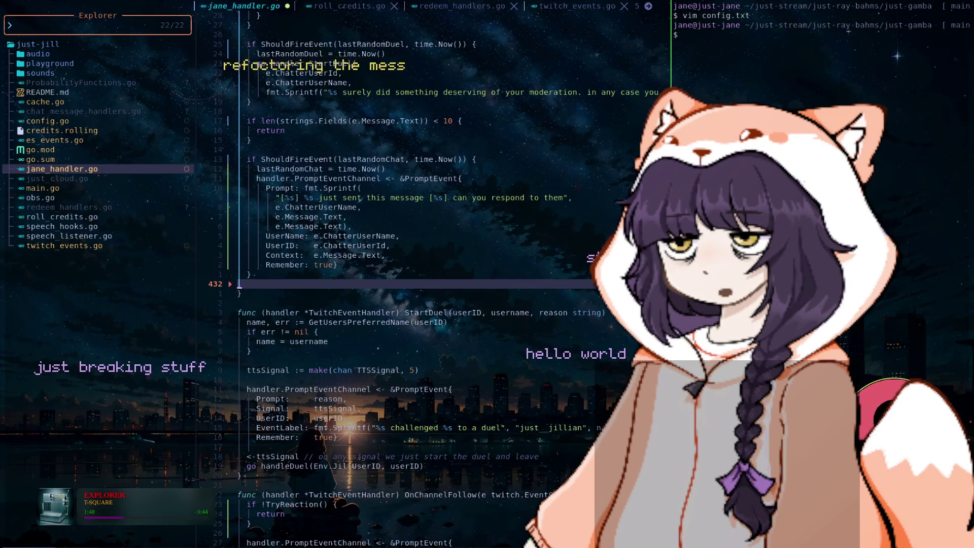
key(colon)
key(Return)
text(go build .)
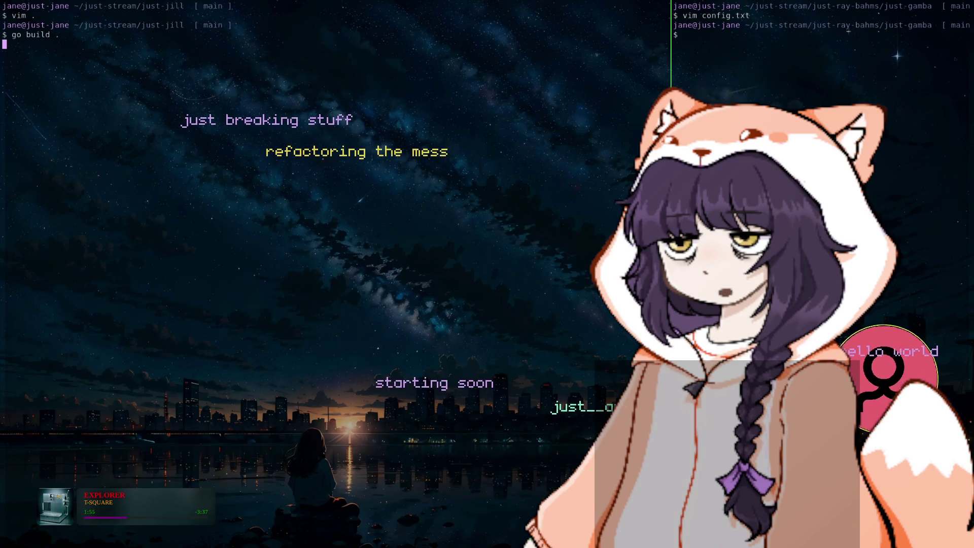
- Clear the terminal screen with the clear command
text(lear)
key(Return)
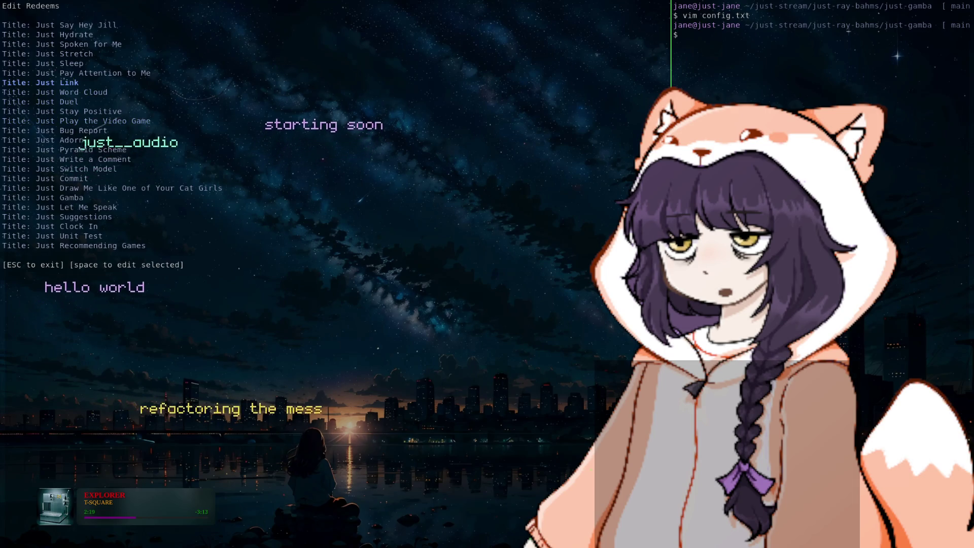
- Move through the Edit Redeems list and open Just Hydrate's Update Redeem form
key(space)
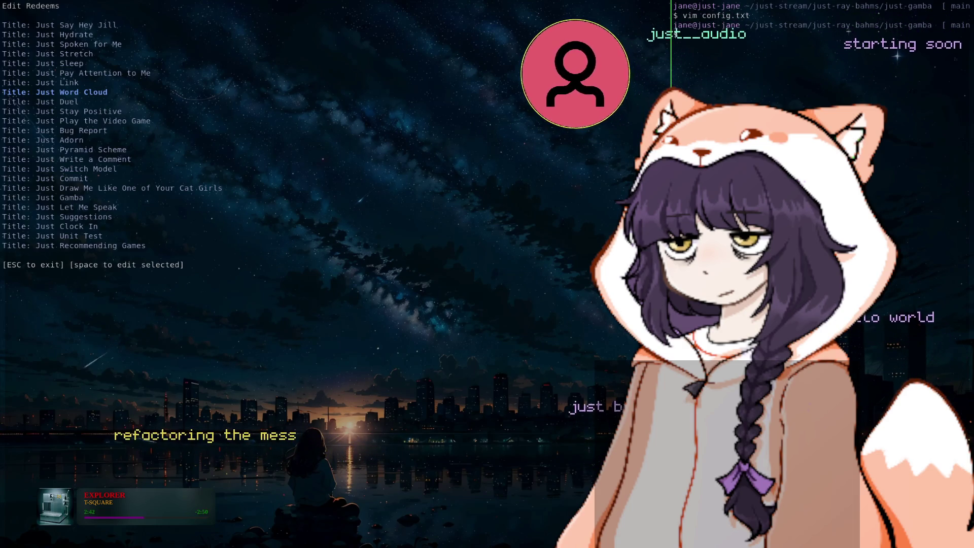
key(Up)
key(Up)
key(space)
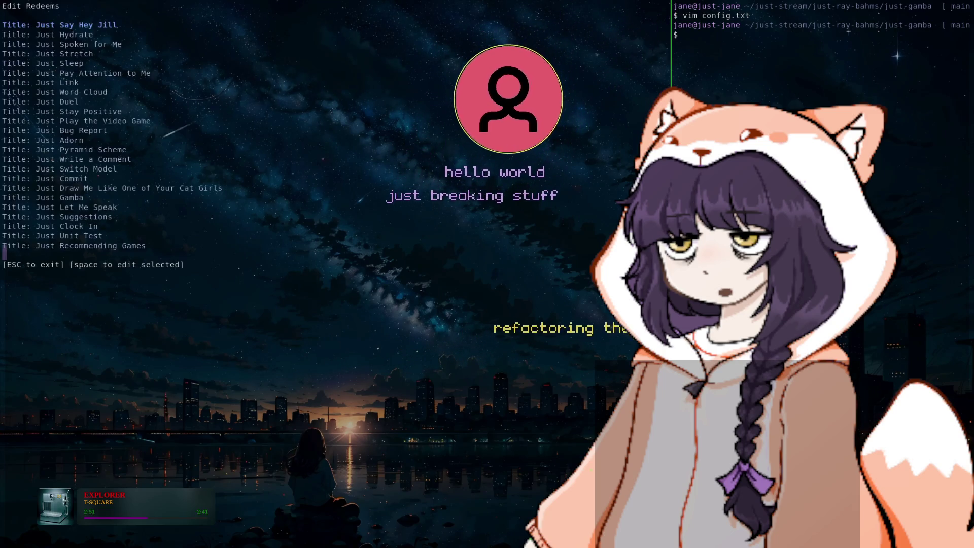
key(space)
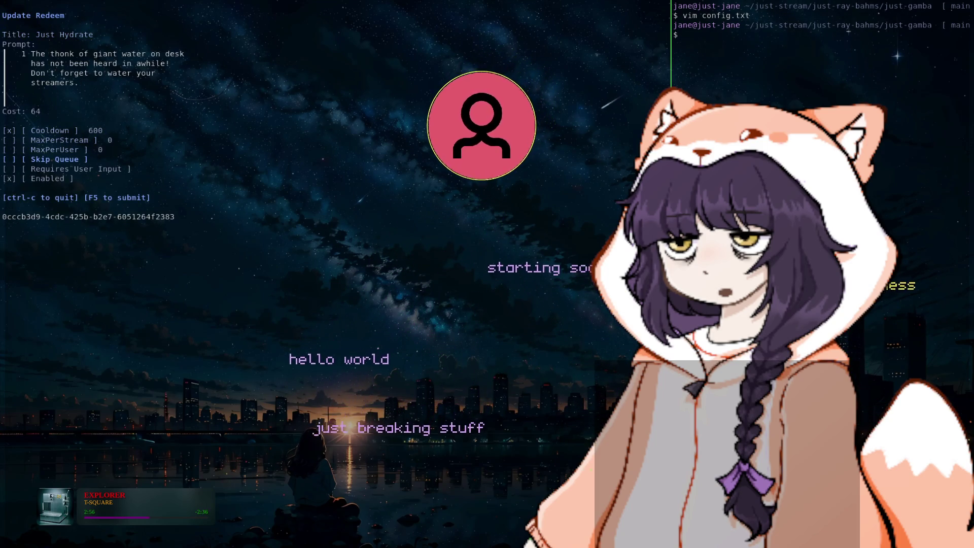
- Exit the redeem form to the shell and enter 64 px as the new sprite's width
key(ctrl+c)
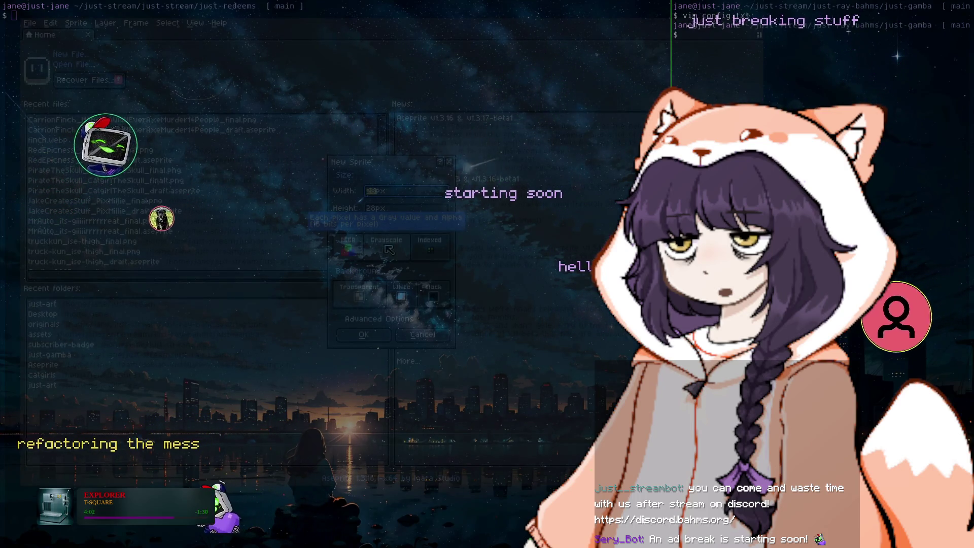
text(64)
key(Tab)
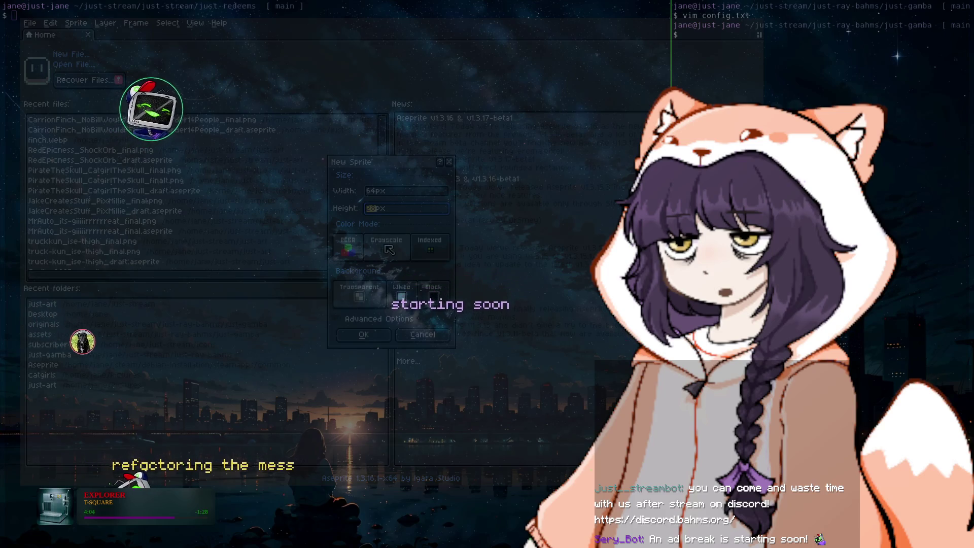
- Enter 64 px height and confirm the 64×64 sprite
text(64)
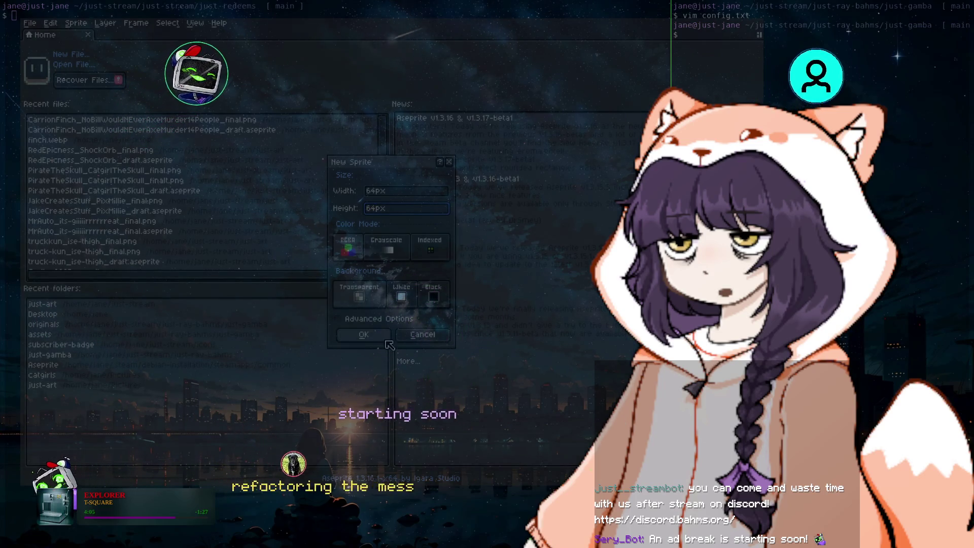
key(Return)
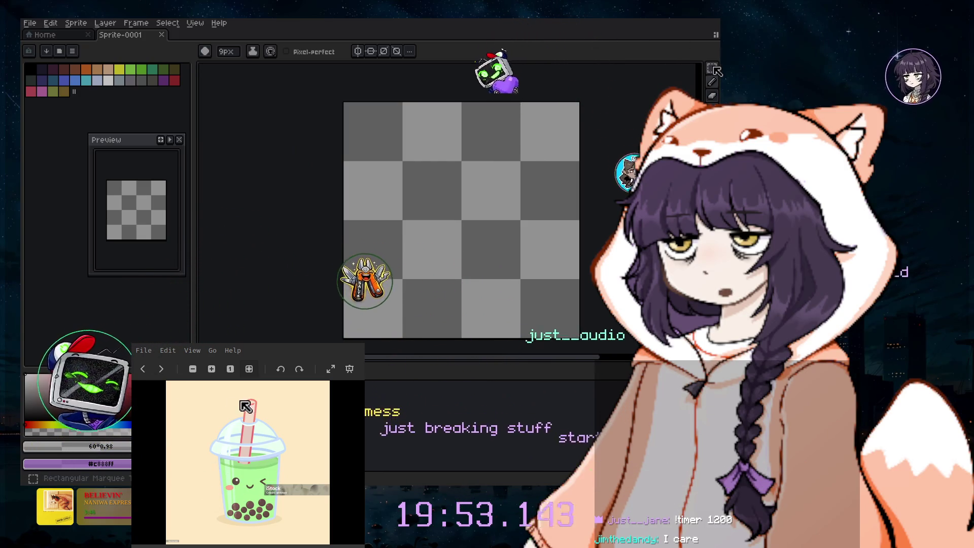
- Narrow the editor window, select the Line tool, and undo two stray strokes
drag(245, 406, 147, 406)
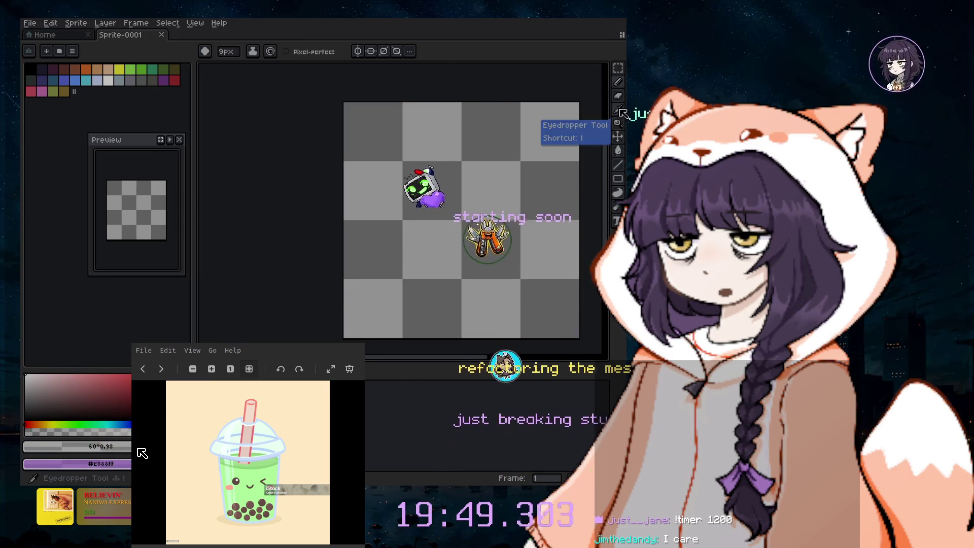
click(618, 165)
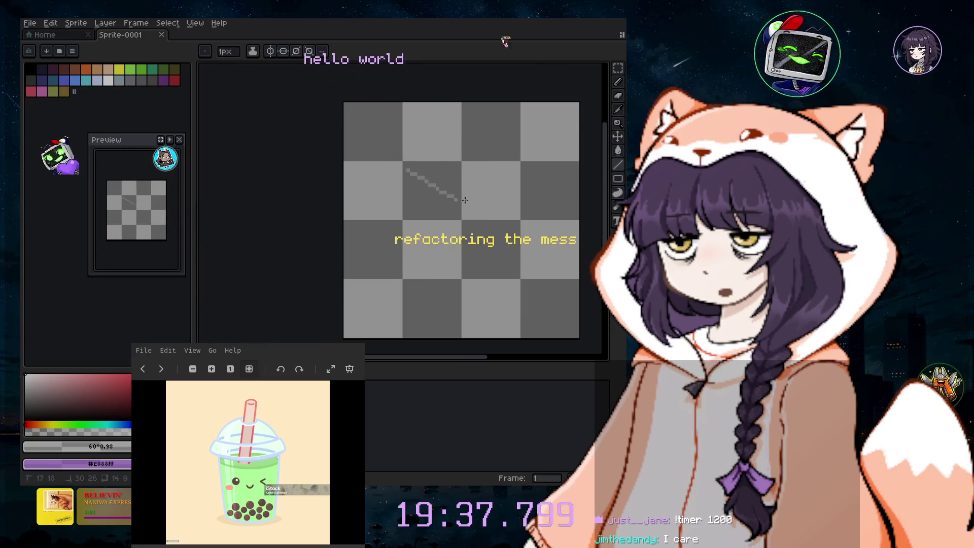
key(ctrl+z)
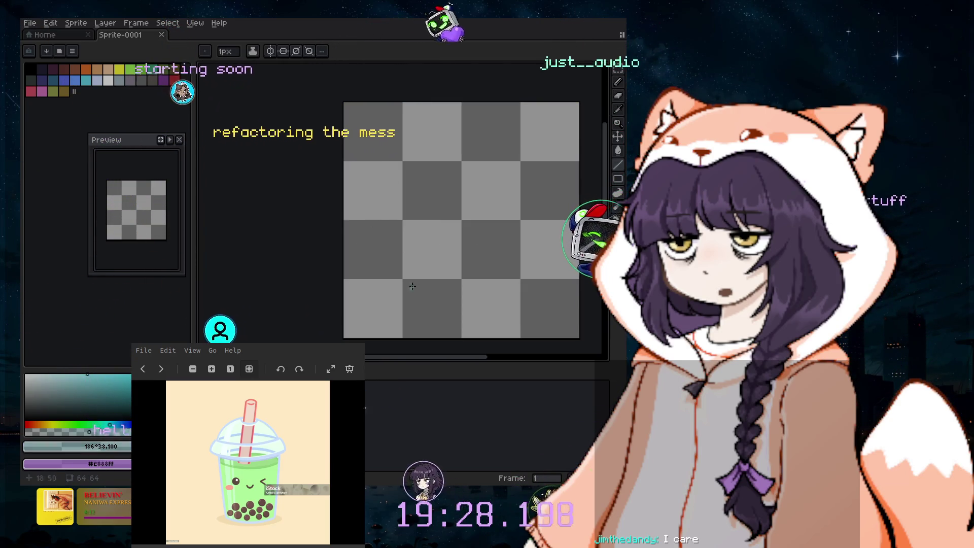
key(ctrl+z)
- Pick a pale teal colour and draw a thin line up the left side as the cup's edge
click(72, 378)
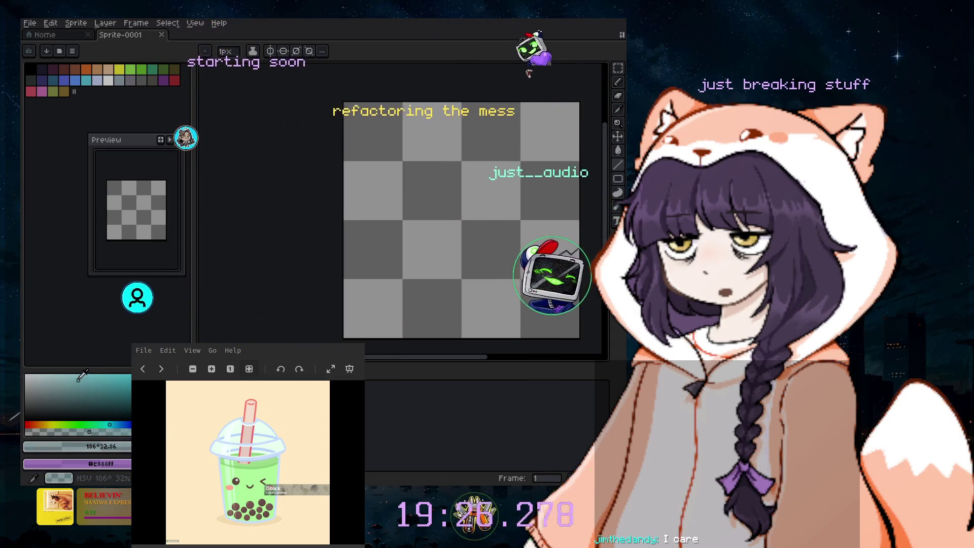
drag(393, 203, 400, 300)
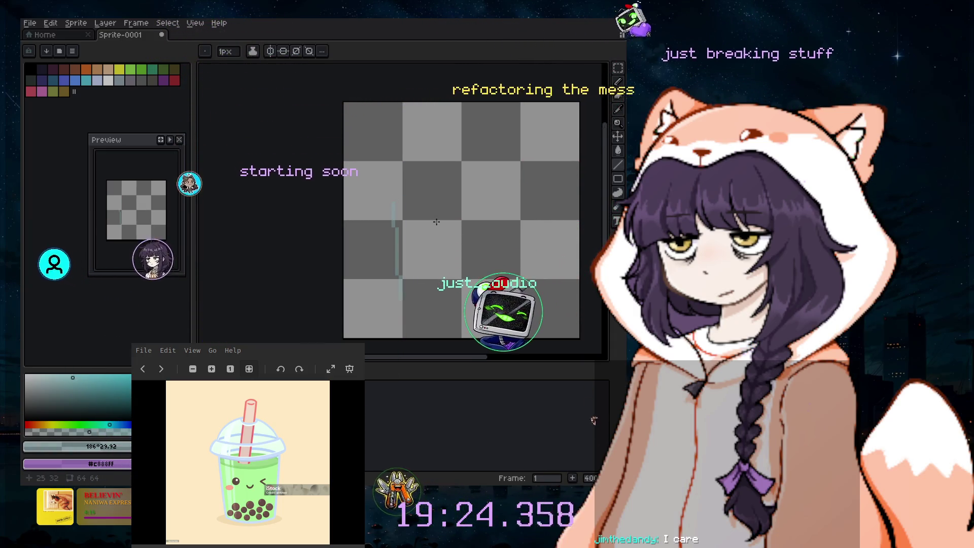
key(ctrl+z)
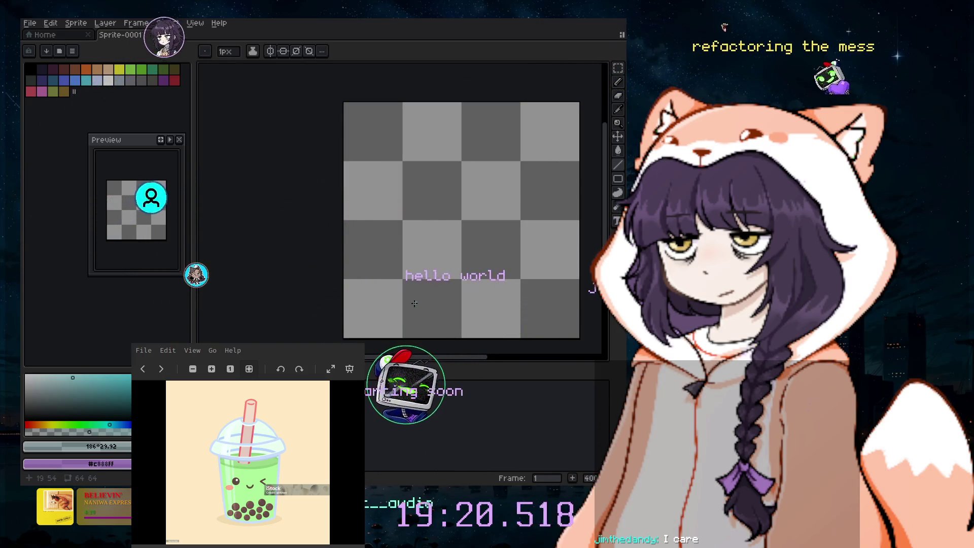
drag(409, 263, 376, 167)
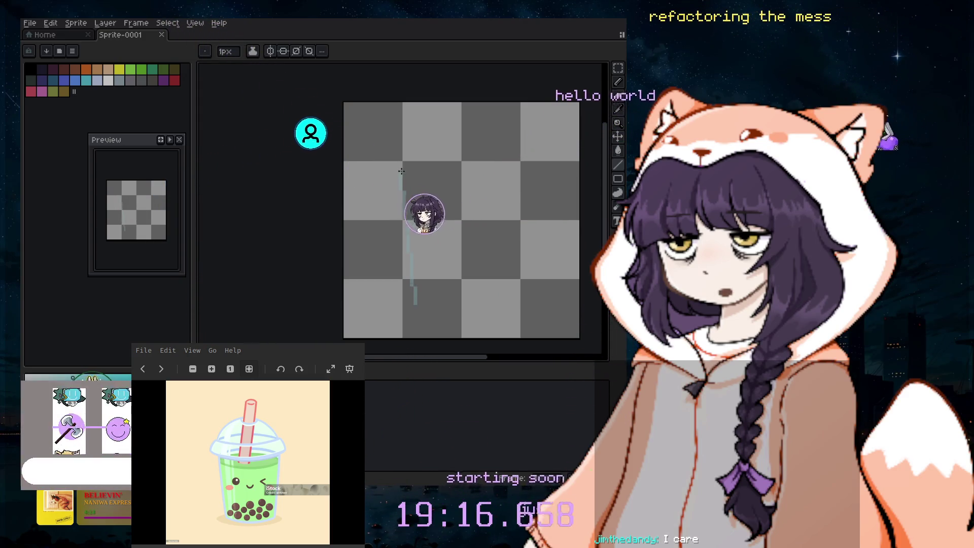
drag(394, 161, 381, 163)
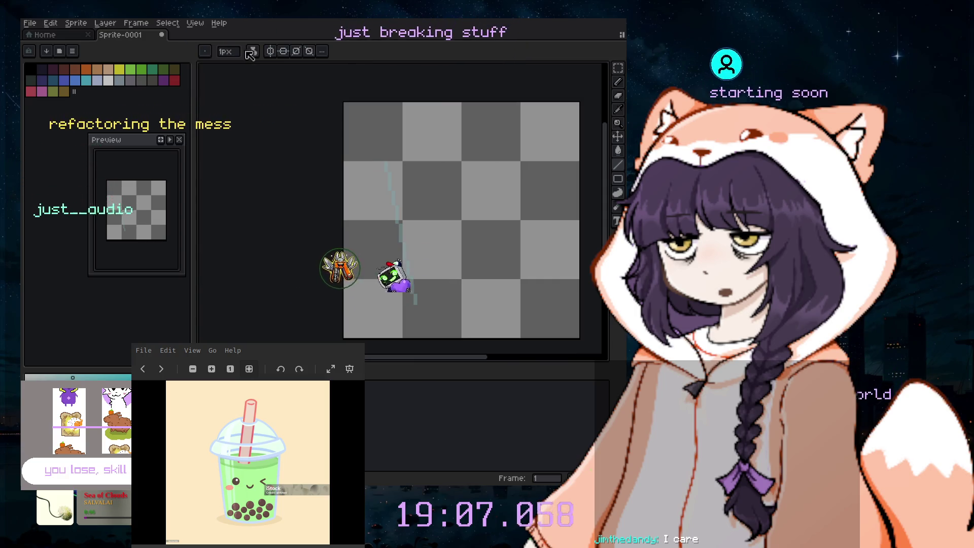
click(322, 51)
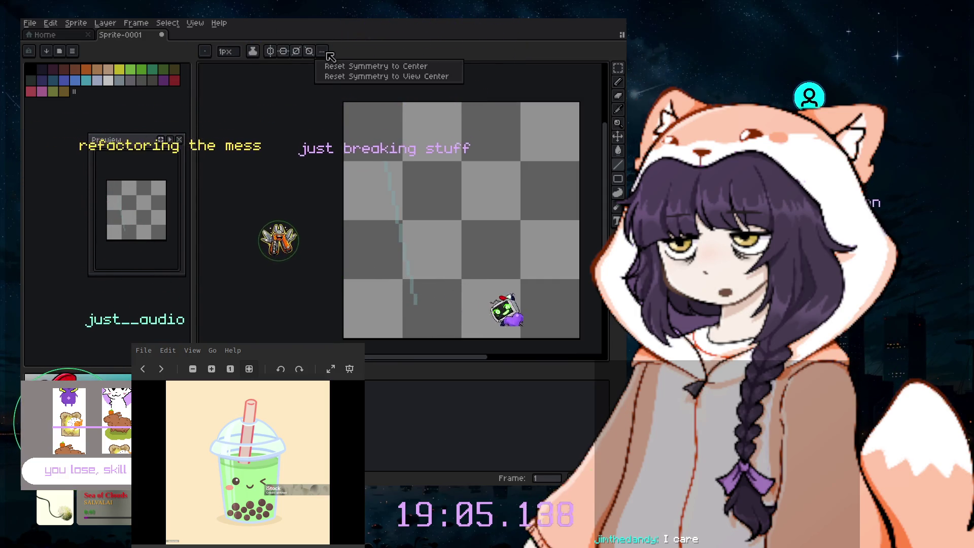
click(322, 51)
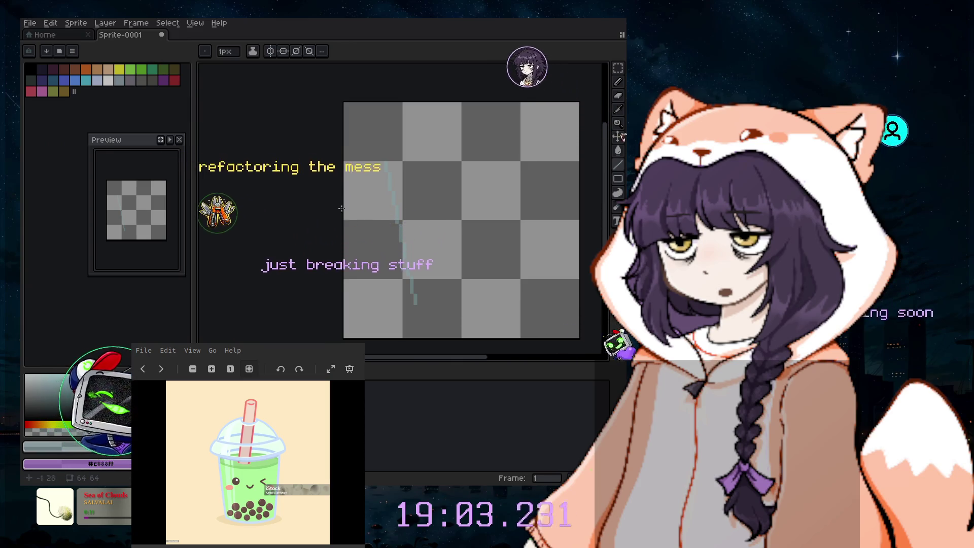
scroll(342, 208, up, 2)
scroll(424, 235, up, 2)
scroll(432, 238, down, 3)
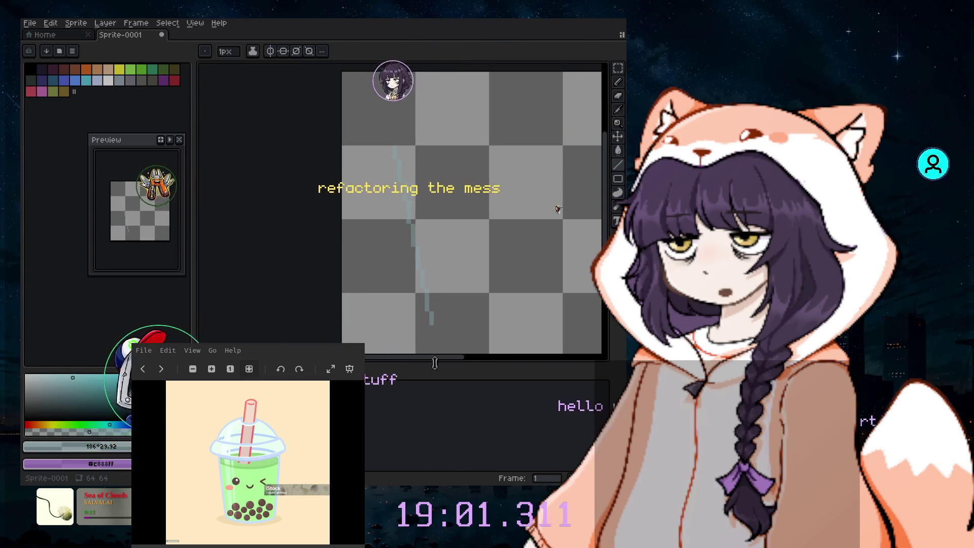
drag(420, 365, 433, 361)
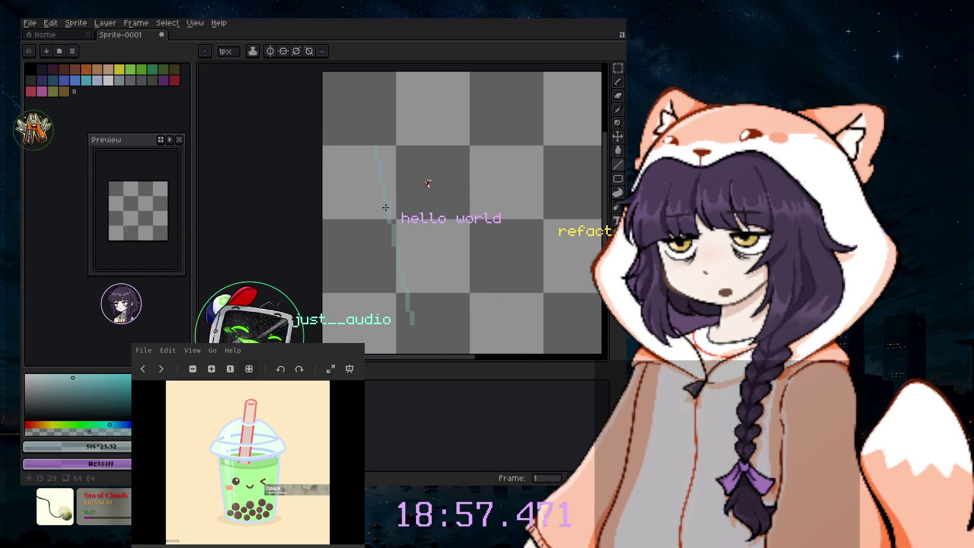
scroll(379, 186, up, 2)
scroll(426, 228, down, 3)
scroll(469, 269, down, 1)
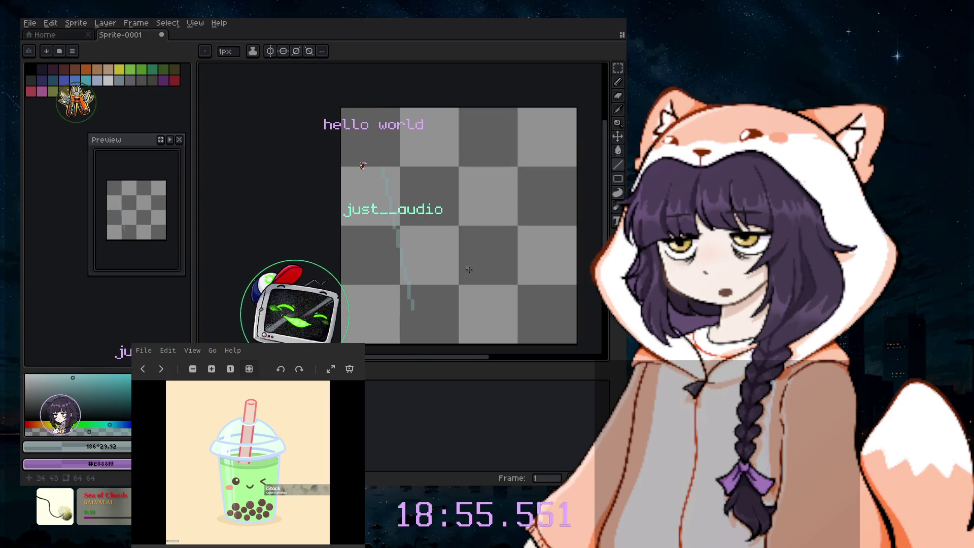
scroll(434, 222, up, 2)
scroll(439, 224, down, 1)
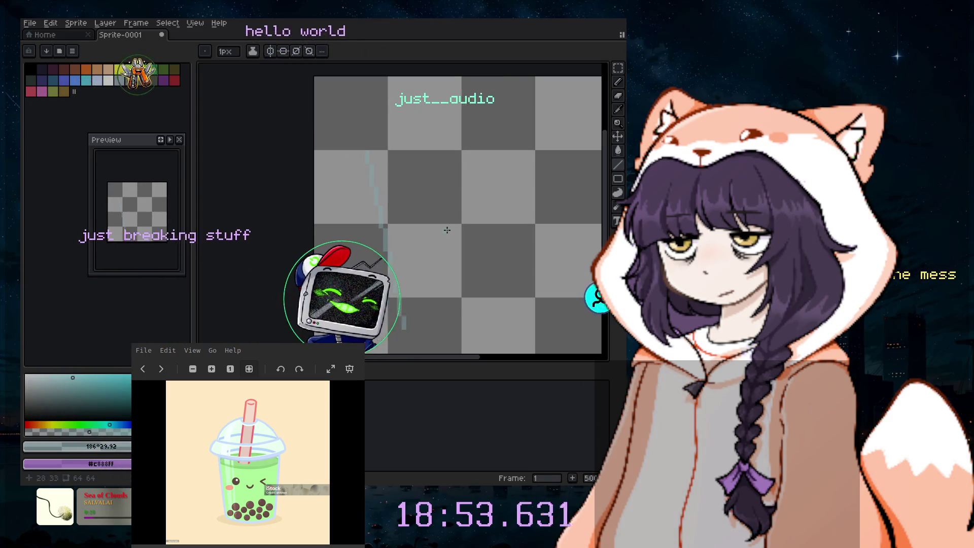
scroll(442, 227, up, 1)
scroll(447, 229, up, 1)
scroll(432, 226, down, 2)
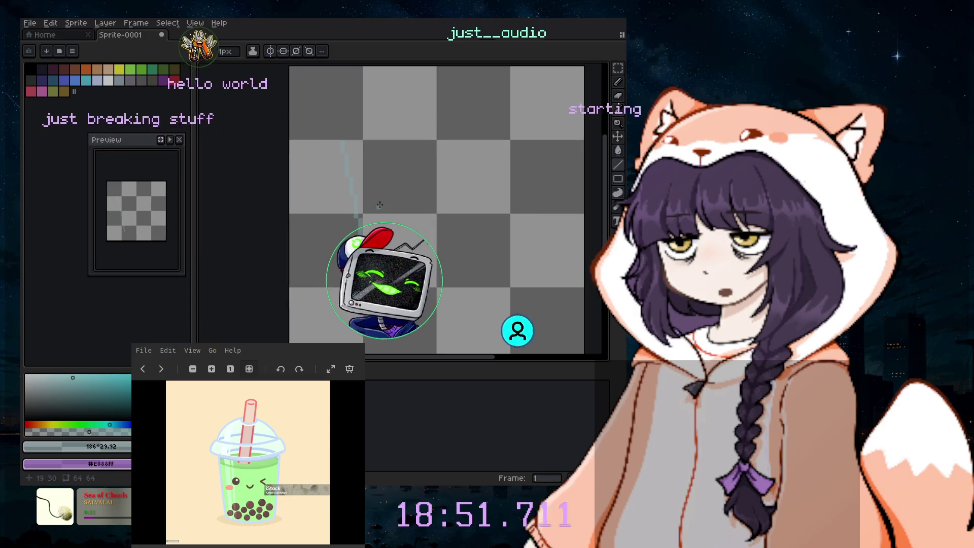
scroll(406, 219, down, 1)
scroll(381, 214, down, 1)
scroll(381, 214, up, 1)
scroll(385, 244, up, 1)
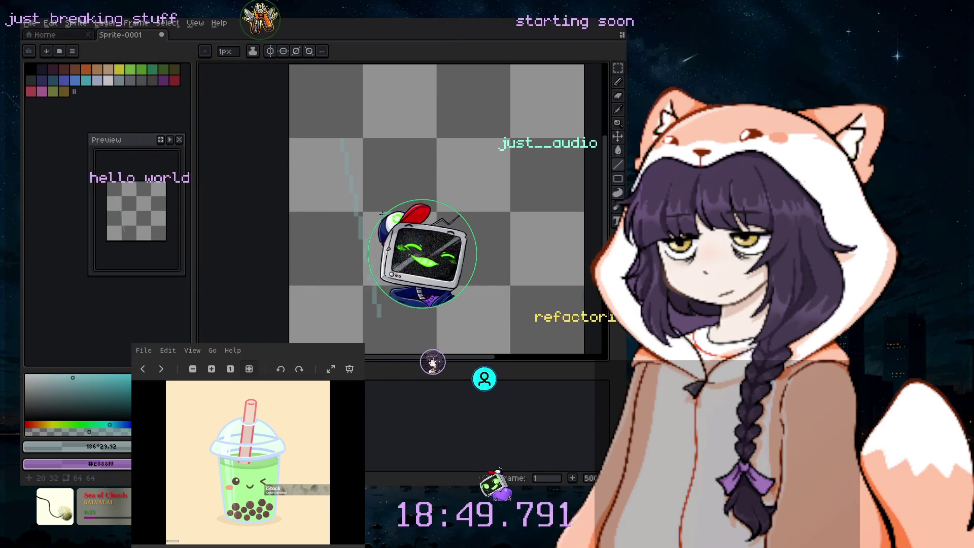
scroll(387, 274, down, 1)
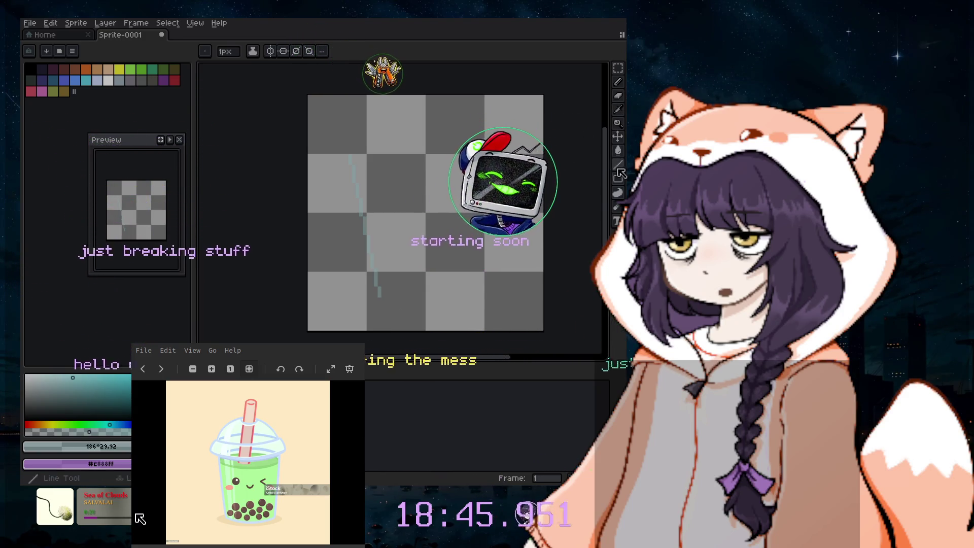
key(shift+l)
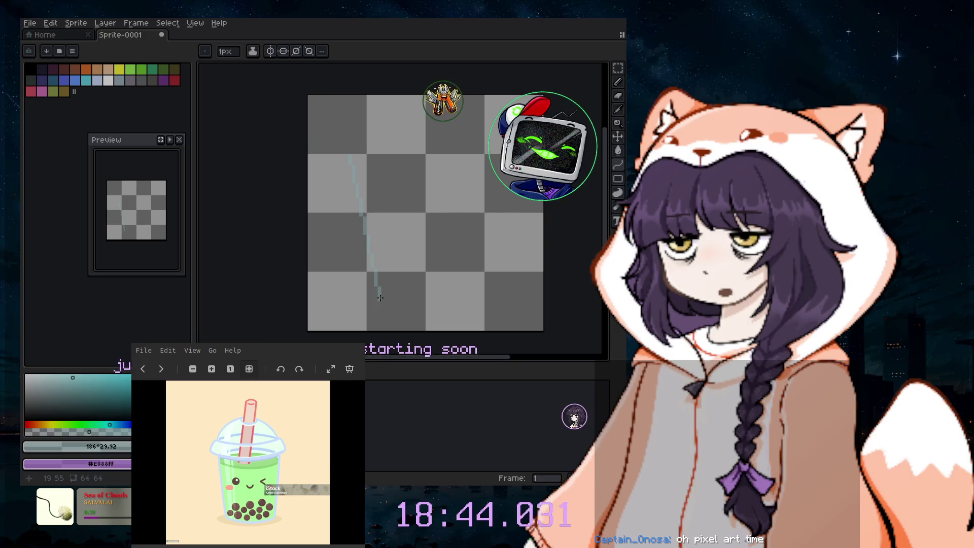
mouse_move(386, 304)
mouse_down()
mouse_move(405, 318)
mouse_move(436, 316)
mouse_up()
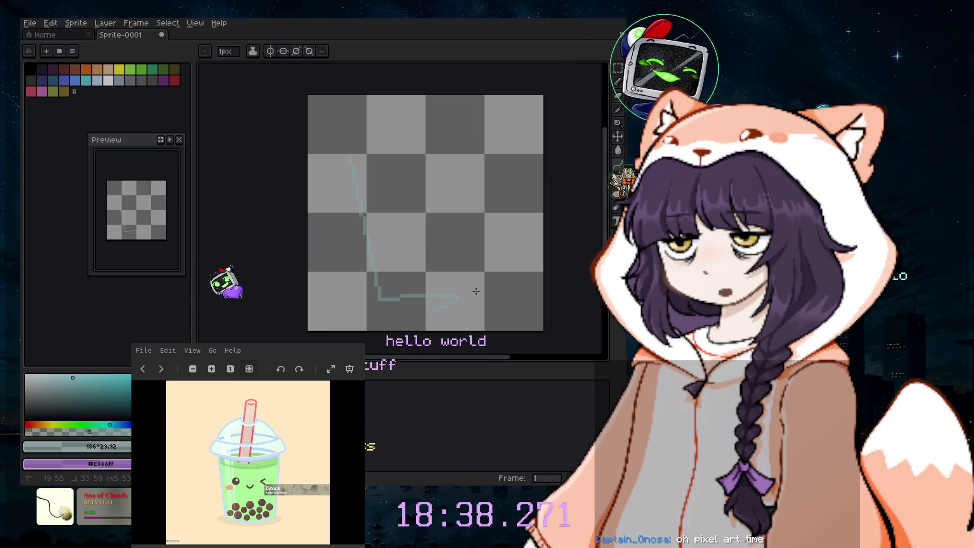
drag(480, 297, 395, 295)
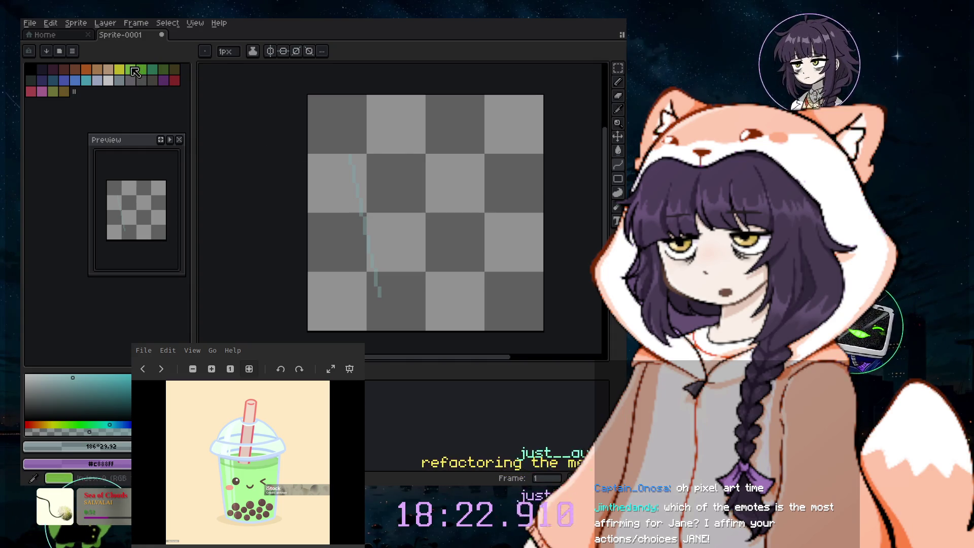
- Choose green from the palette and make it slightly less saturated
click(134, 71)
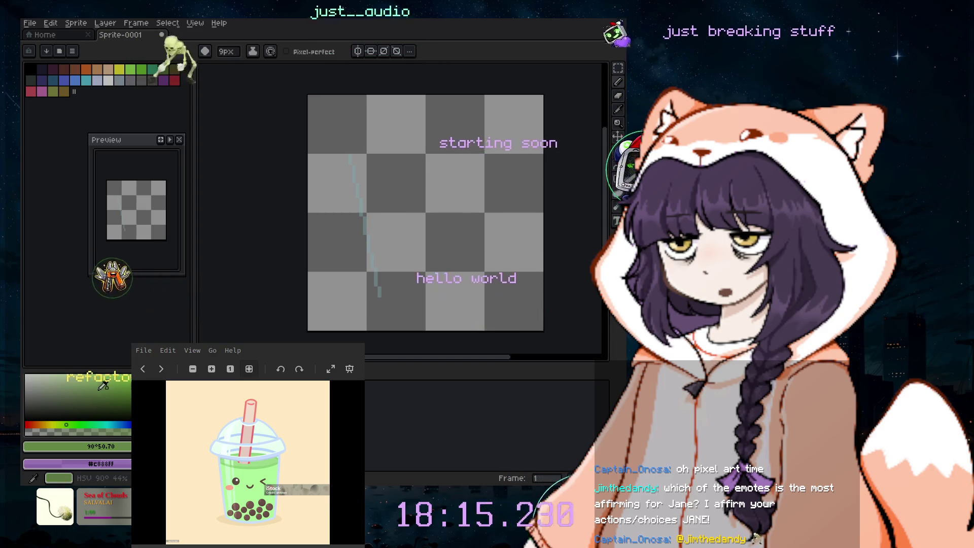
drag(103, 386, 80, 389)
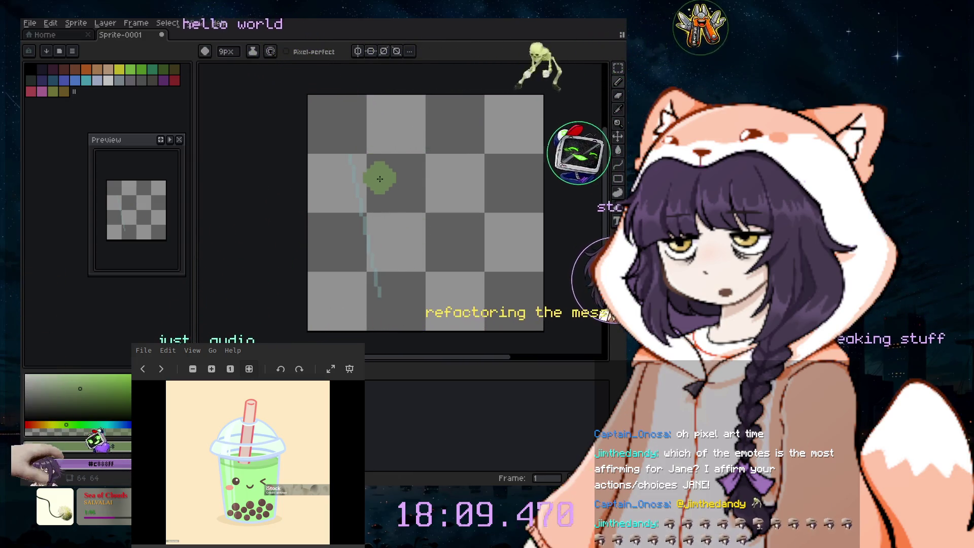
scroll(371, 168, up, 1)
- Add Layer 2 and dab a muted green spot near the top of the left edge
click(125, 25)
mouse_move(111, 81)
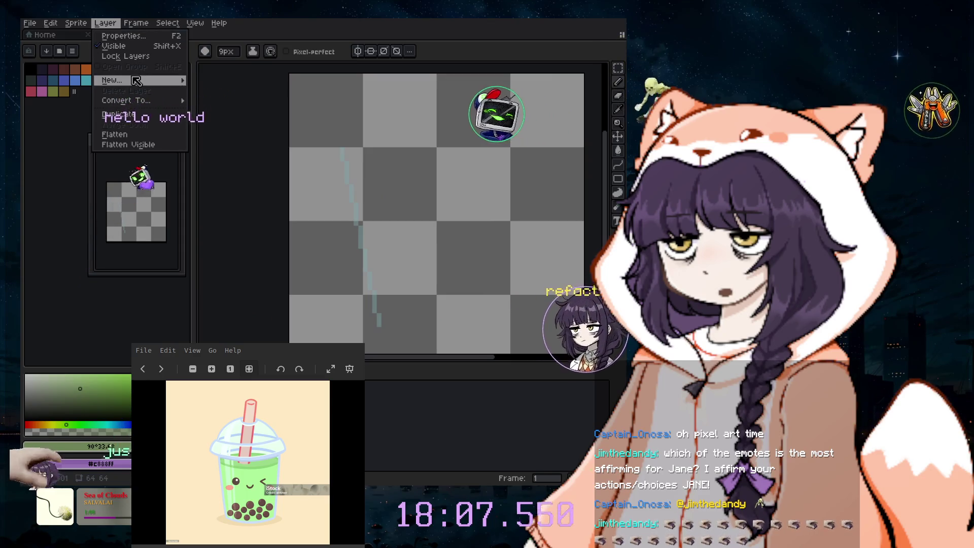
click(213, 77)
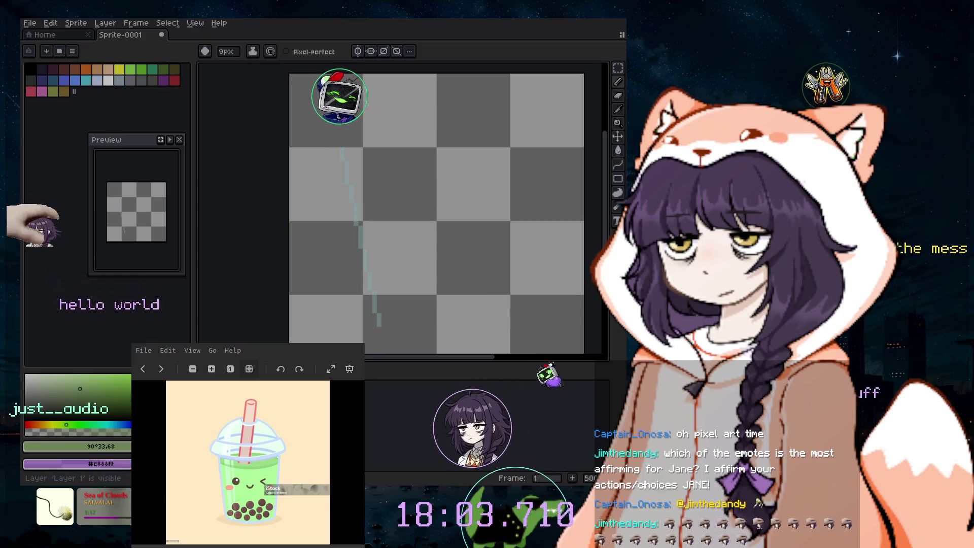
click(378, 182)
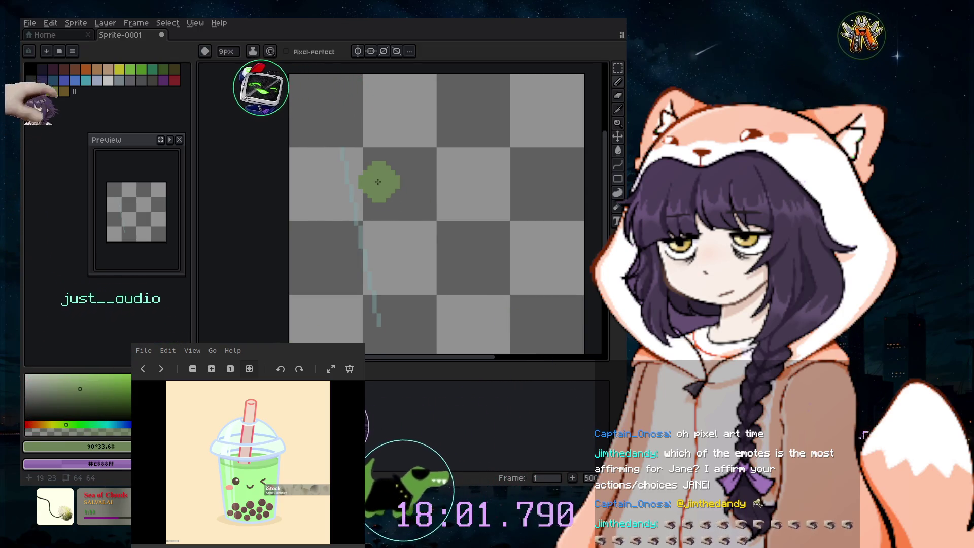
click(80, 383)
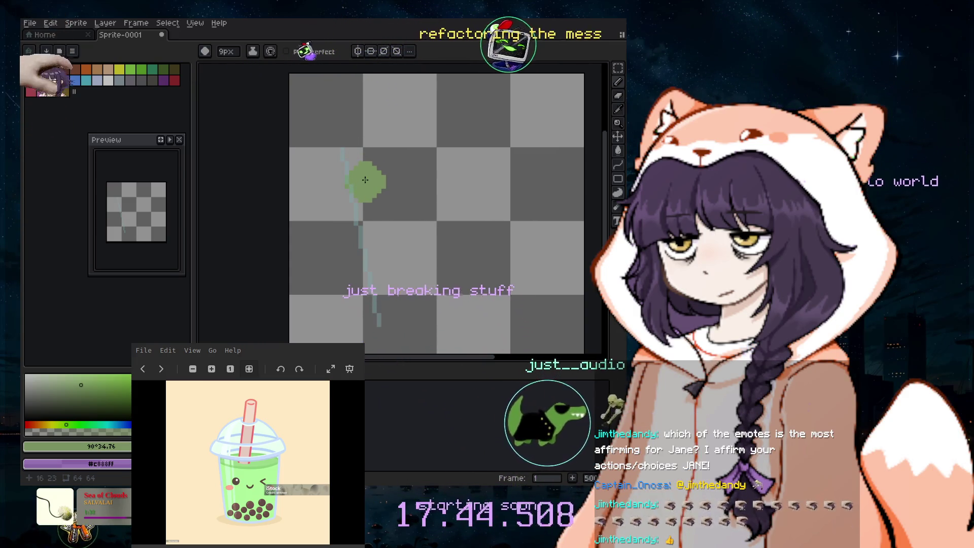
- Paint a large muted green cup body with a 6px brush, then shrink the brush to 1px
key(minus)
key(minus)
key(minus)
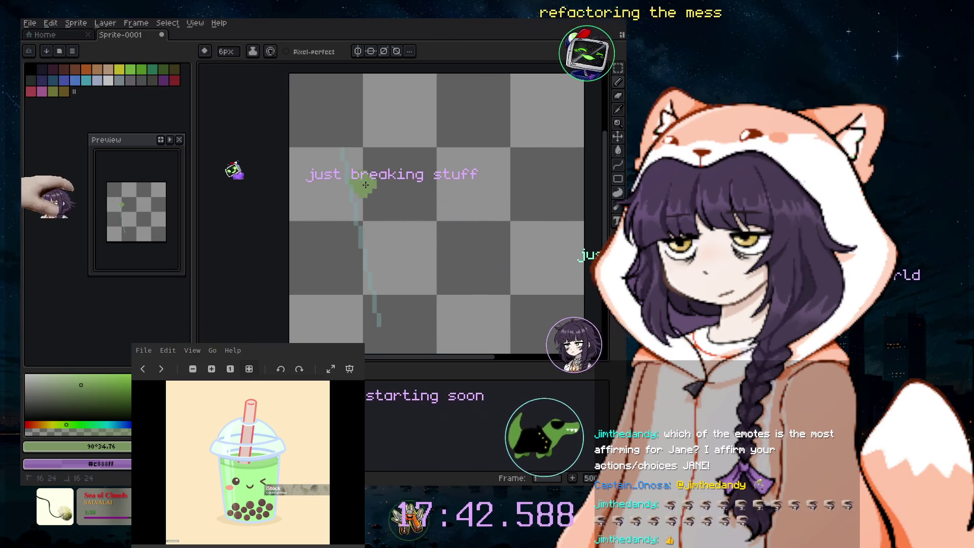
drag(366, 188, 452, 182)
key(ctrl+z)
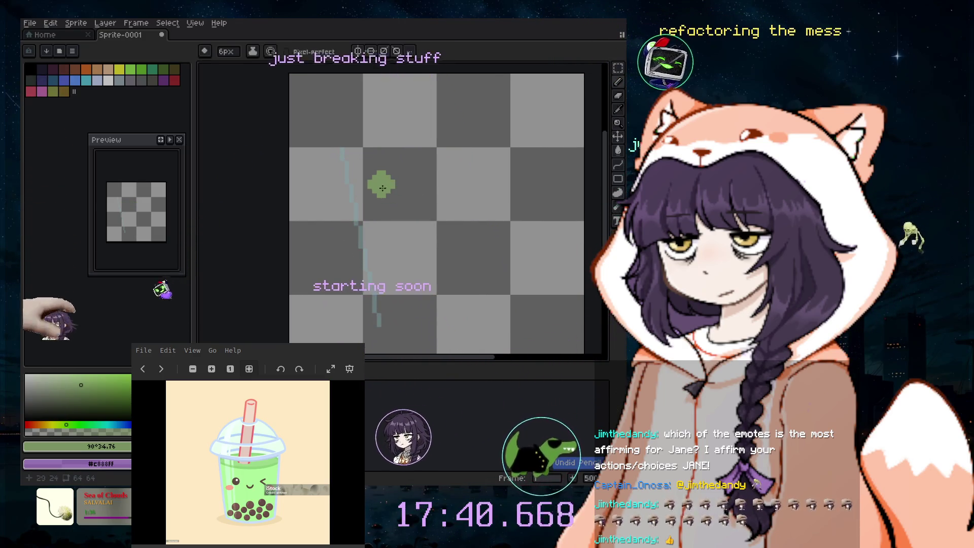
mouse_move(363, 184)
mouse_down()
mouse_move(440, 189)
mouse_move(519, 215)
mouse_move(412, 304)
mouse_move(397, 200)
mouse_move(456, 296)
mouse_up()
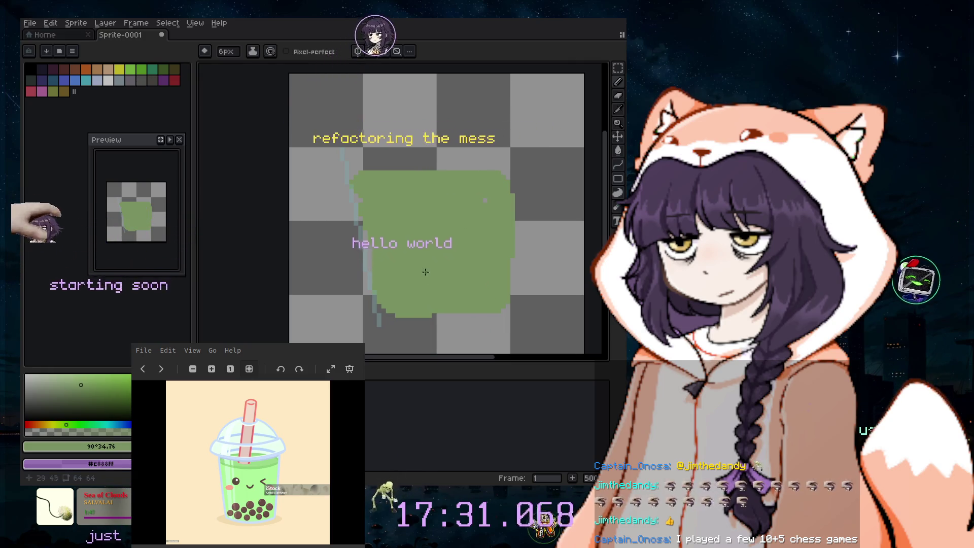
drag(456, 297, 480, 206)
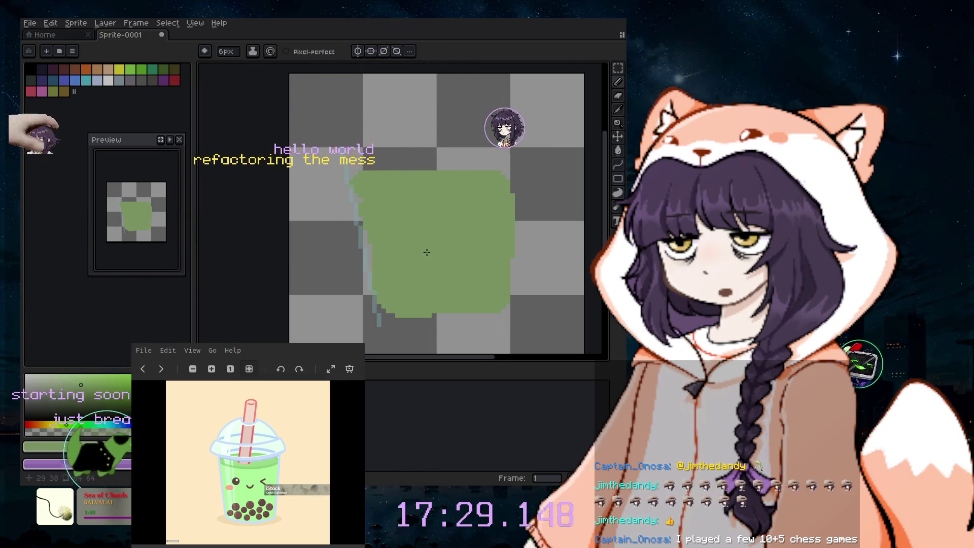
click(438, 157)
key(ctrl+z)
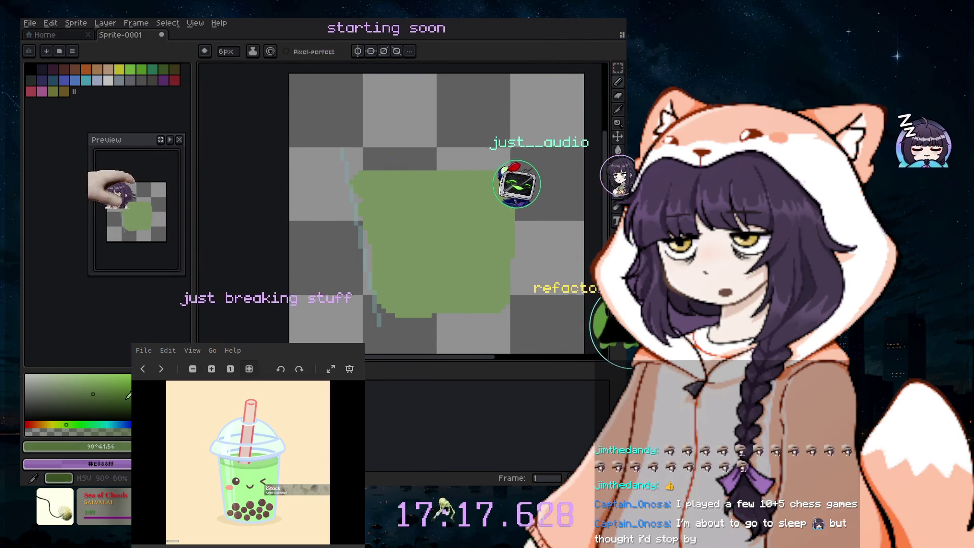
key(minus)
key(minus)
key(minus)
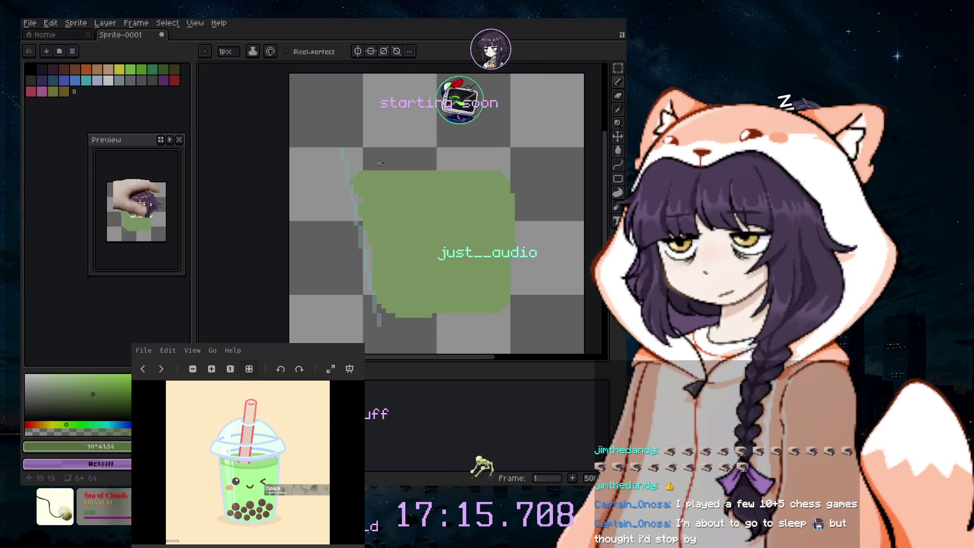
- Zoom and pan the canvas, then toggle Vertical Symmetry on in the context bar
scroll(380, 163, up, 3)
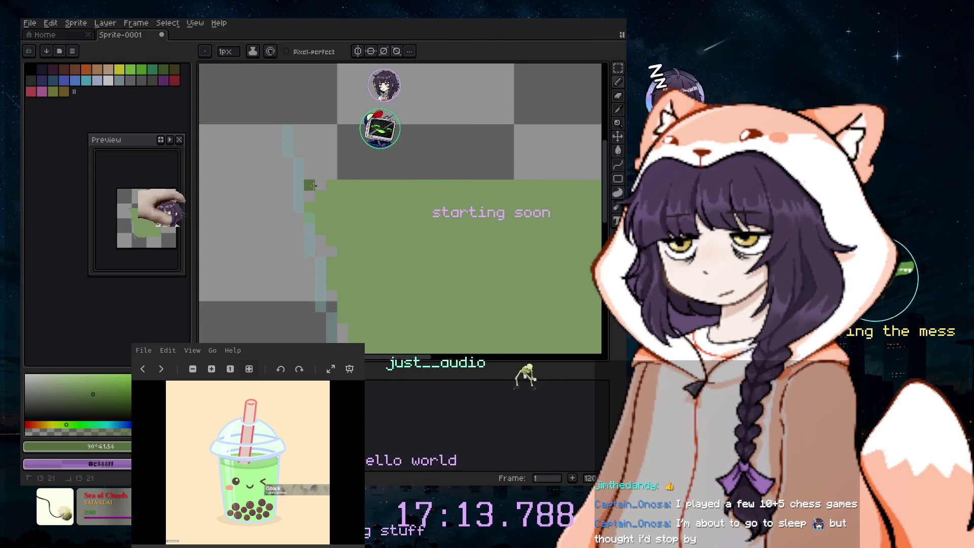
scroll(310, 185, right, 3)
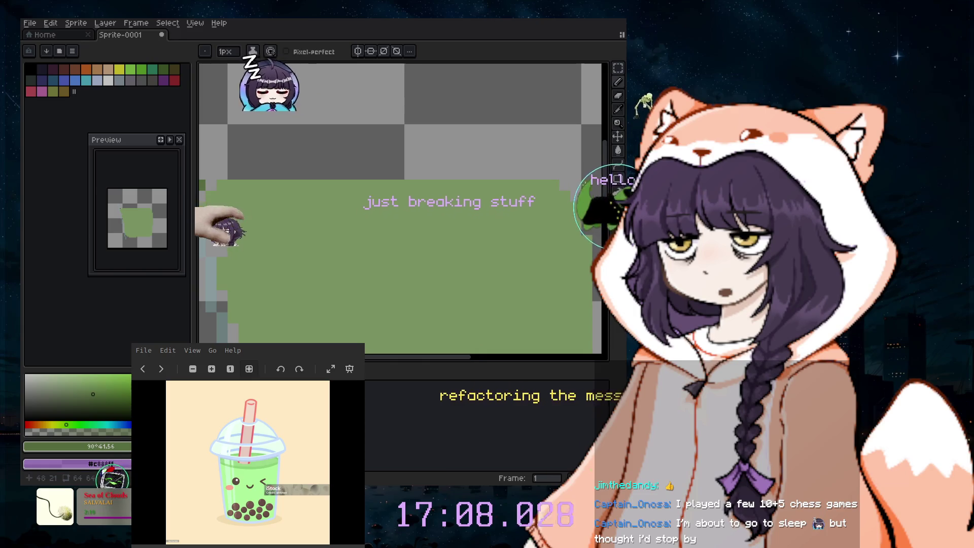
drag(440, 357, 435, 363)
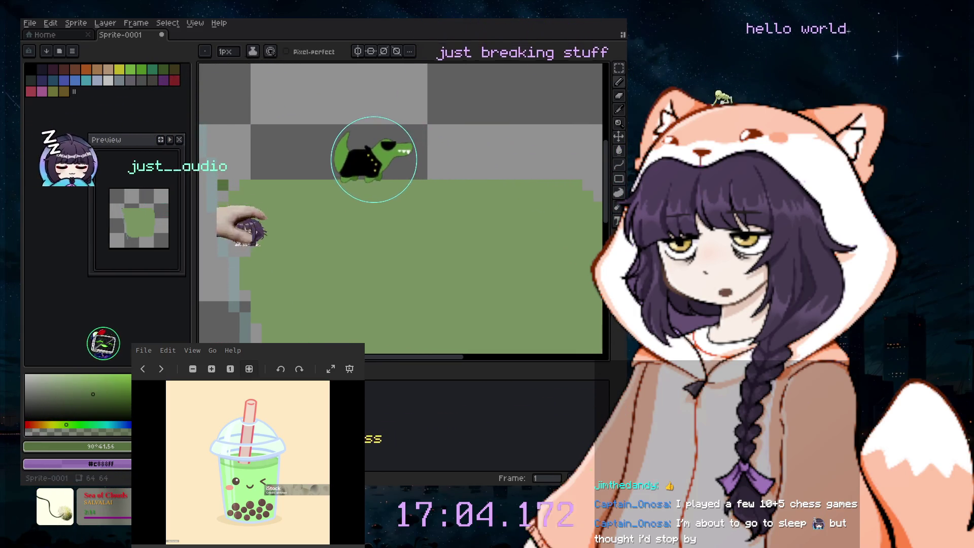
click(358, 51)
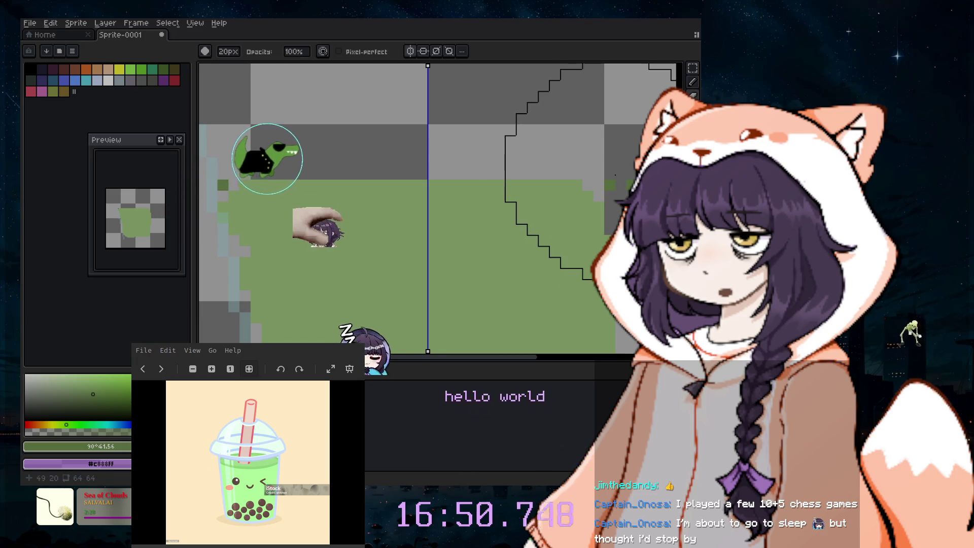
- Switch to the 1px pencil and toggle Layer 2's visibility twice to check it
click(692, 81)
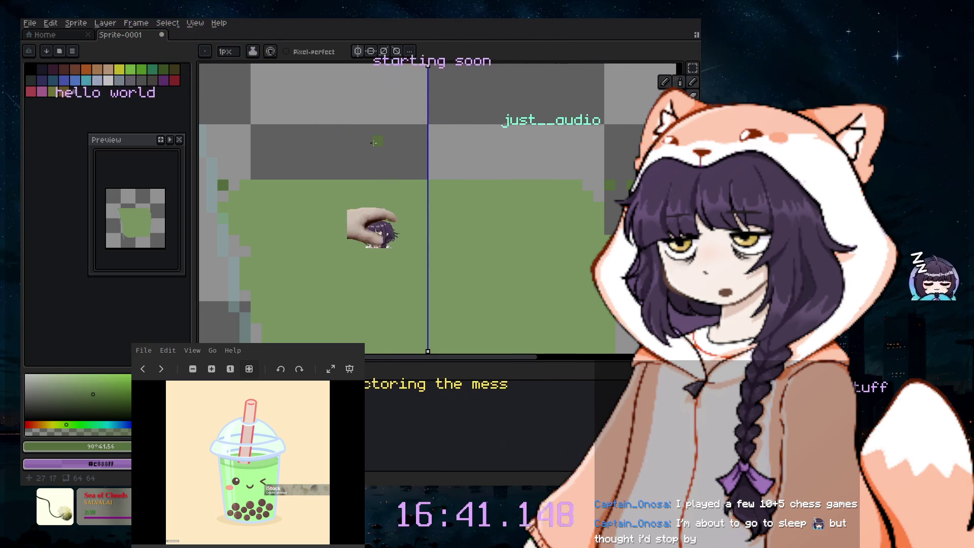
scroll(444, 145, down, 2)
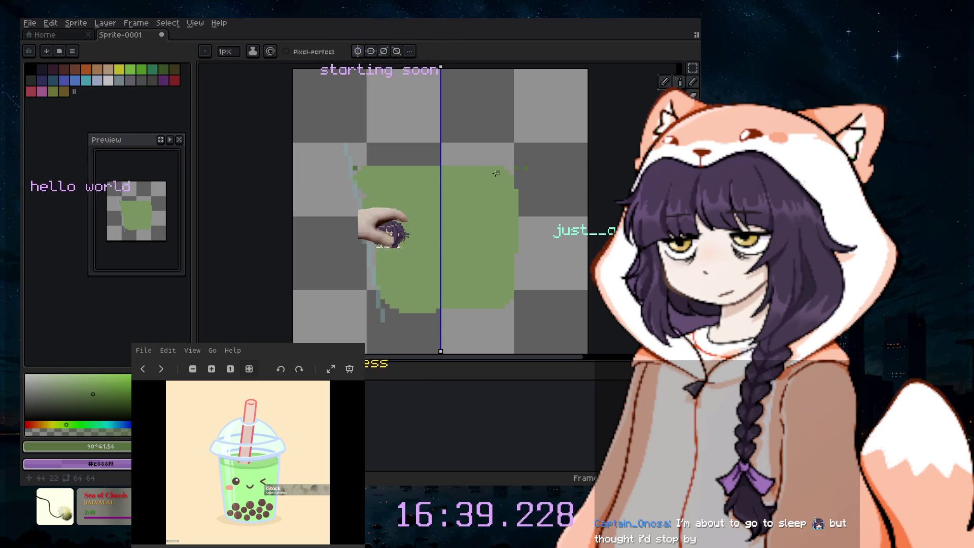
click(203, 385)
click(203, 386)
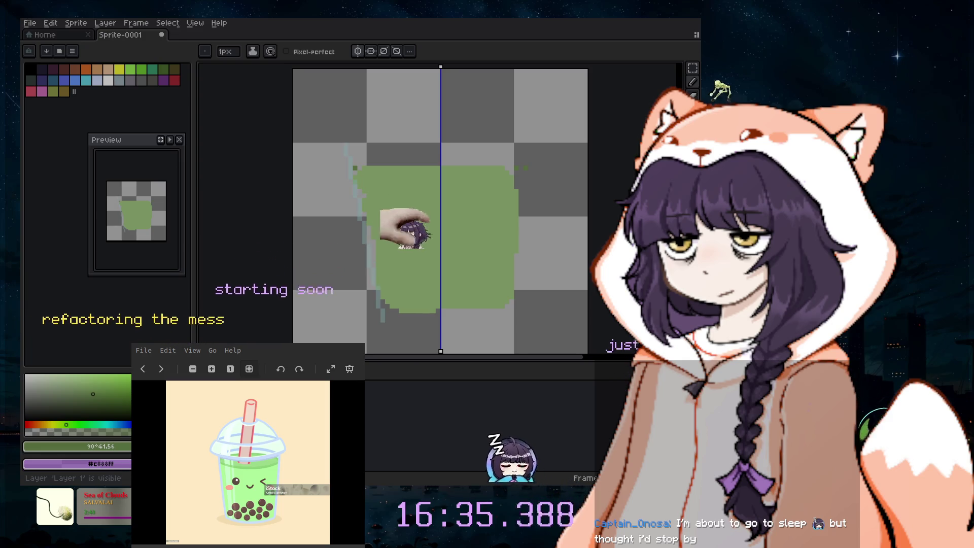
click(203, 386)
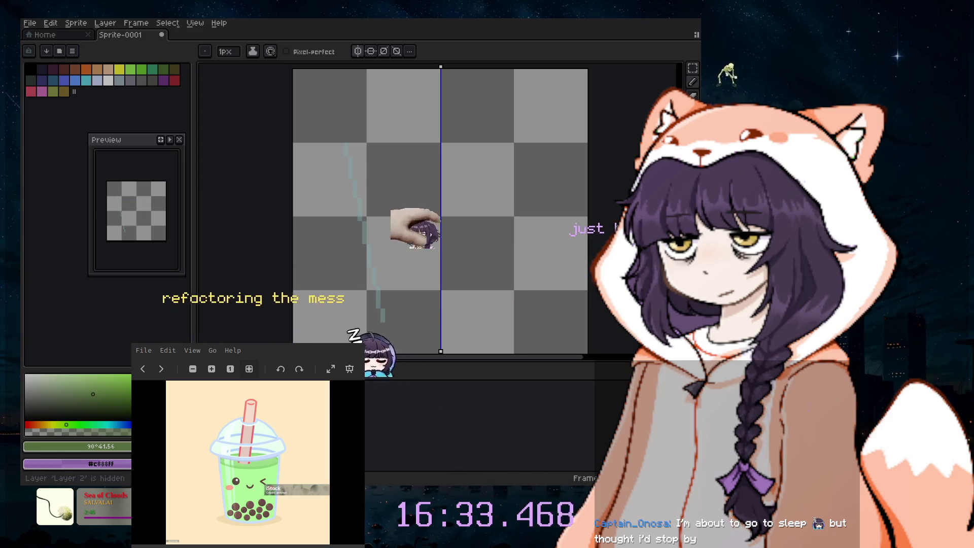
click(203, 386)
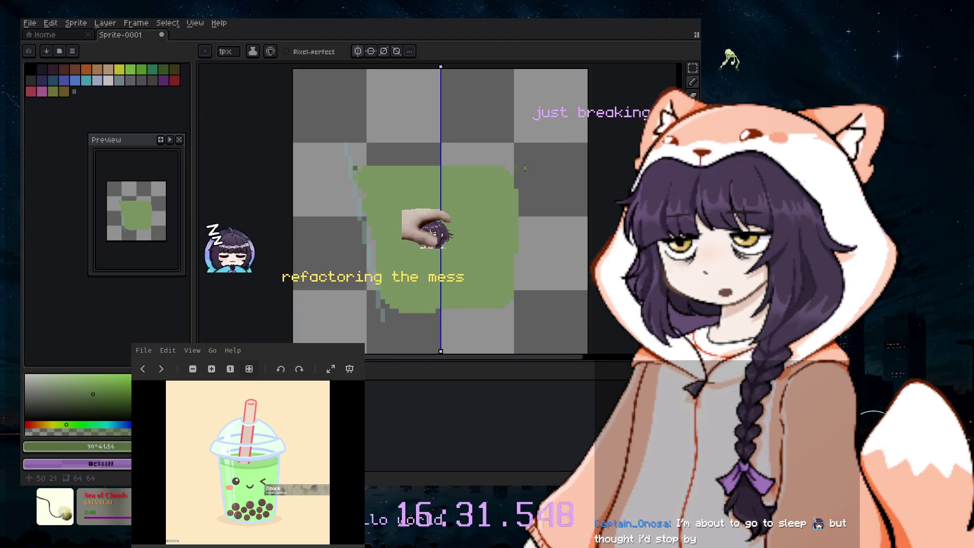
- Erase most of the green tea shape with a 20px eraser
key(e)
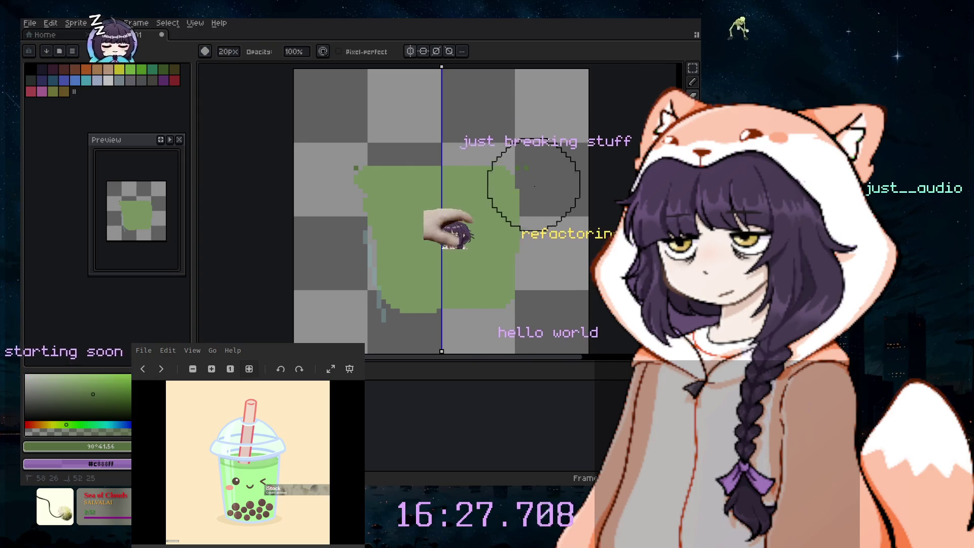
scroll(381, 289, down, 1)
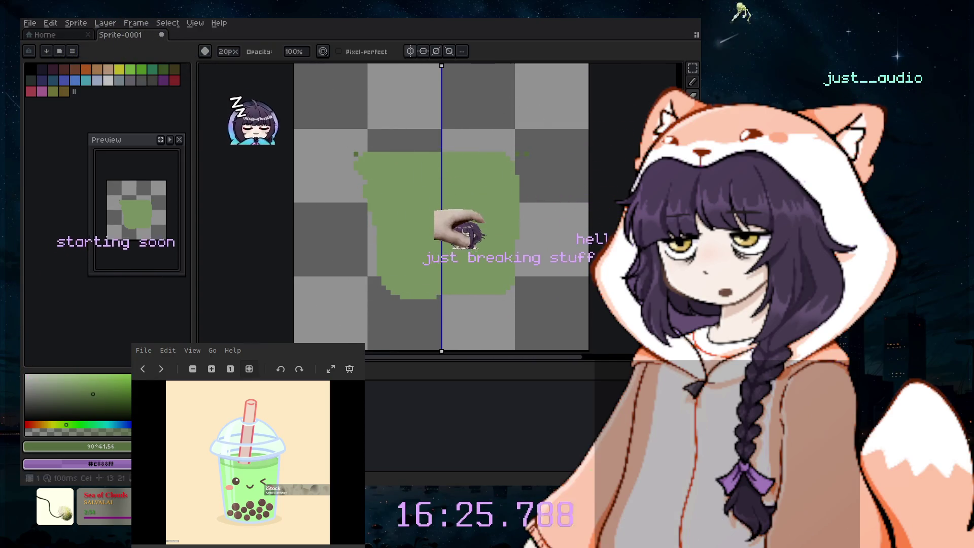
mouse_move(542, 186)
mouse_down()
mouse_move(407, 210)
mouse_move(529, 272)
mouse_up()
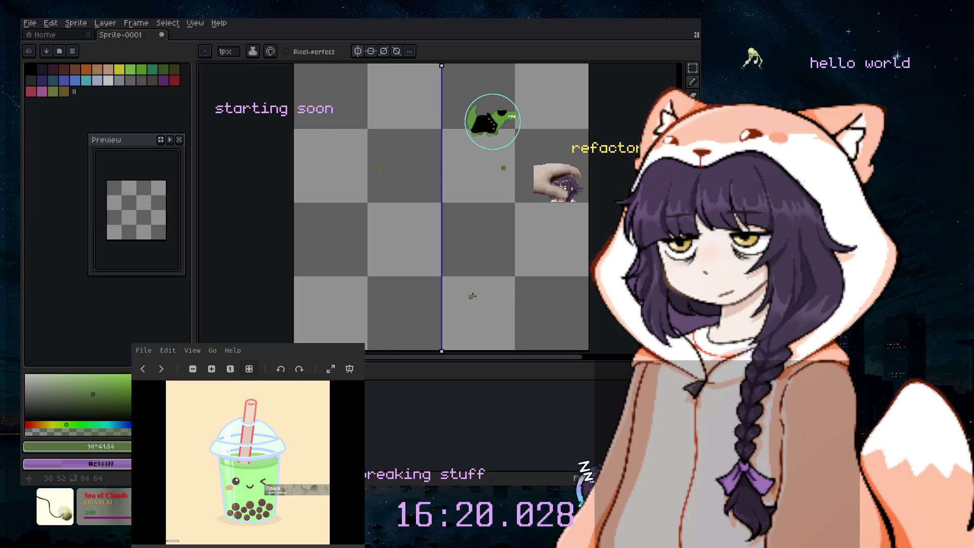
scroll(430, 213, up, 1)
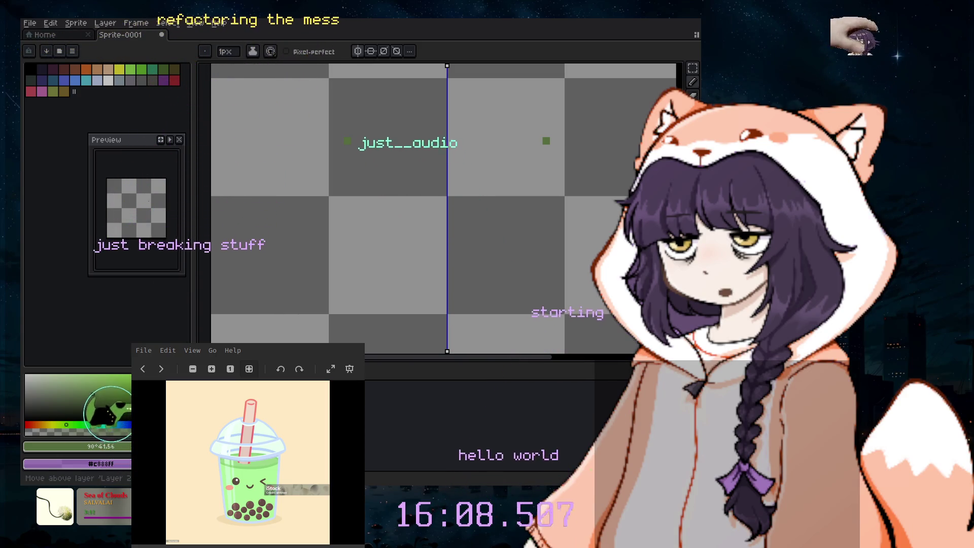
- Try deleting the only layer, dismiss the error, and place a mirrored pair of green pixels
key(Delete)
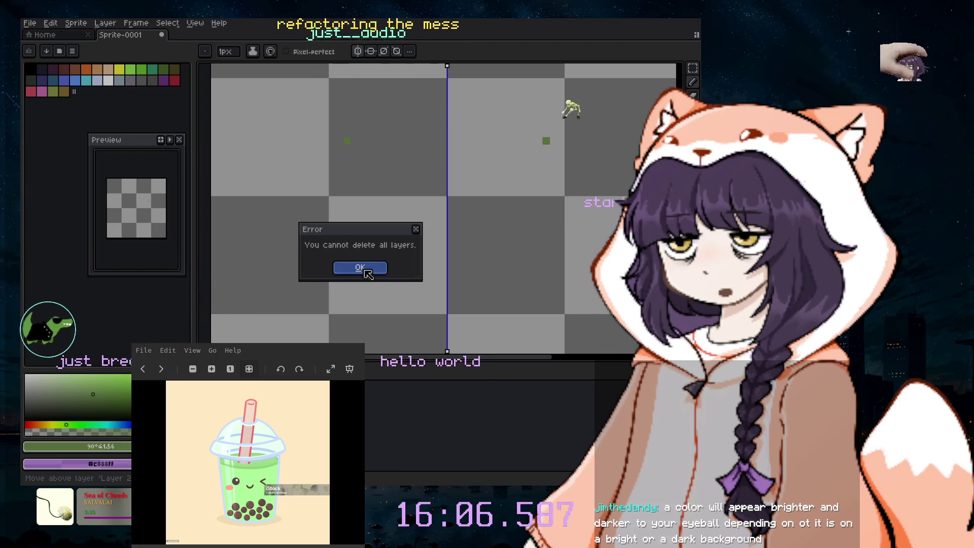
click(364, 270)
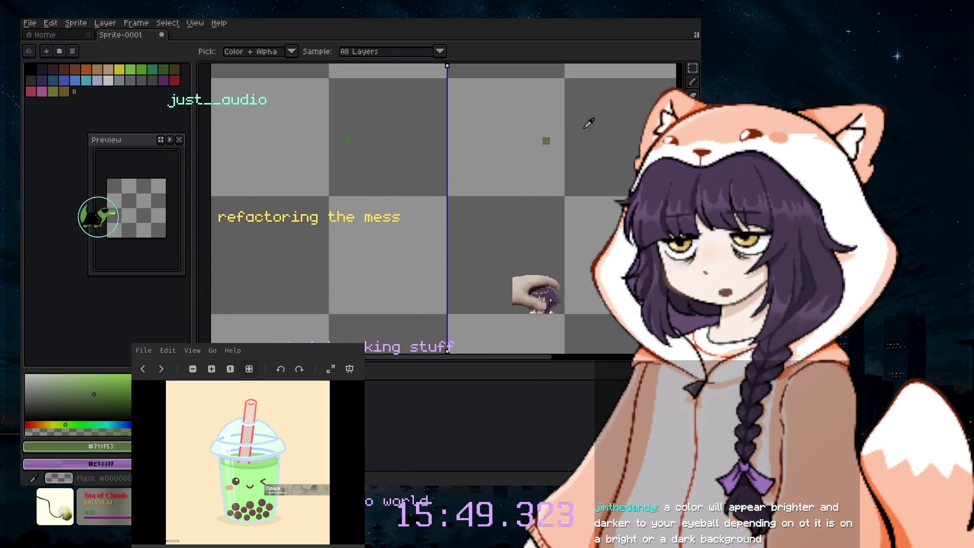
click(405, 126)
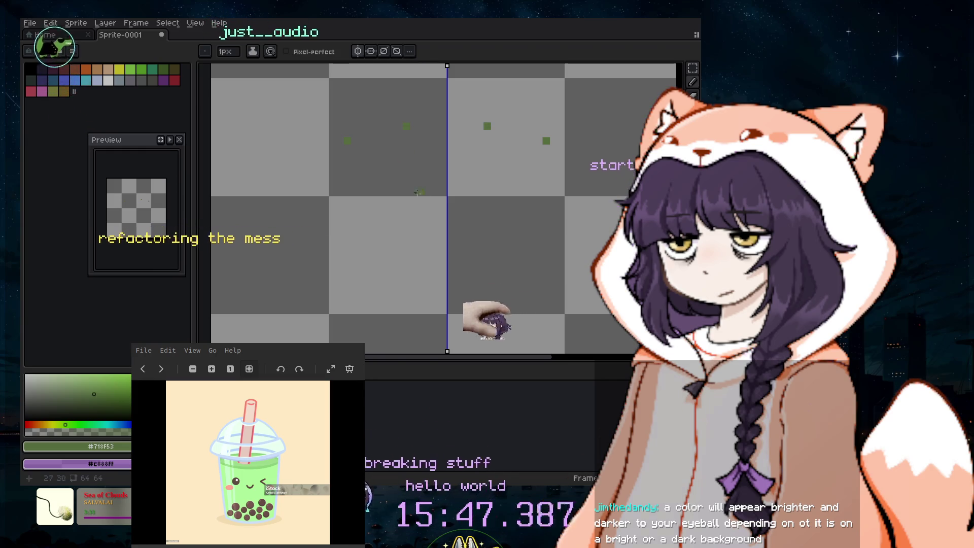
- Zoom in and add another mirrored pair of green pixels
scroll(429, 224, up, 3)
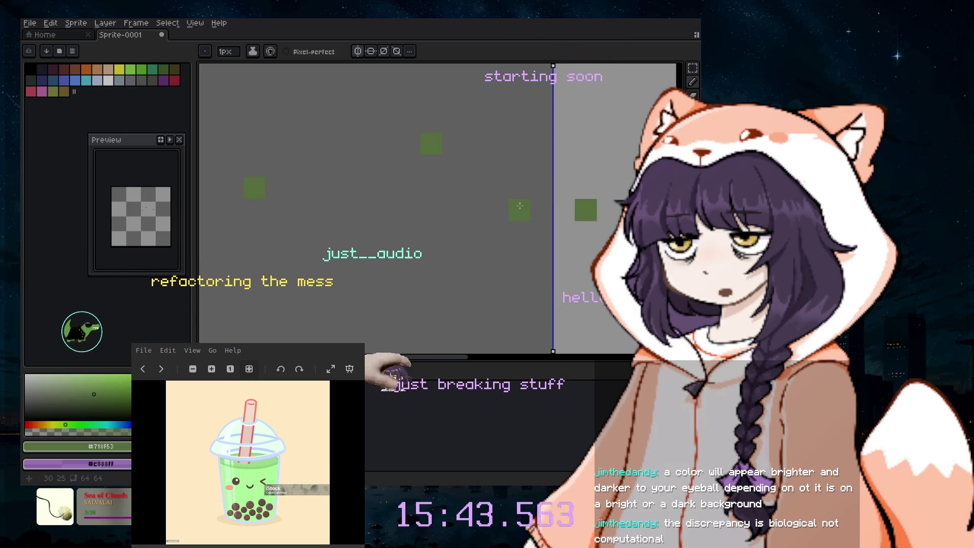
scroll(474, 350, up, 1)
scroll(477, 340, up, 1)
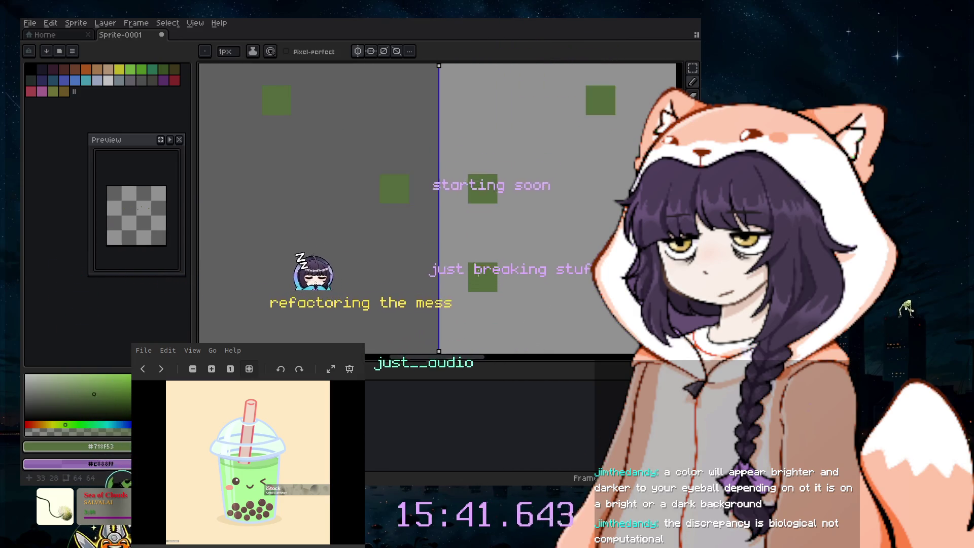
scroll(482, 327, up, 1)
scroll(446, 253, left, 1)
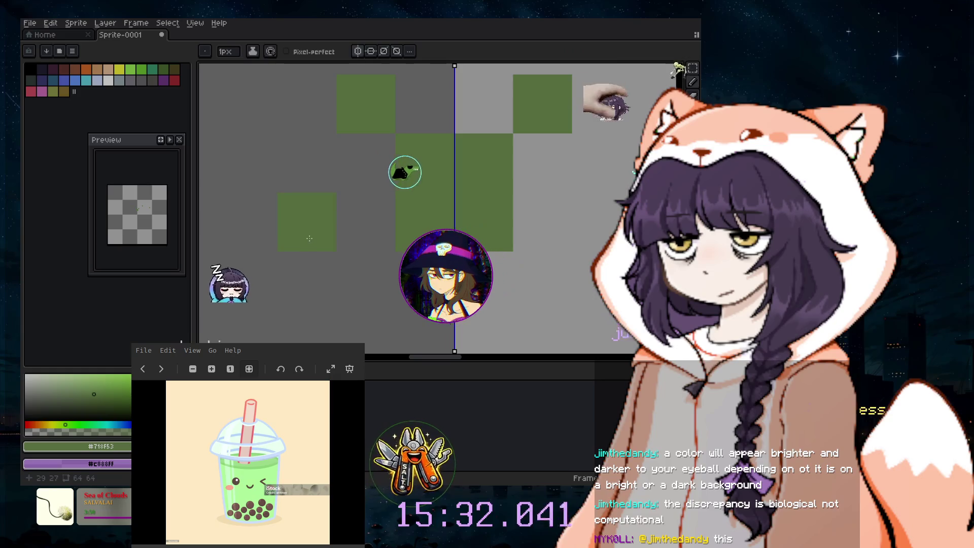
click(307, 221)
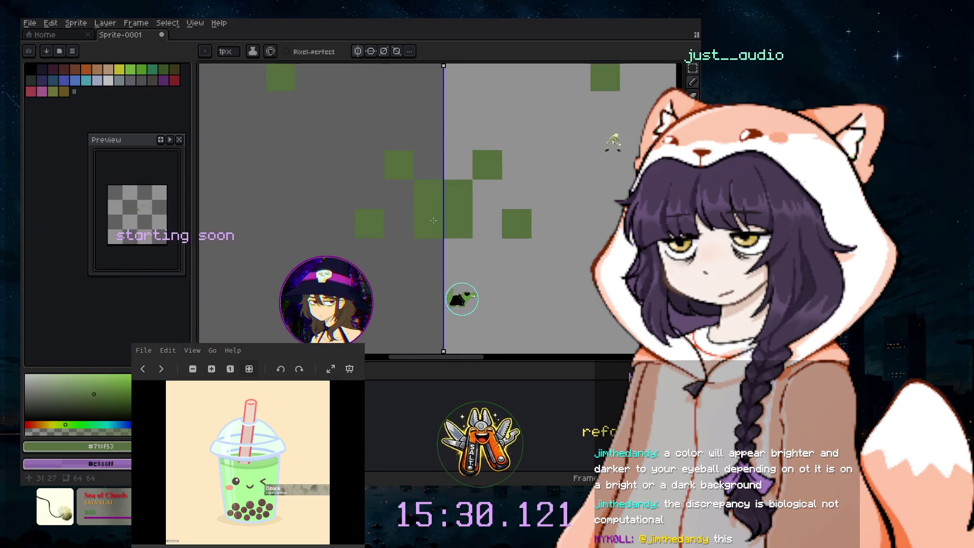
- Erase the green pixels around the centre axis and return to the 1px pencil
scroll(436, 264, down, 5)
scroll(473, 247, down, 4)
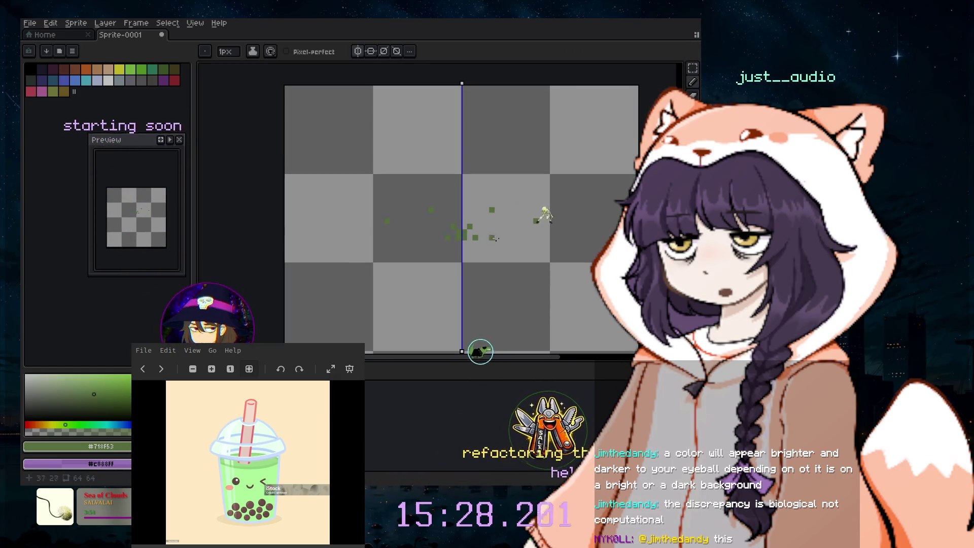
drag(479, 235, 514, 230)
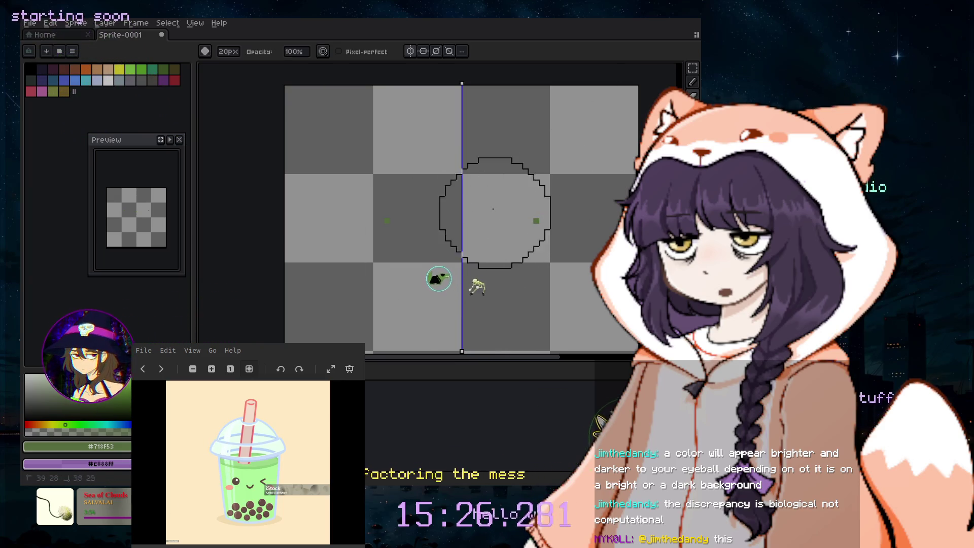
click(693, 82)
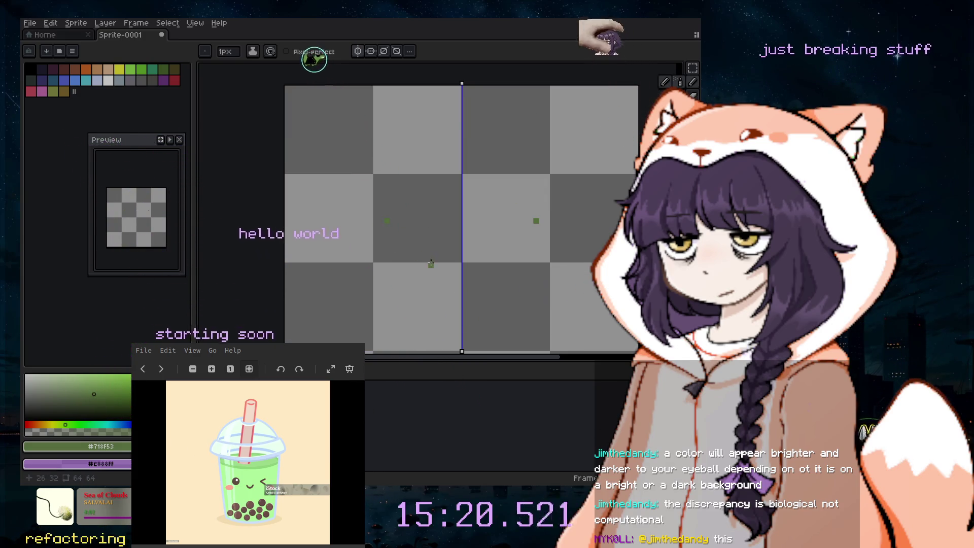
scroll(431, 264, up, 3)
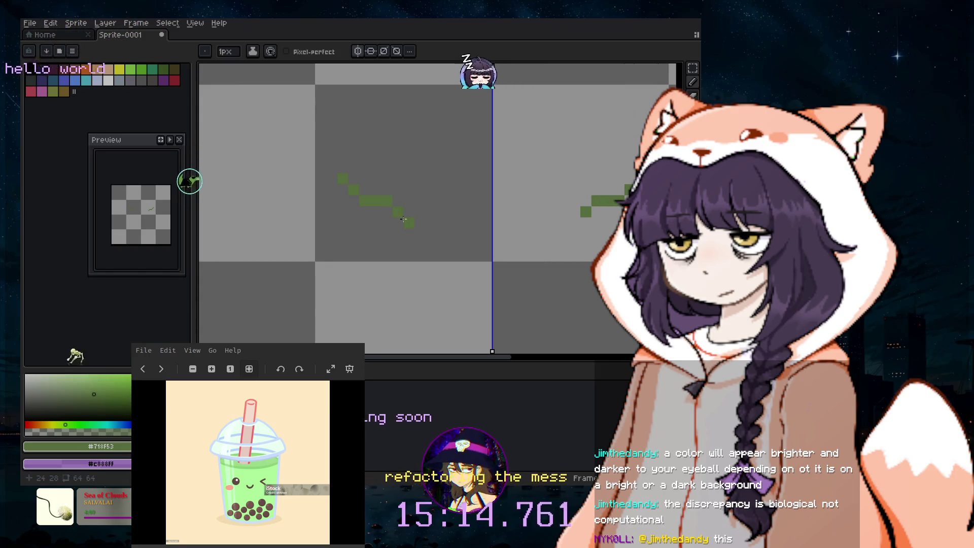
- Extend the mirrored green slanted line with extra pixels, undoing the last stroke
drag(403, 220, 420, 223)
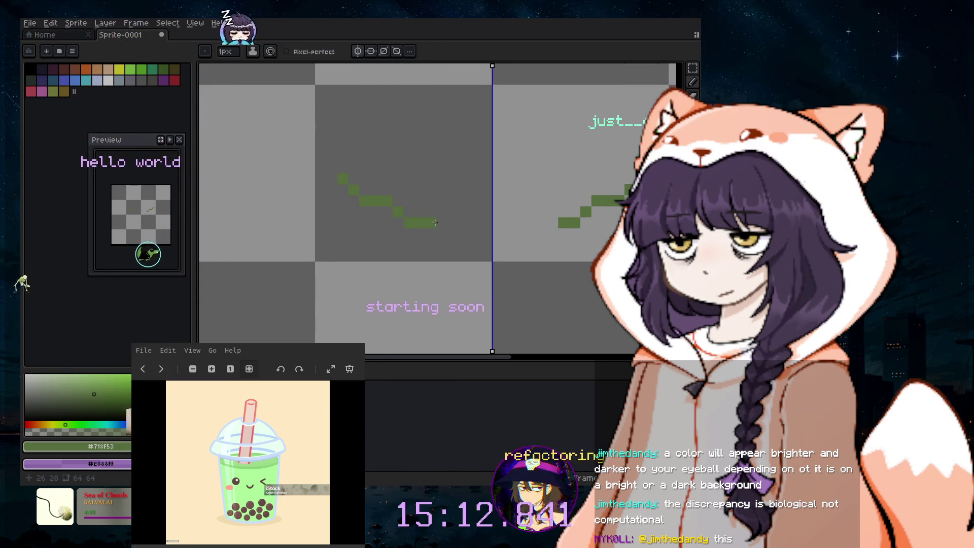
key(ctrl+z)
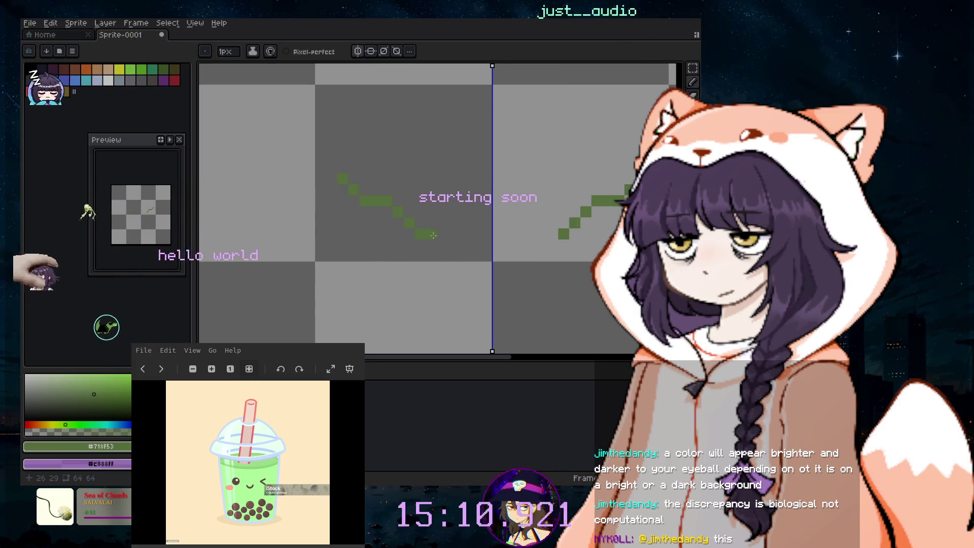
click(433, 235)
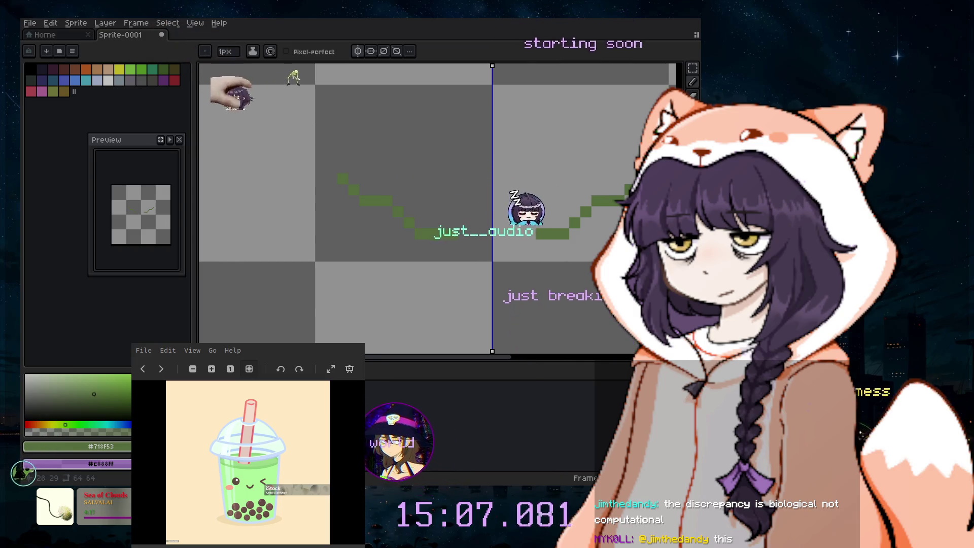
drag(453, 233, 463, 233)
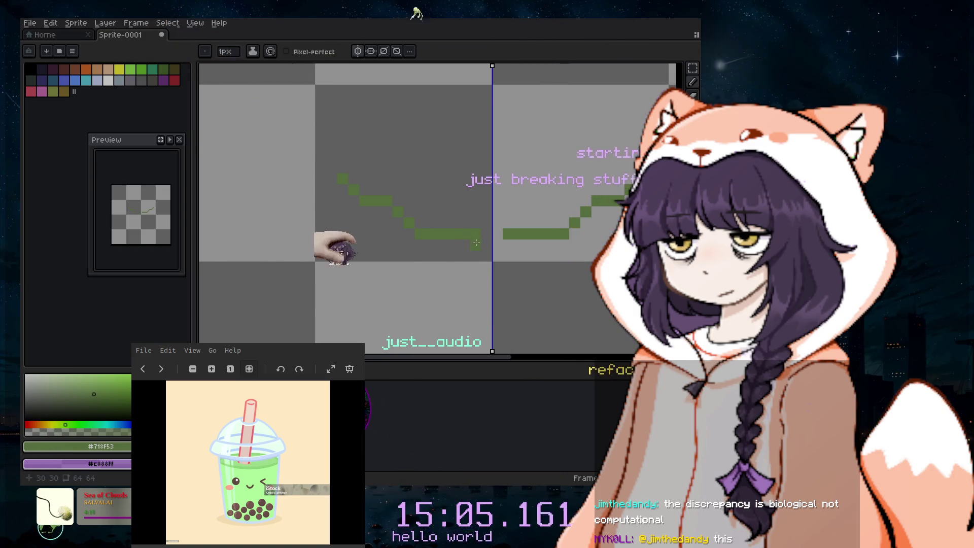
click(434, 244)
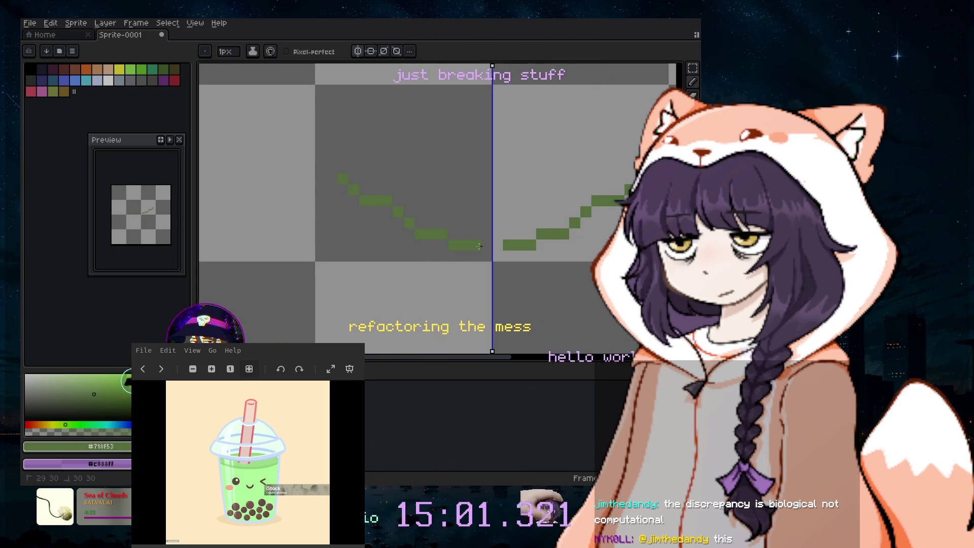
scroll(526, 258, down, 1)
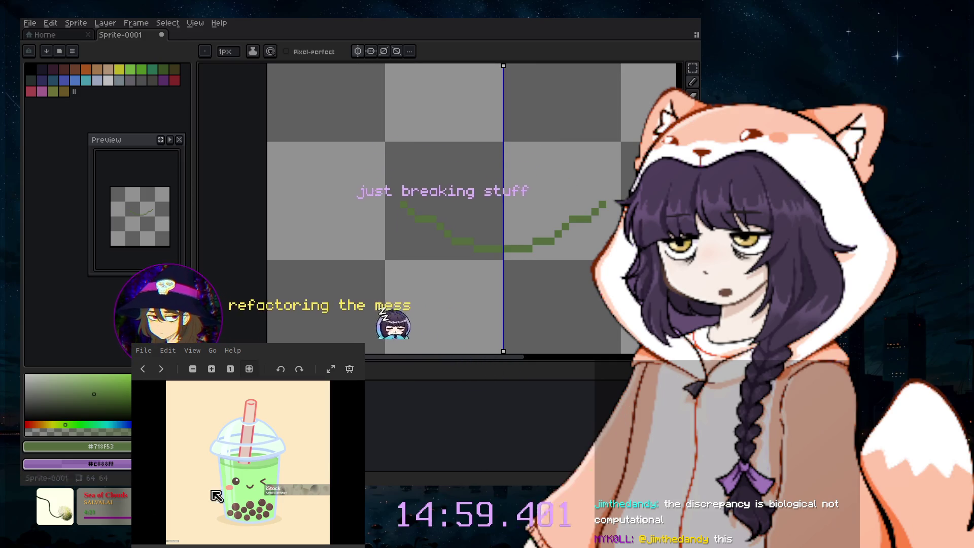
key(ctrl+z)
- Redraw a long mirrored green arc stroke toward the centre, then undo it
key(e)
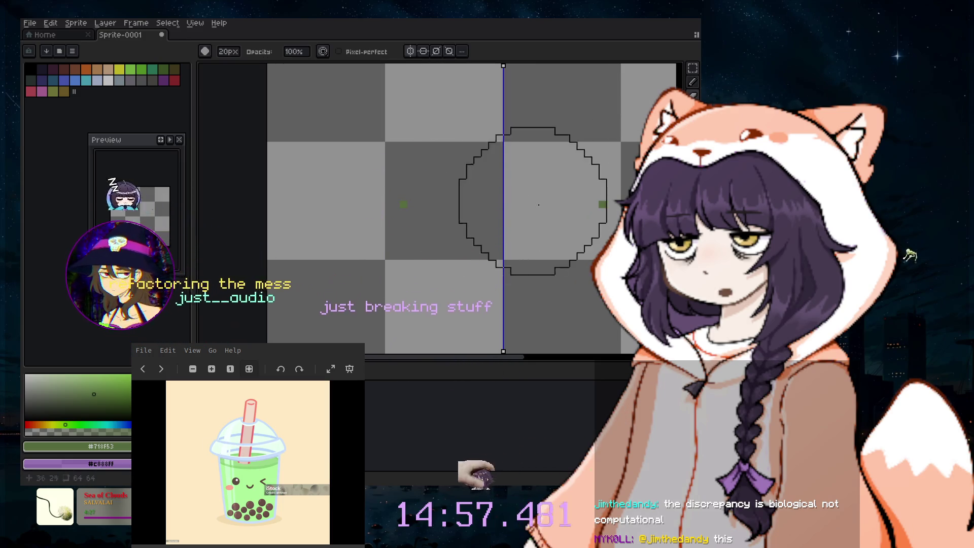
click(692, 81)
scroll(415, 207, up, 2)
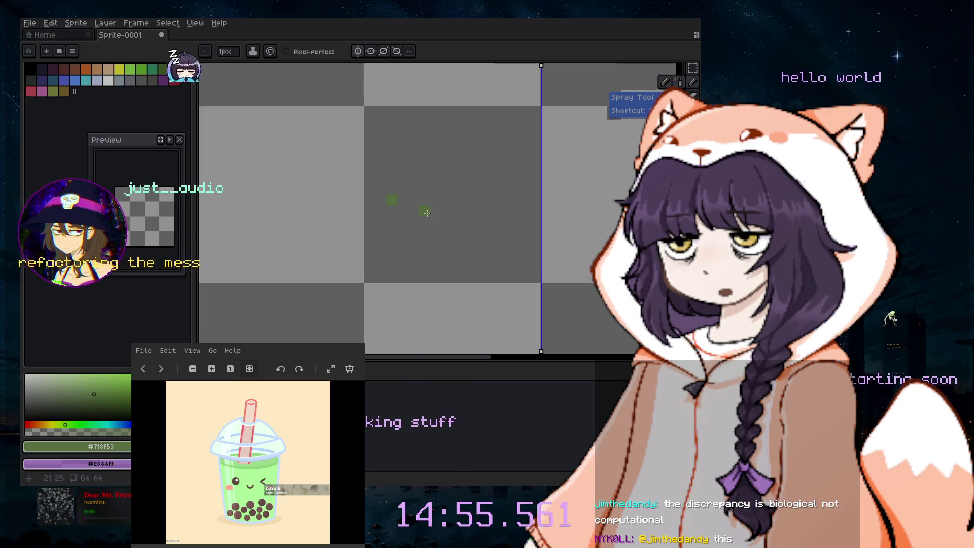
click(441, 226)
key(ctrl+z)
scroll(440, 225, down, 1)
drag(475, 358, 495, 361)
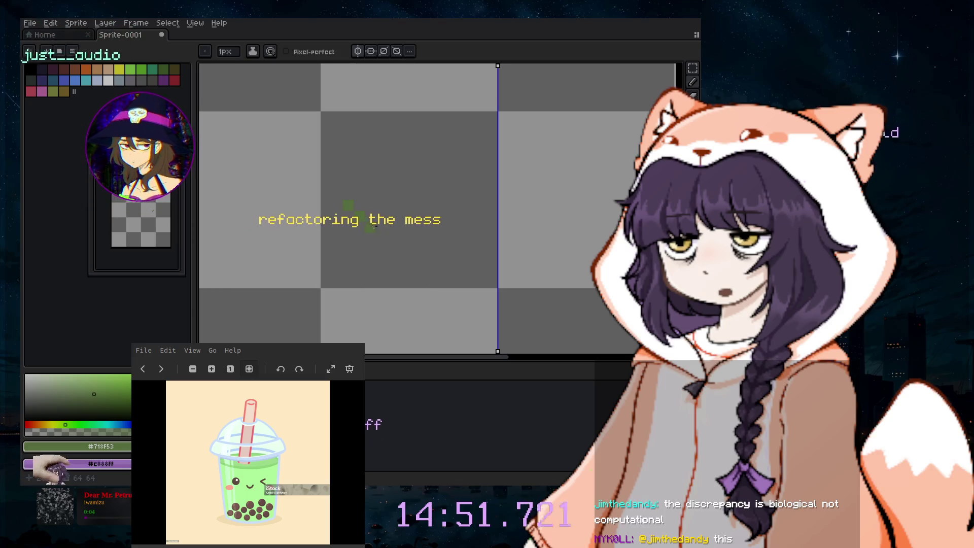
drag(370, 215, 401, 228)
drag(402, 229, 475, 261)
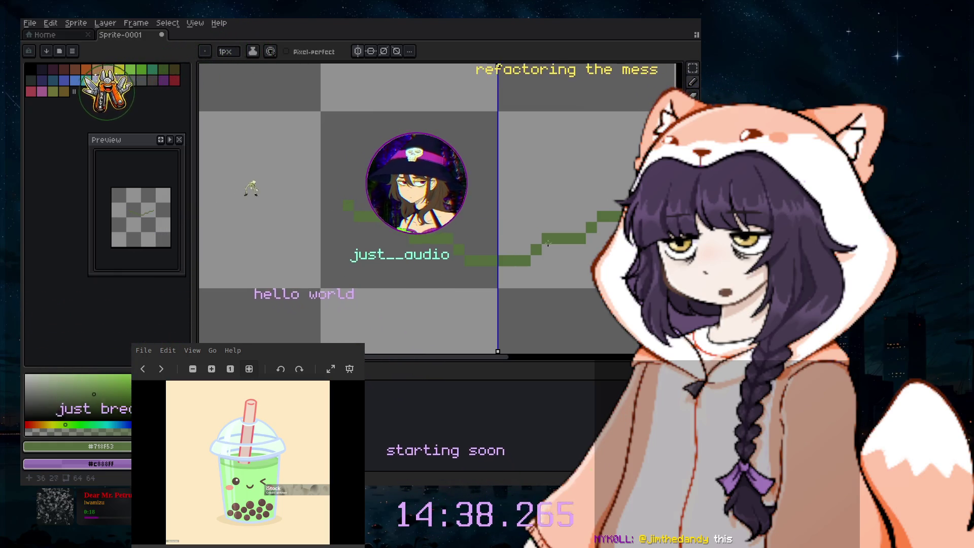
key(ctrl+z)
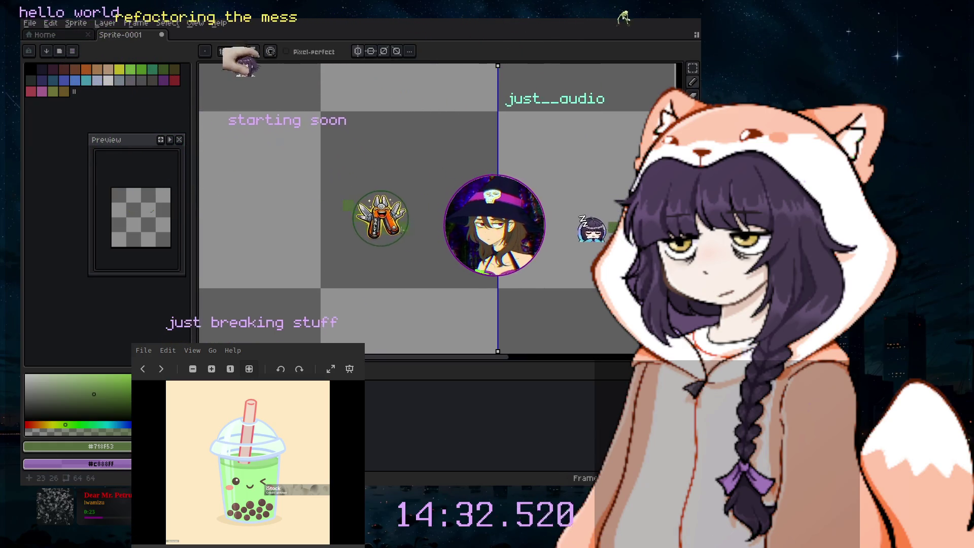
- Draw a mirrored green stroke and fill in the arc's upper row of pixels
drag(379, 228, 441, 260)
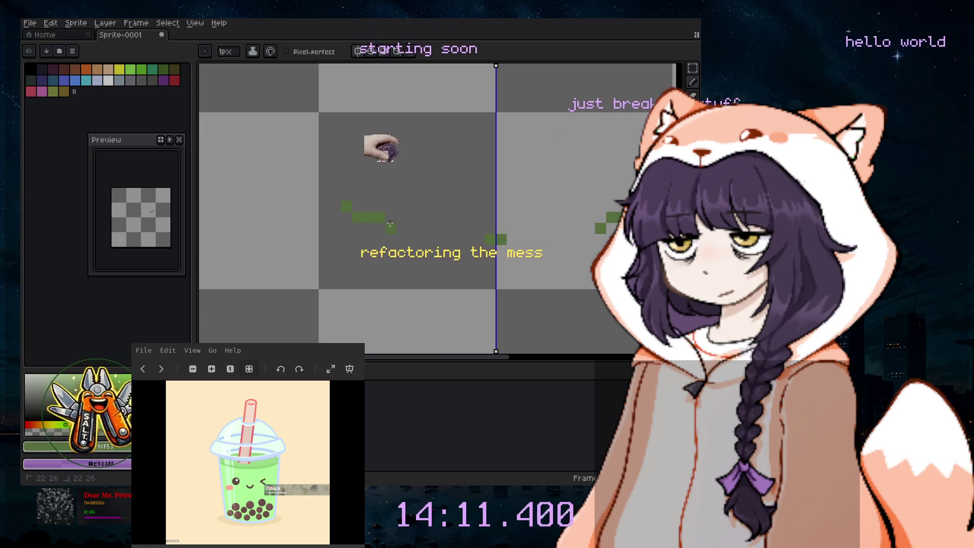
click(401, 229)
click(423, 229)
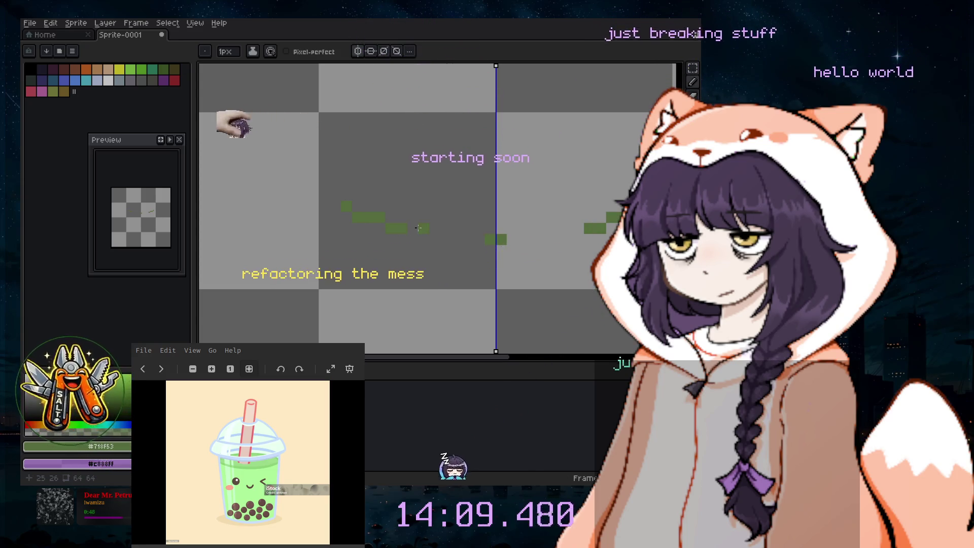
click(413, 228)
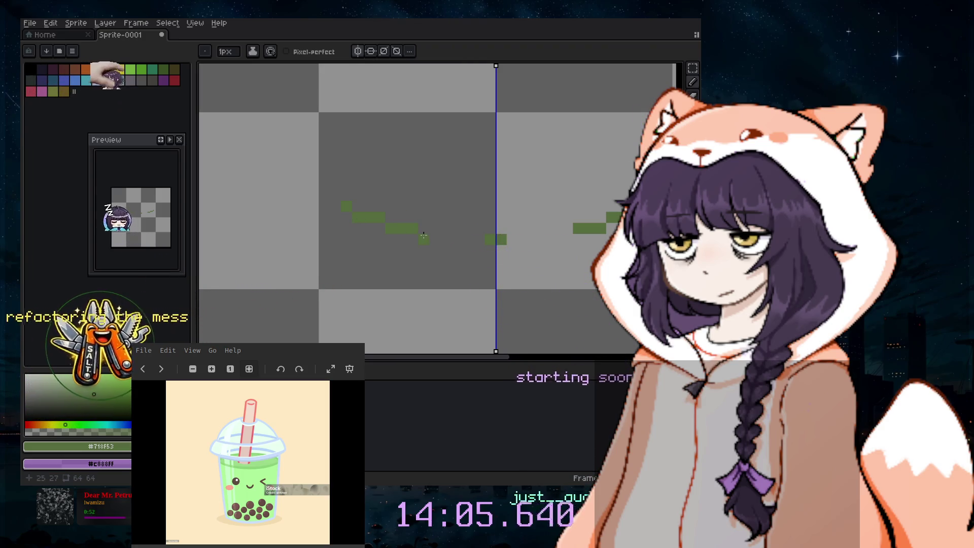
- Add stepped pixels dipping to the centre axis, then pick another green from the palette
click(458, 250)
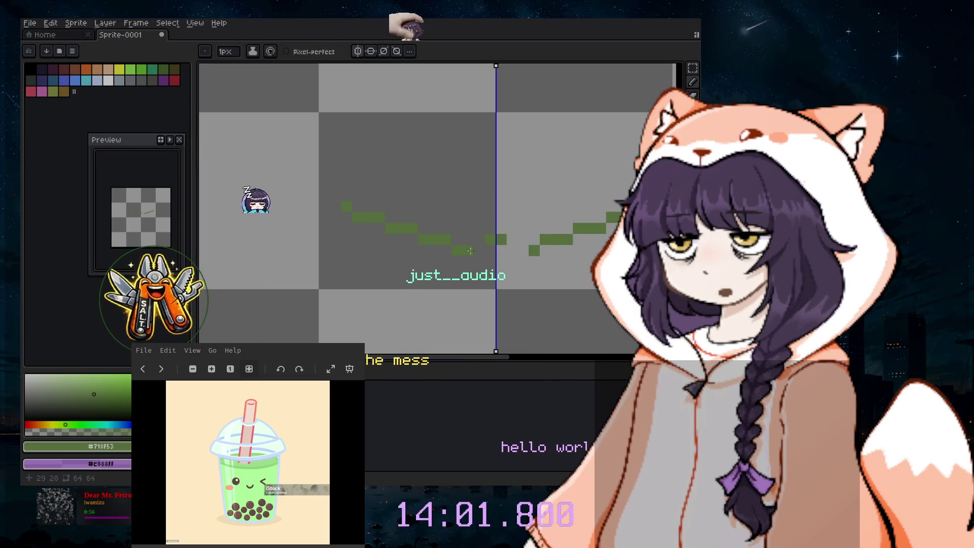
click(481, 252)
click(492, 259)
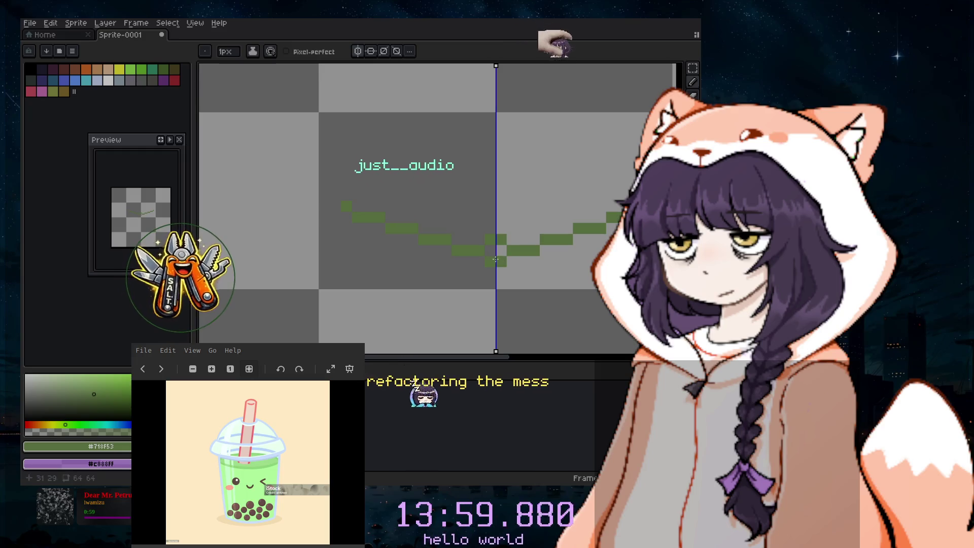
click(694, 95)
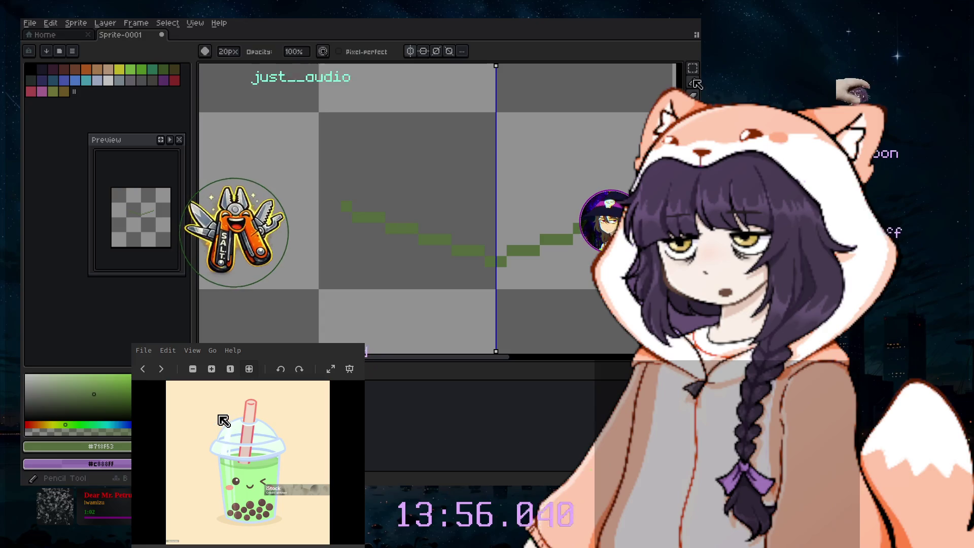
click(692, 81)
click(133, 69)
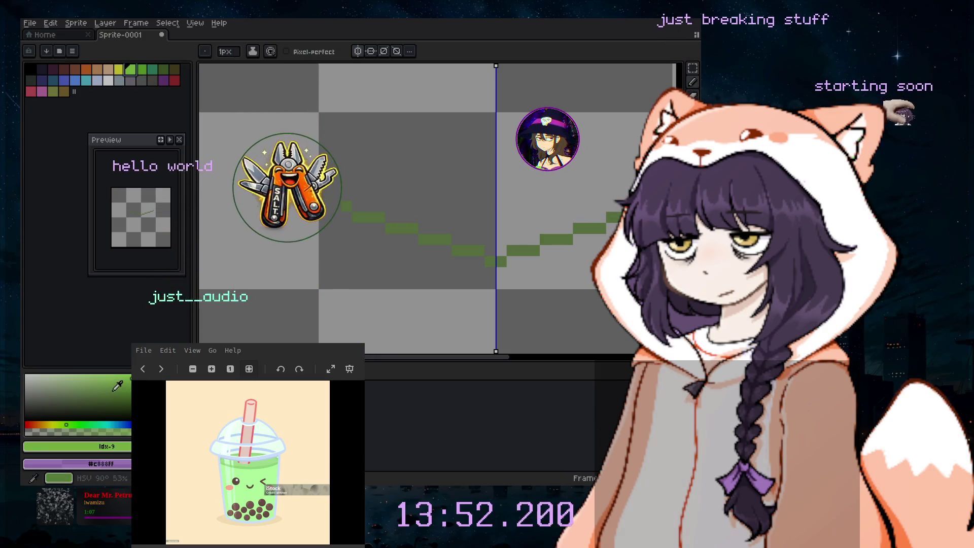
key(plus)
key(plus)
key(plus)
key(plus)
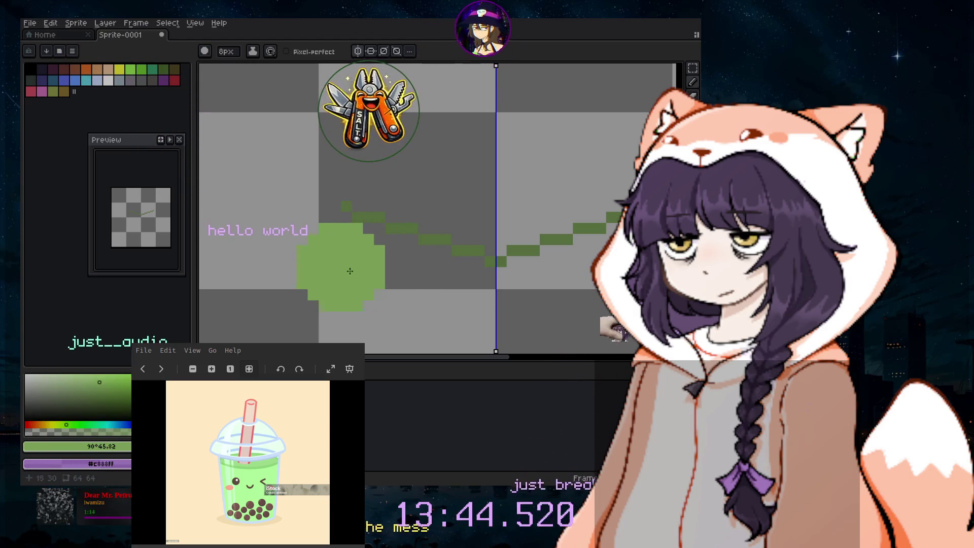
key(minus)
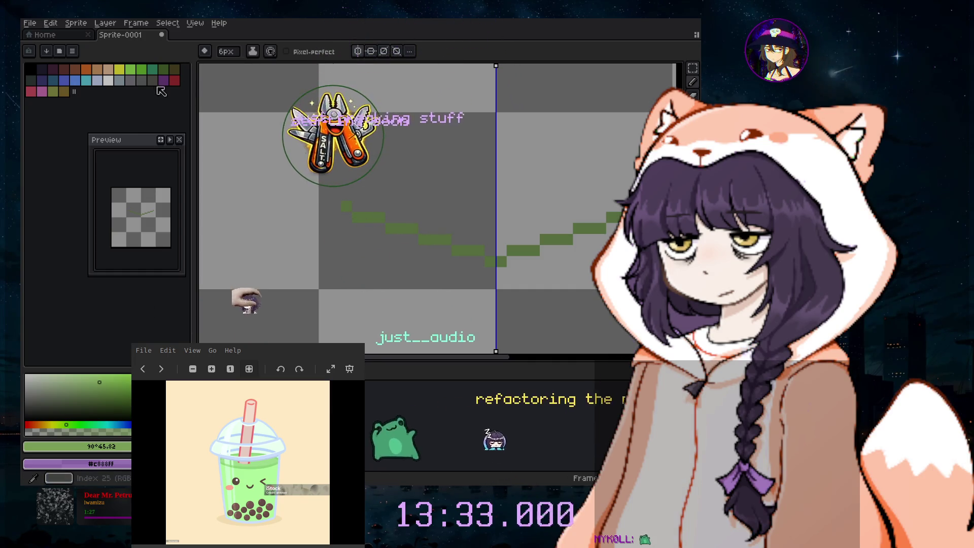
key(i)
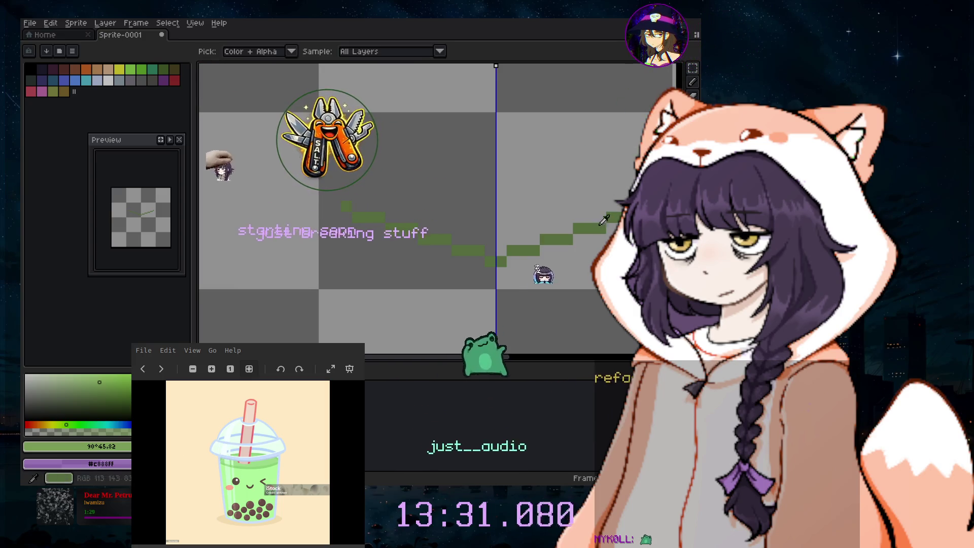
key(b)
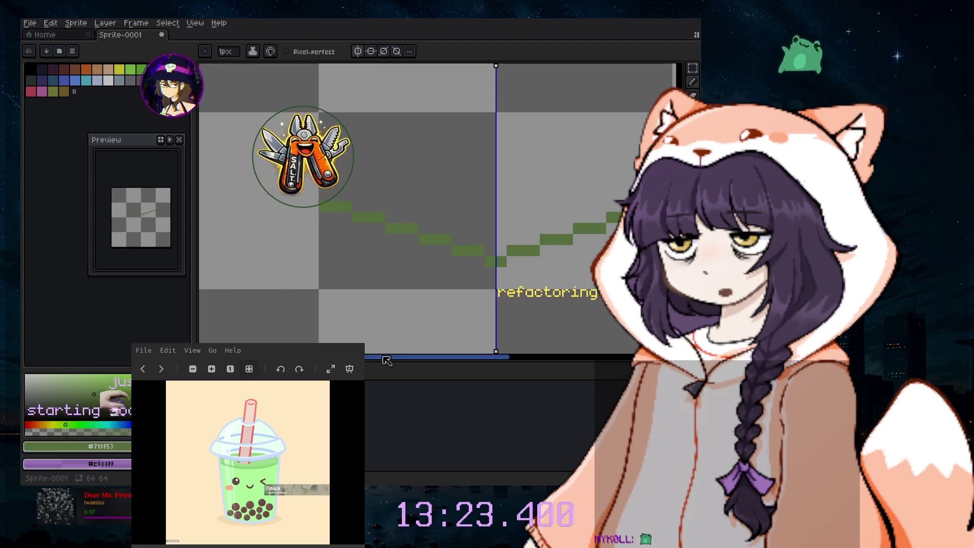
scroll(543, 303, down, 2)
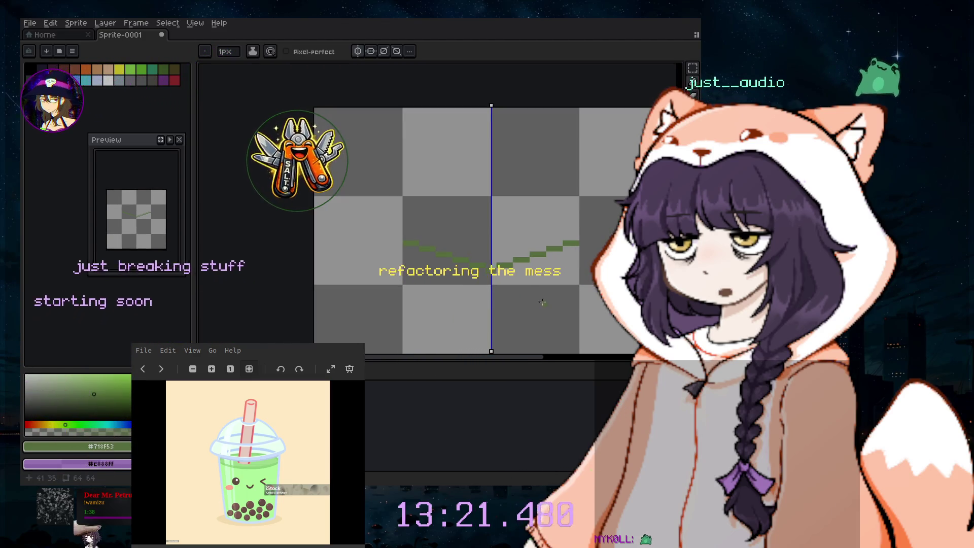
- Sweep the eraser over the lower canvas, then return to the 1px pencil
scroll(543, 303, up, 1)
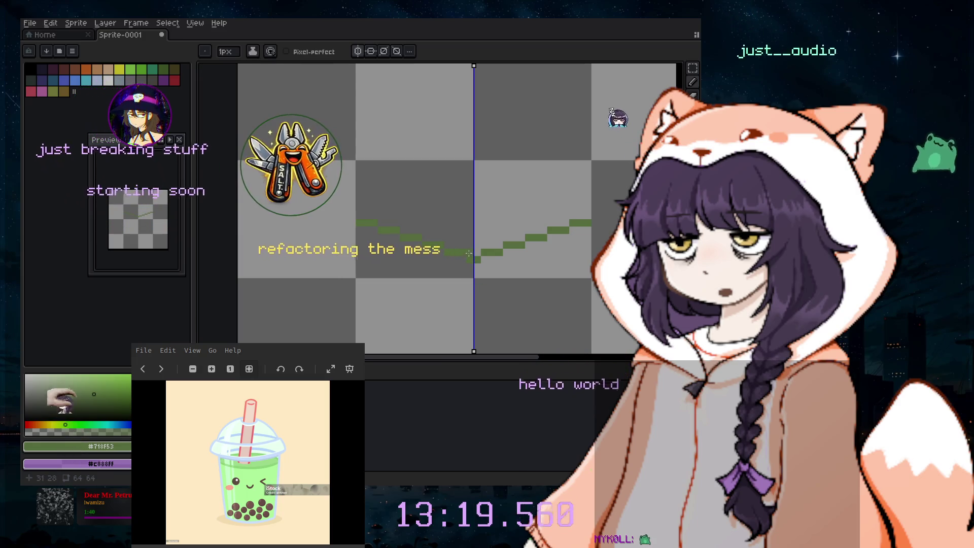
key(e)
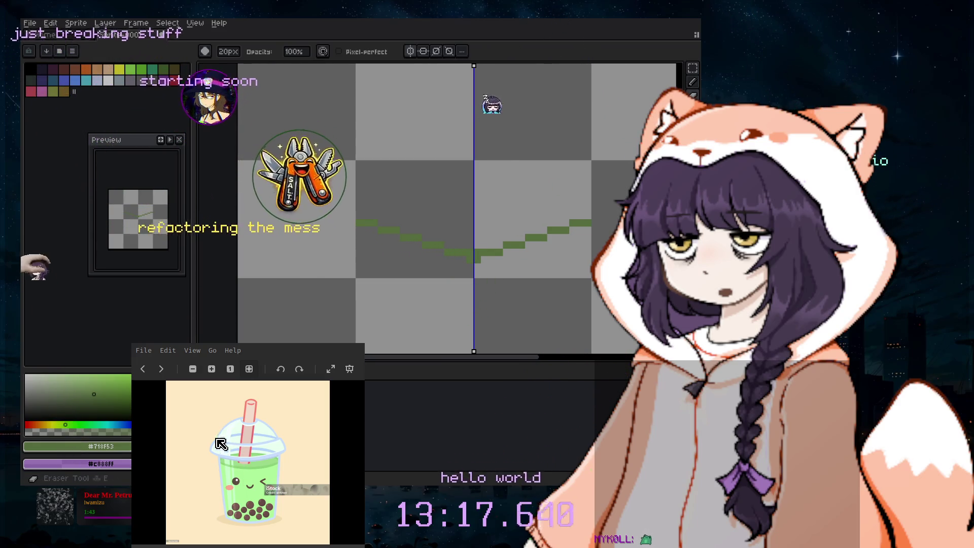
drag(391, 256, 507, 305)
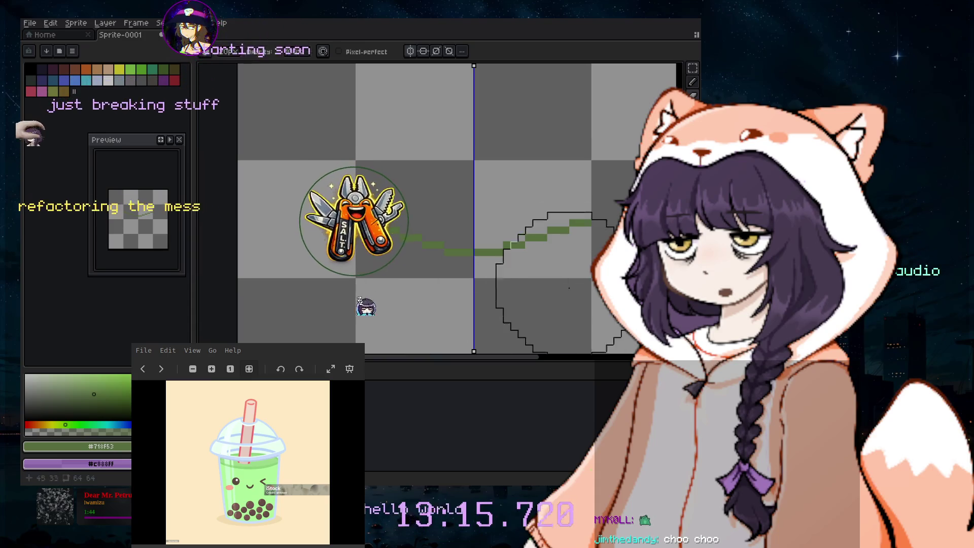
click(693, 84)
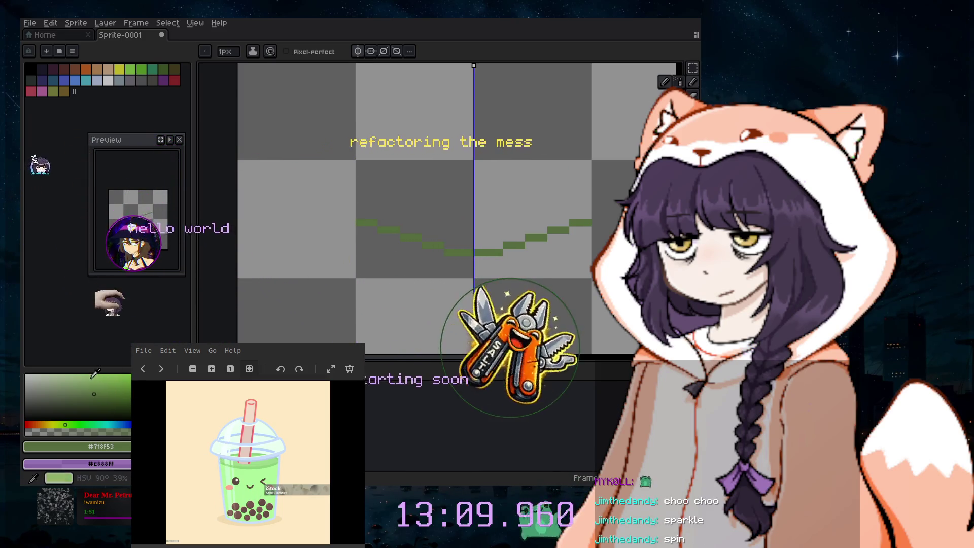
- Brighten the colour, pick pale teal swatch 19, and select the Line tool with a 7px brush
key(l)
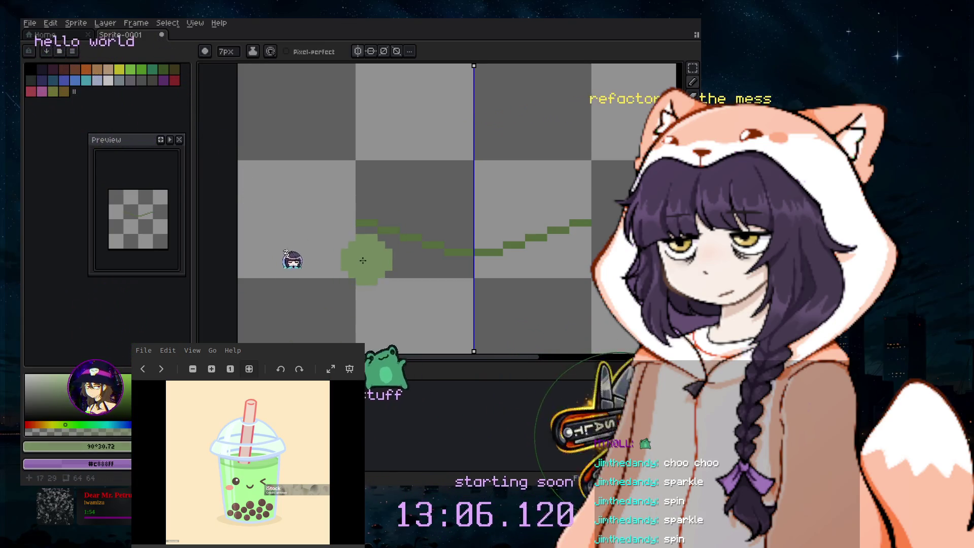
drag(70, 389, 83, 386)
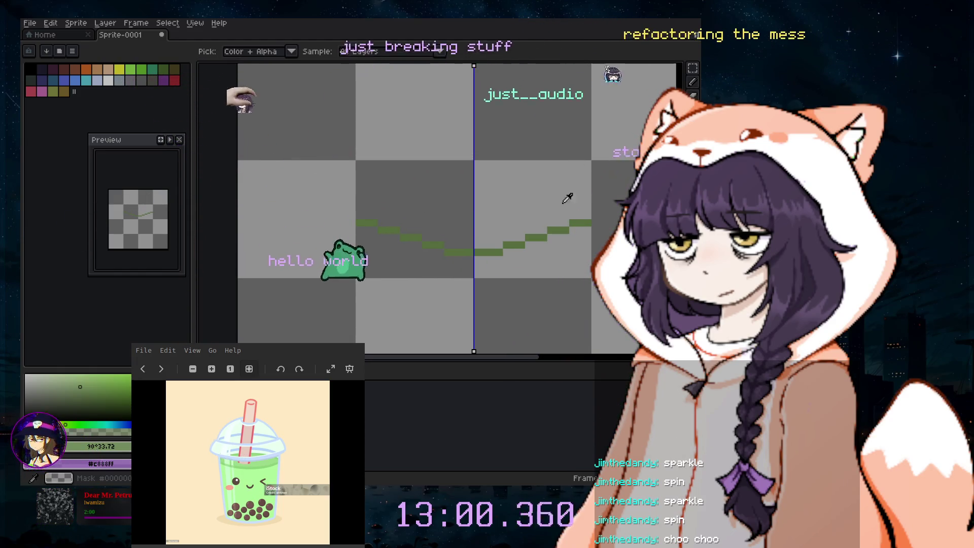
click(86, 80)
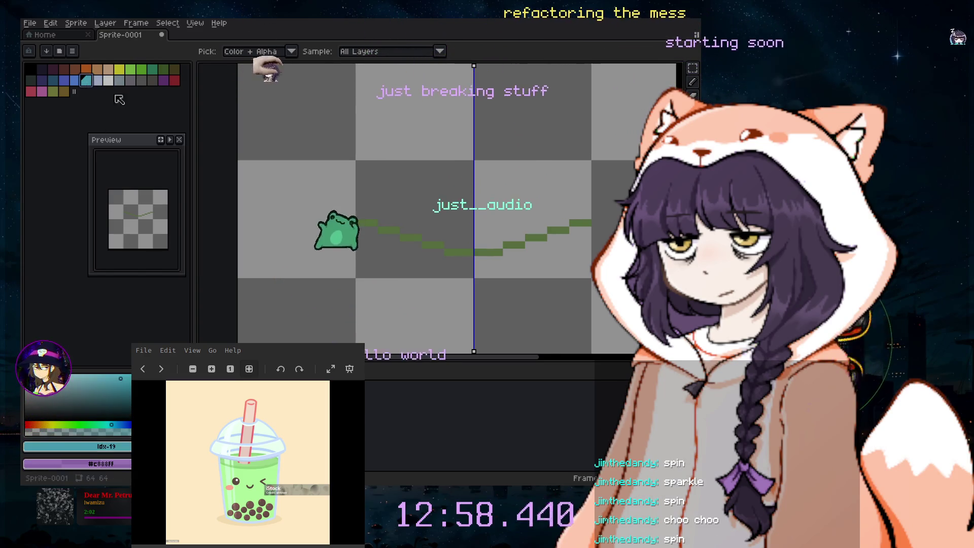
click(694, 83)
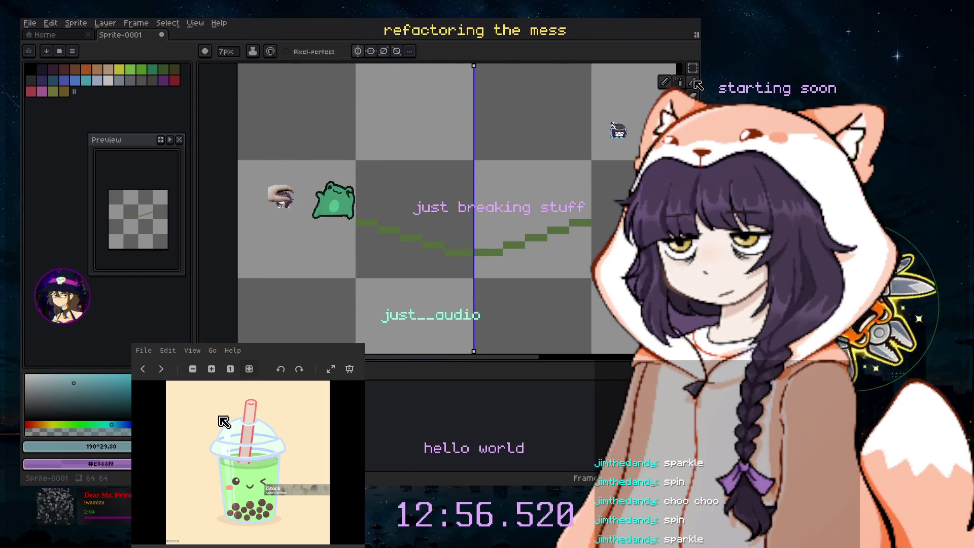
click(695, 83)
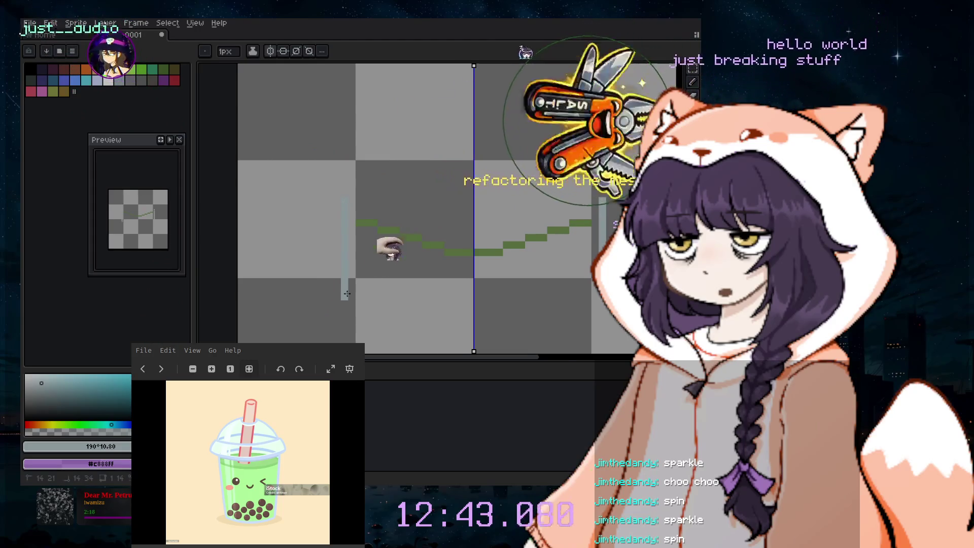
- Finish the mirrored side wall and green rim curve, then bring up the Layer > New submenu
scroll(348, 294, down, 2)
drag(371, 327, 367, 253)
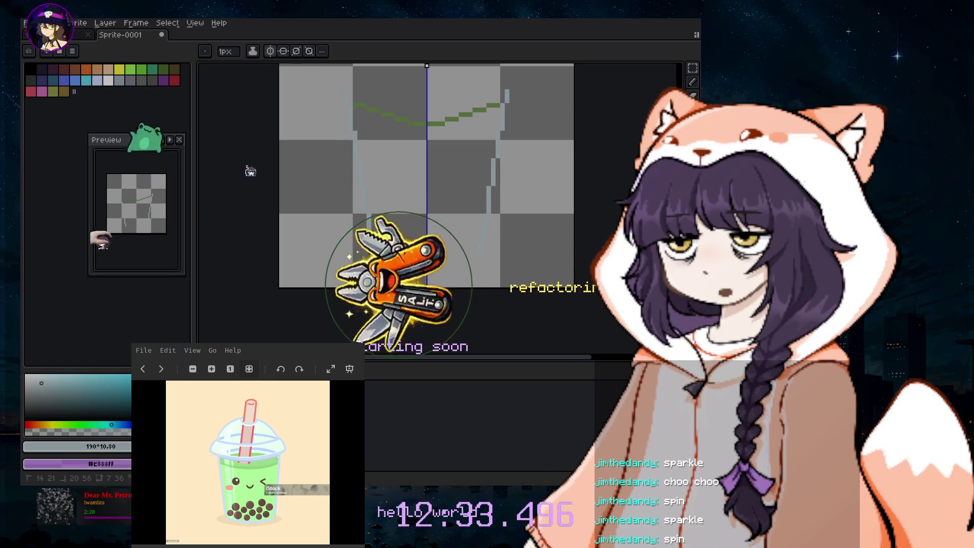
drag(373, 248, 367, 255)
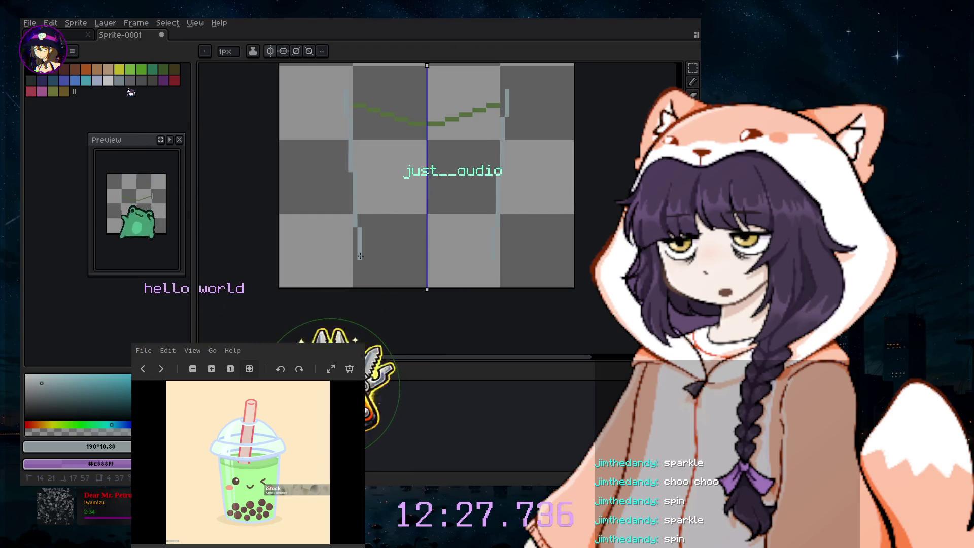
drag(366, 256, 365, 254)
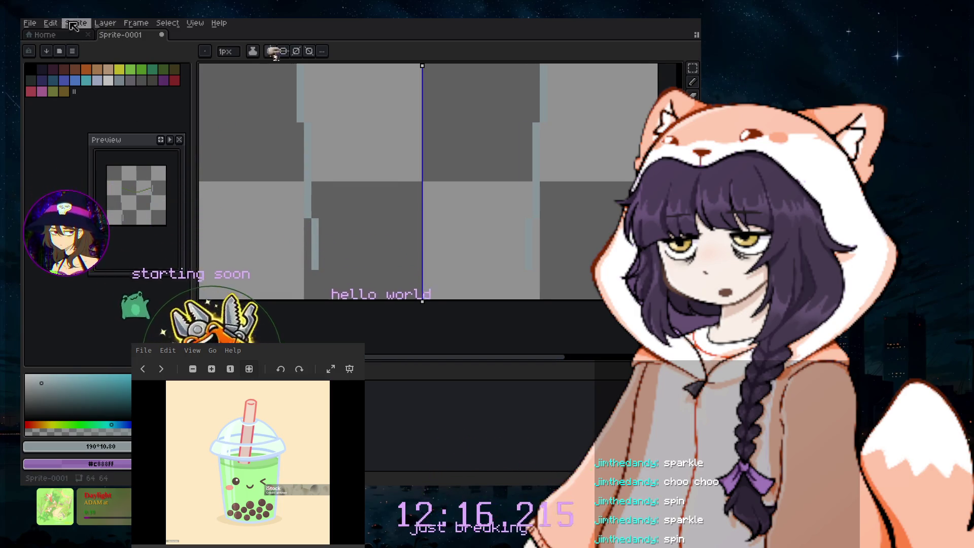
click(105, 23)
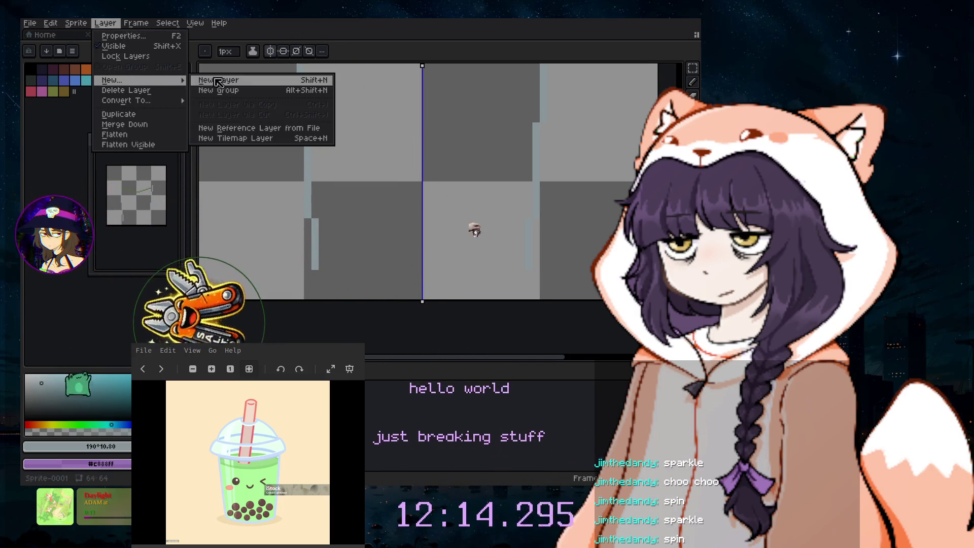
- Add a new layer and flood-fill the transparent background with light grey (palette index 21)
click(218, 80)
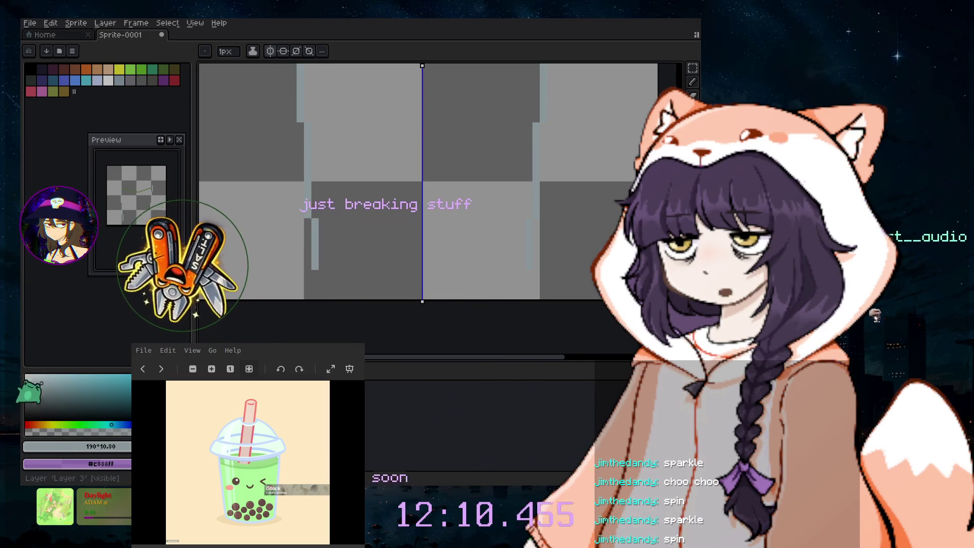
click(108, 80)
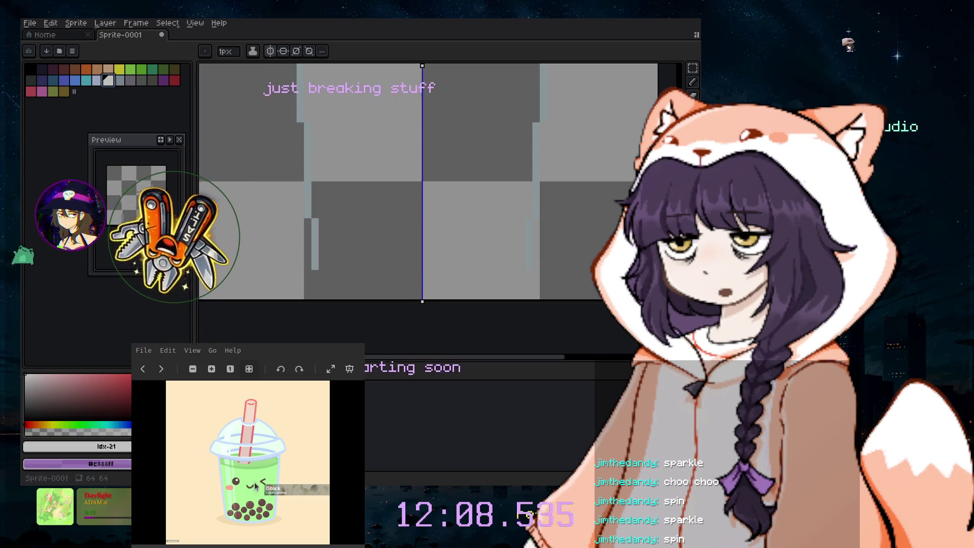
key(shift+b)
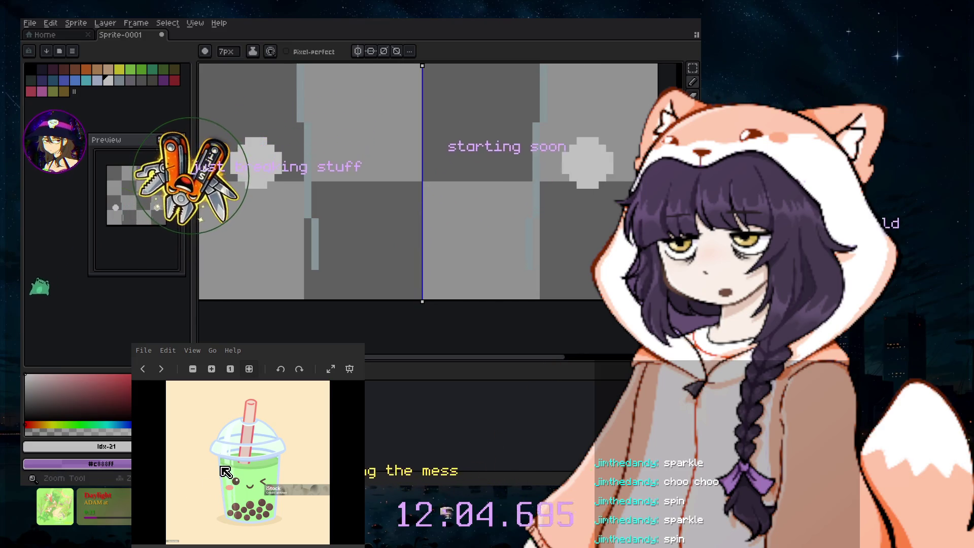
key(g)
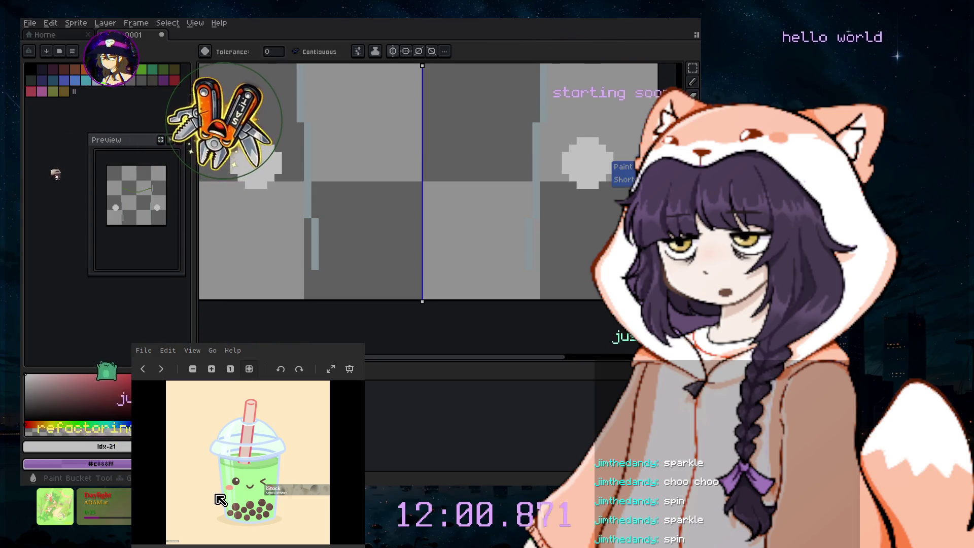
click(617, 120)
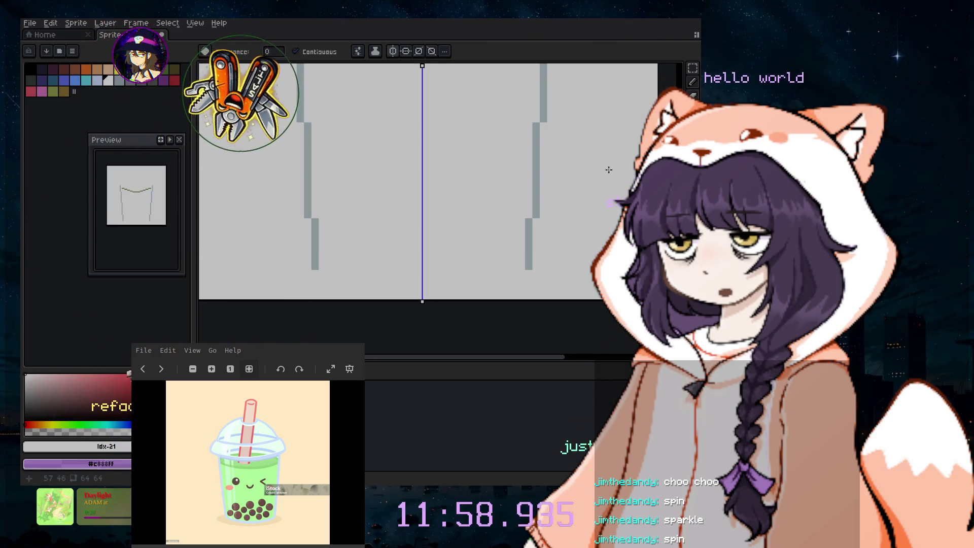
scroll(610, 172, down, 2)
scroll(506, 152, up, 3)
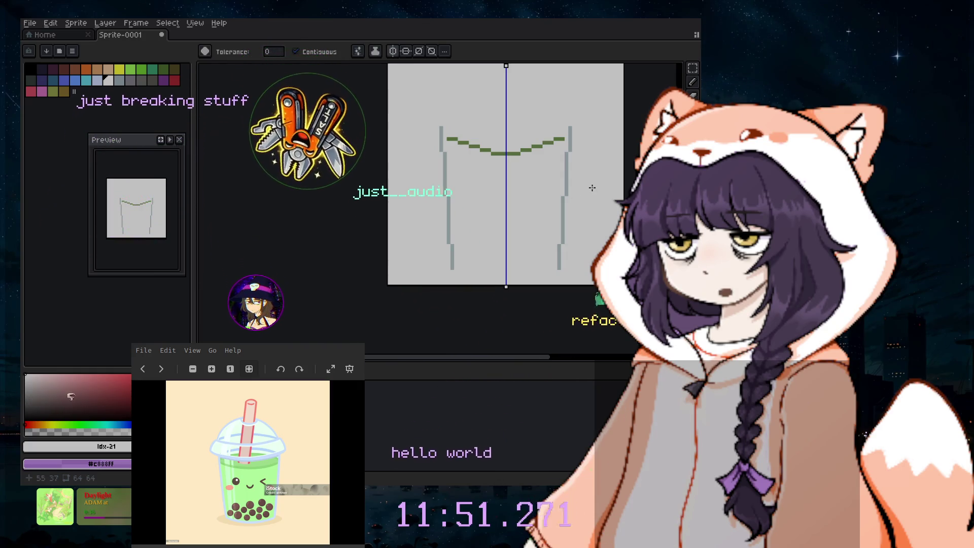
- Shrink the brush, check with undo/redo, then erase the lower pixels of the left side line
key(b)
scroll(563, 218, up, 2)
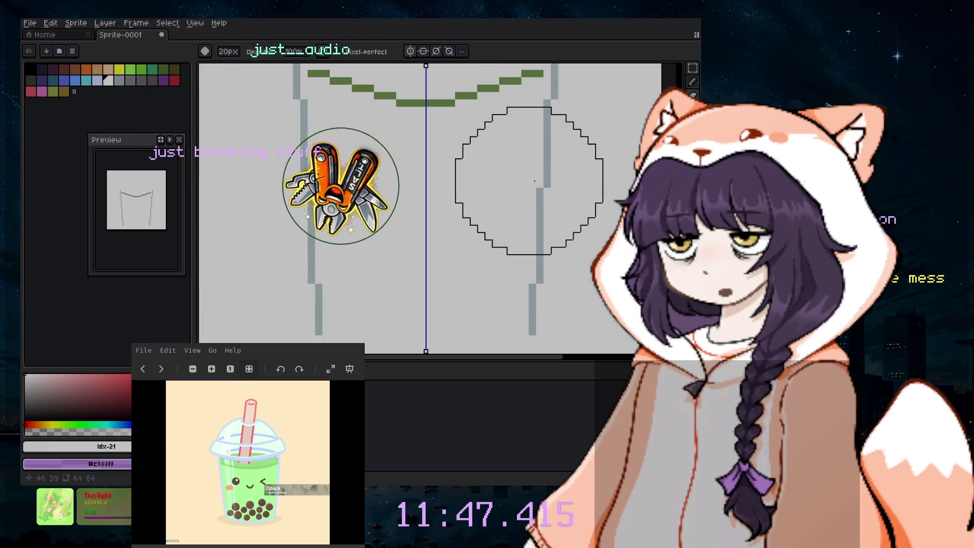
scroll(535, 181, down, 1)
key(minus)
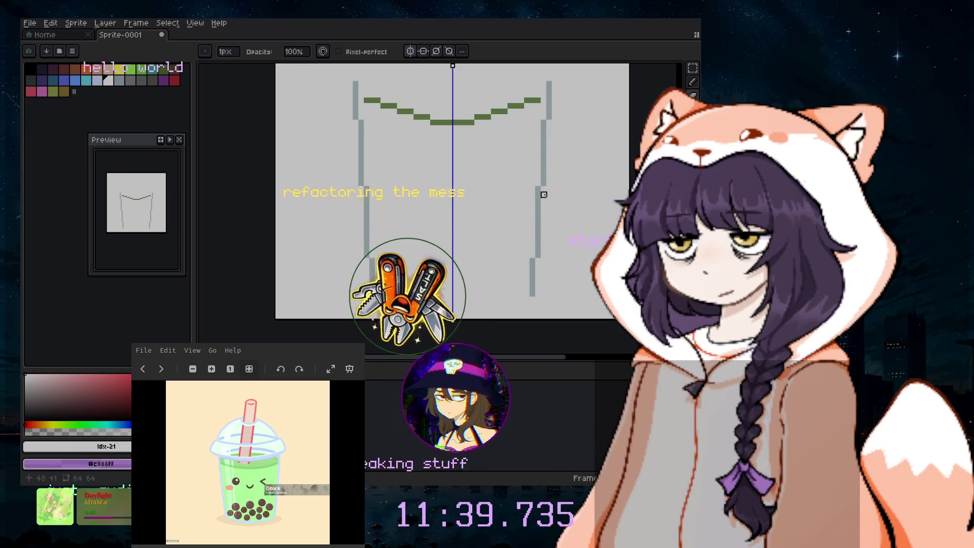
key(v)
key(e)
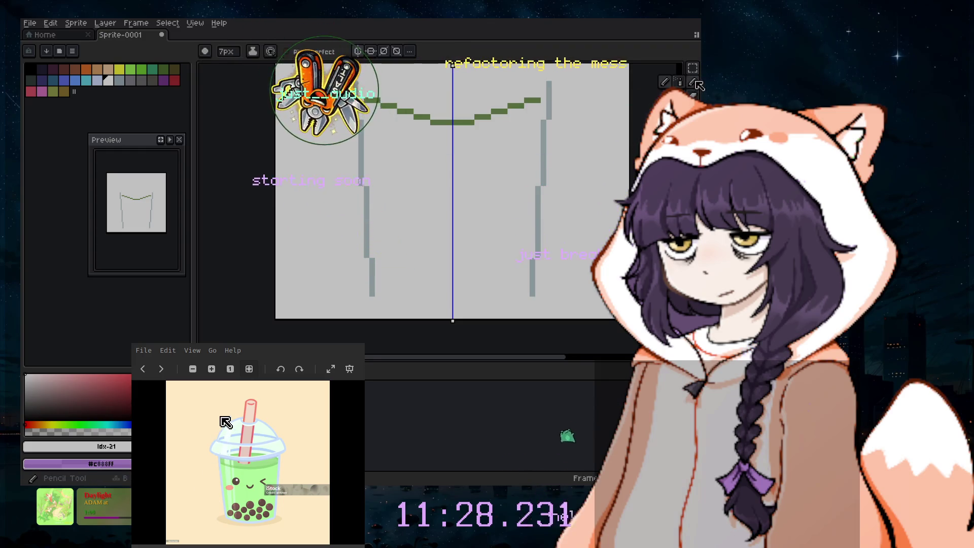
key(ctrl+z)
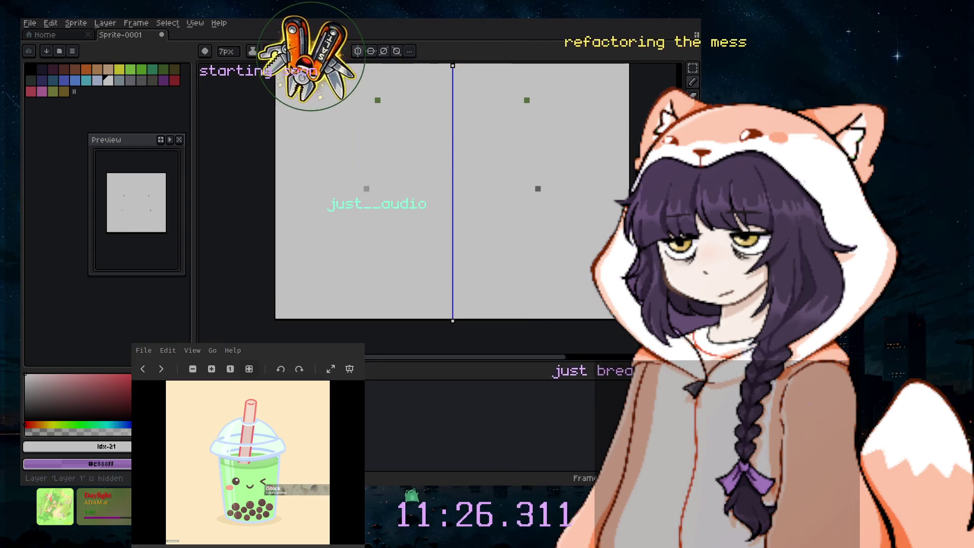
key(ctrl+y)
click(371, 270)
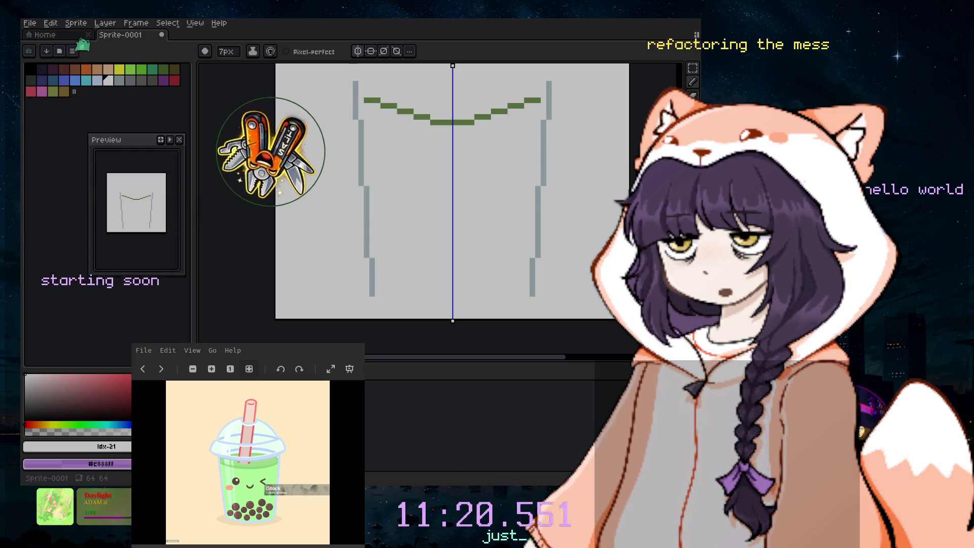
- Sample the grey outline colour and add a grey pixel at the bottom of both side lines
key(i)
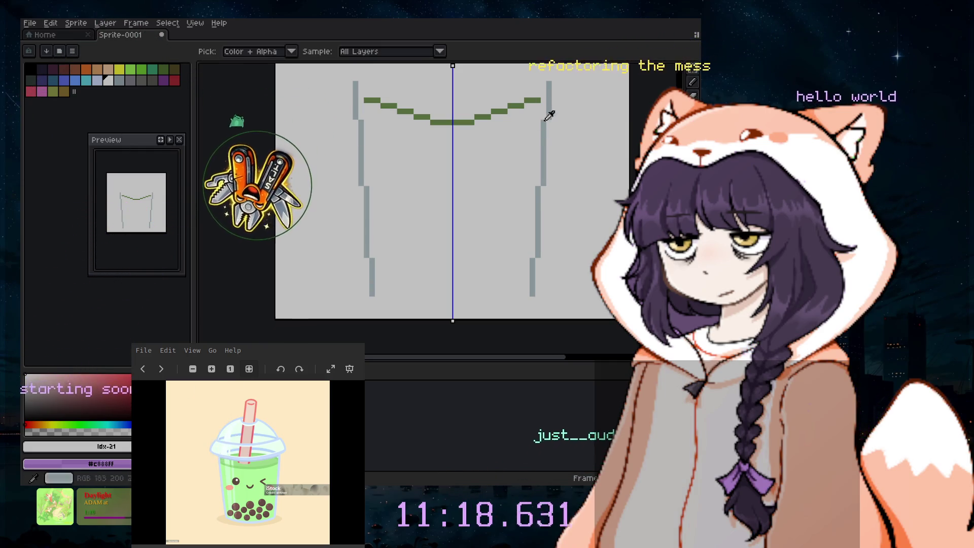
click(554, 107)
key(b)
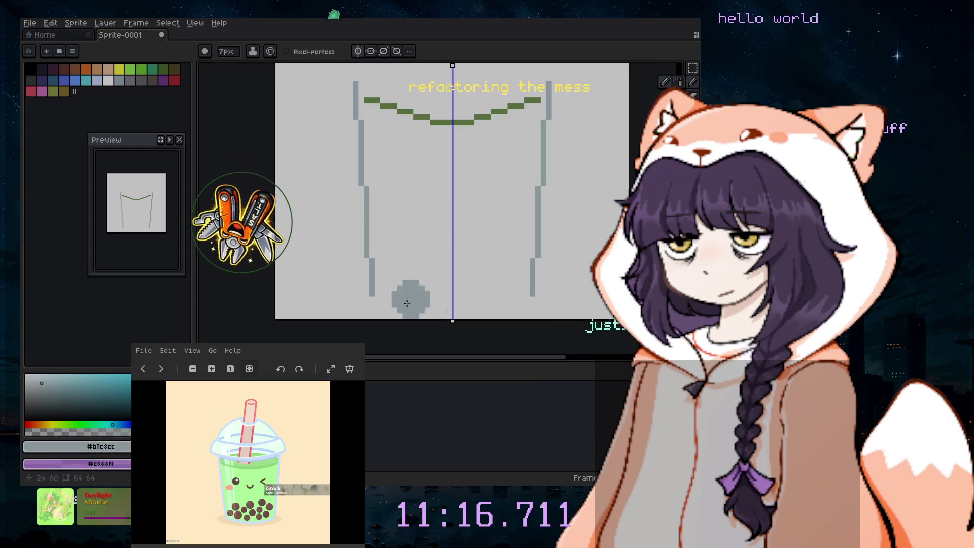
click(380, 303)
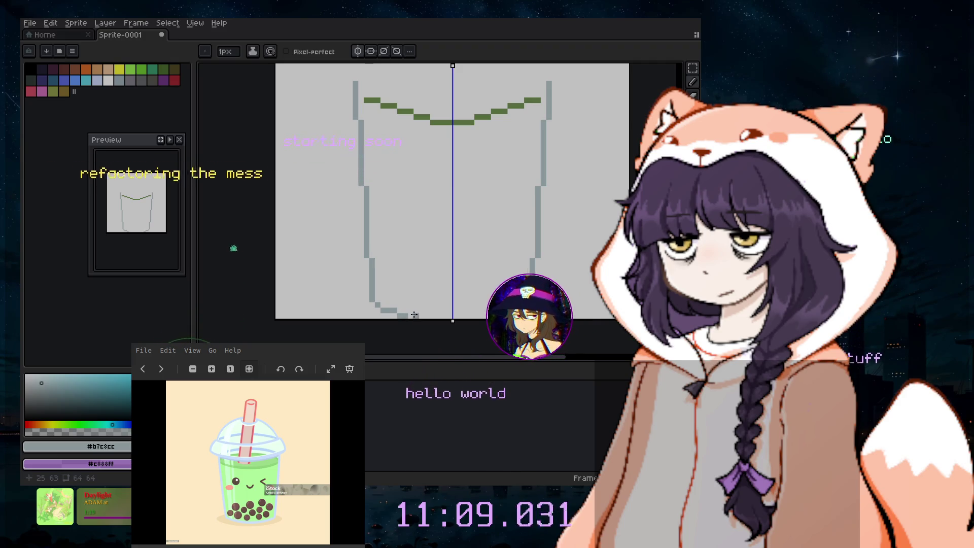
- Select all and move the cup drawing up a few pixels
click(694, 67)
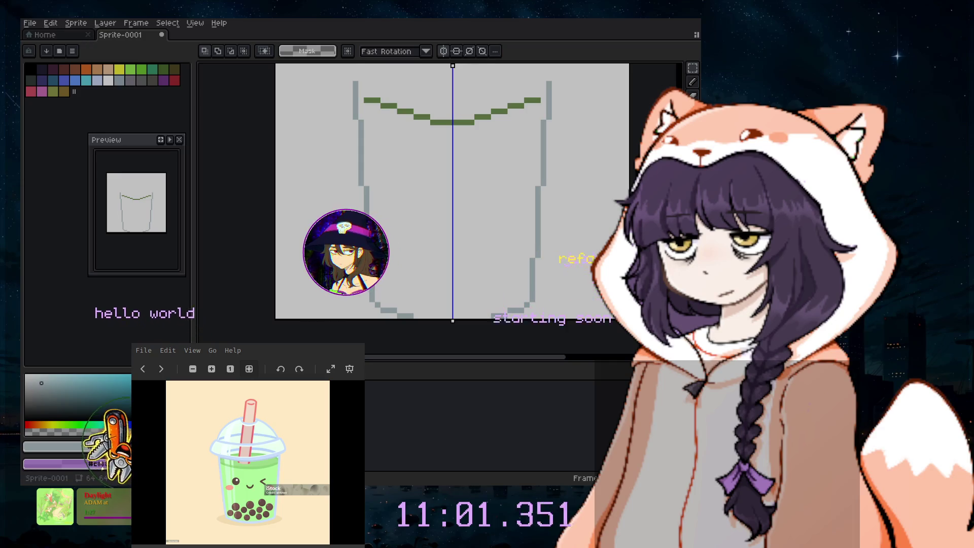
click(104, 23)
click(116, 123)
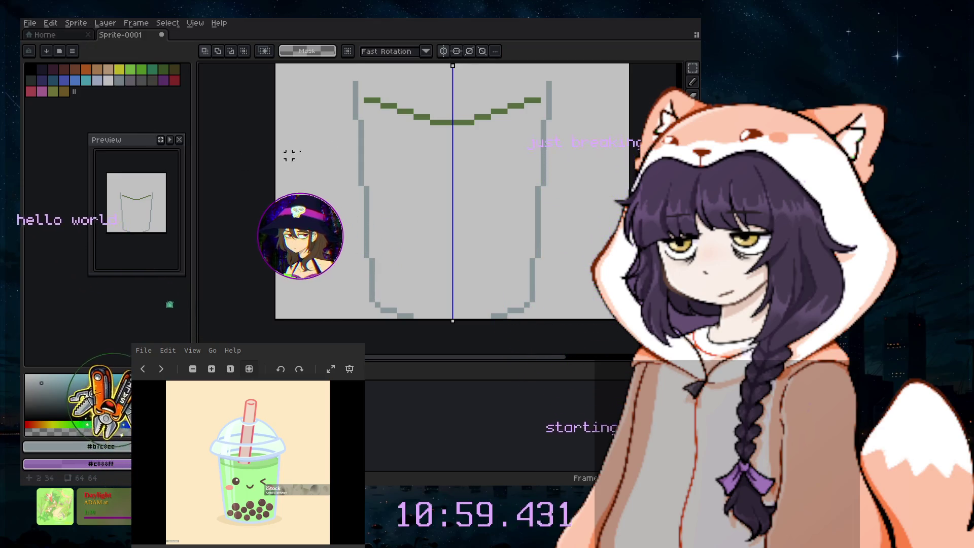
drag(523, 268, 516, 221)
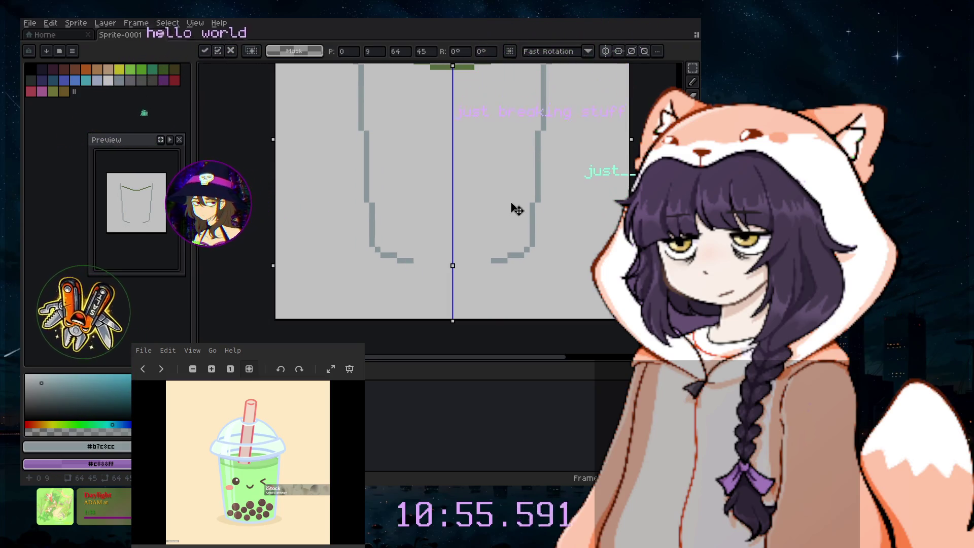
drag(516, 223, 515, 240)
click(694, 85)
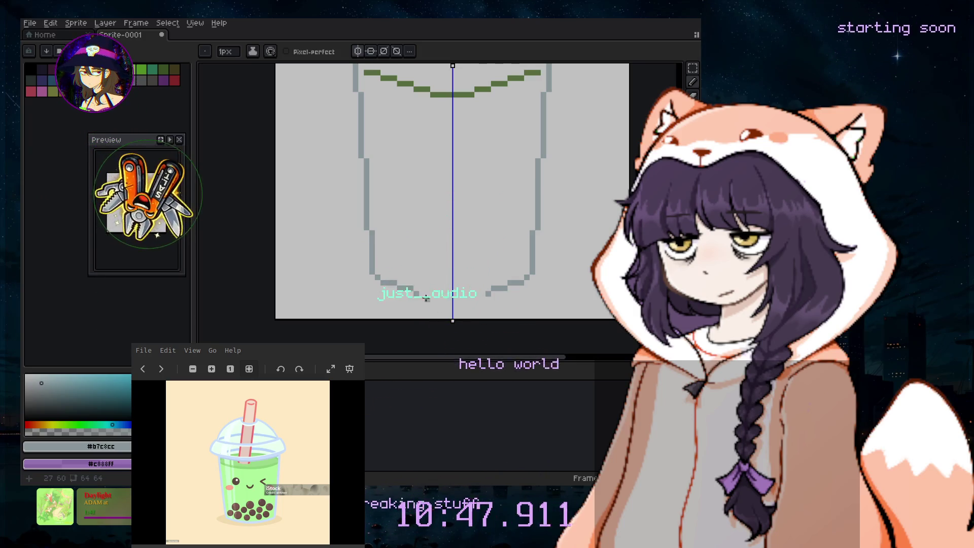
- Draw mirrored grey bottom curves meeting at the centre, then sample the green #718f53
drag(420, 294, 428, 299)
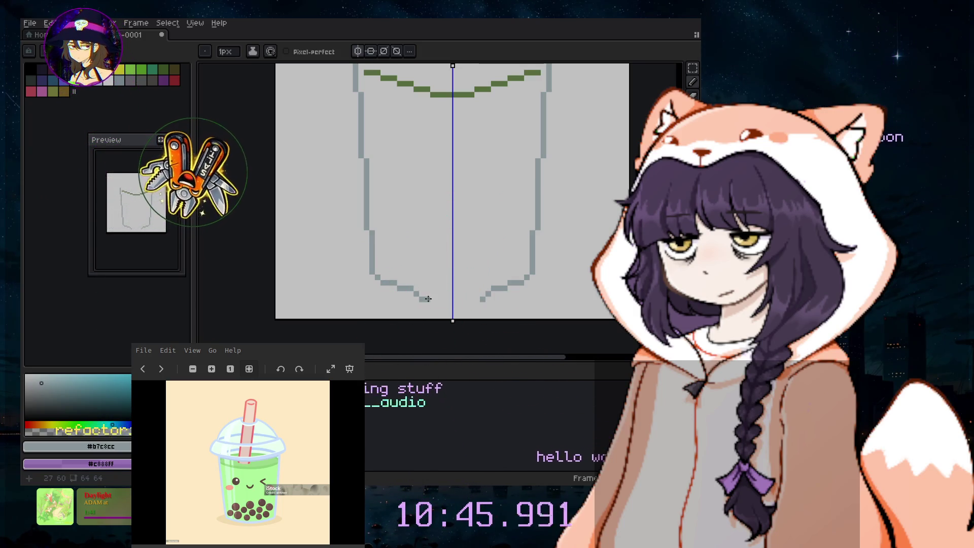
key(ctrl+z)
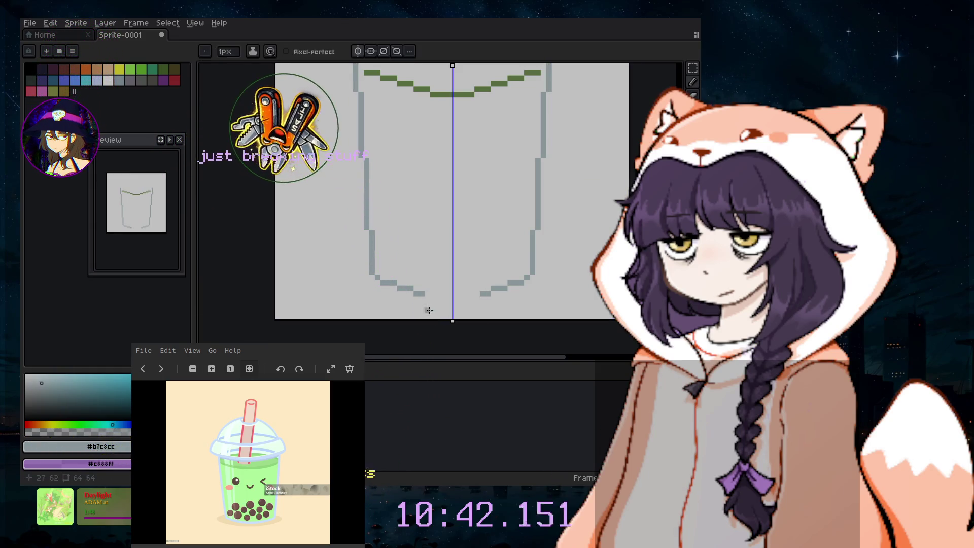
drag(428, 296, 449, 297)
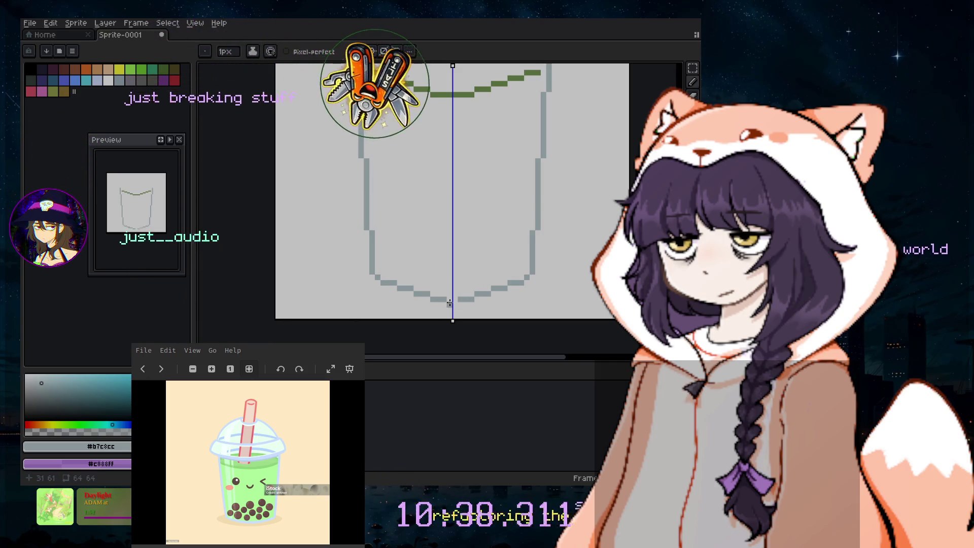
scroll(547, 299, up, 1)
scroll(547, 299, down, 2)
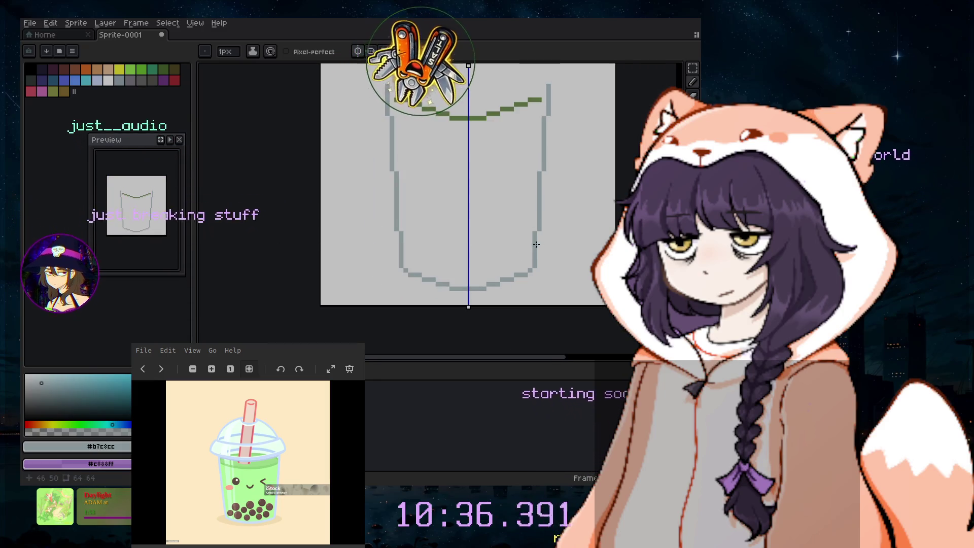
scroll(469, 203, up, 2)
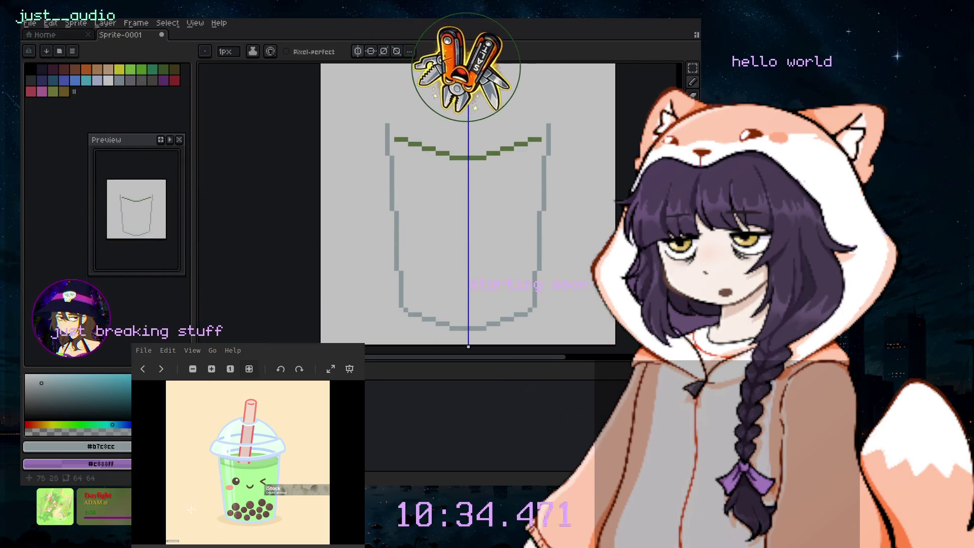
key(i)
click(459, 157)
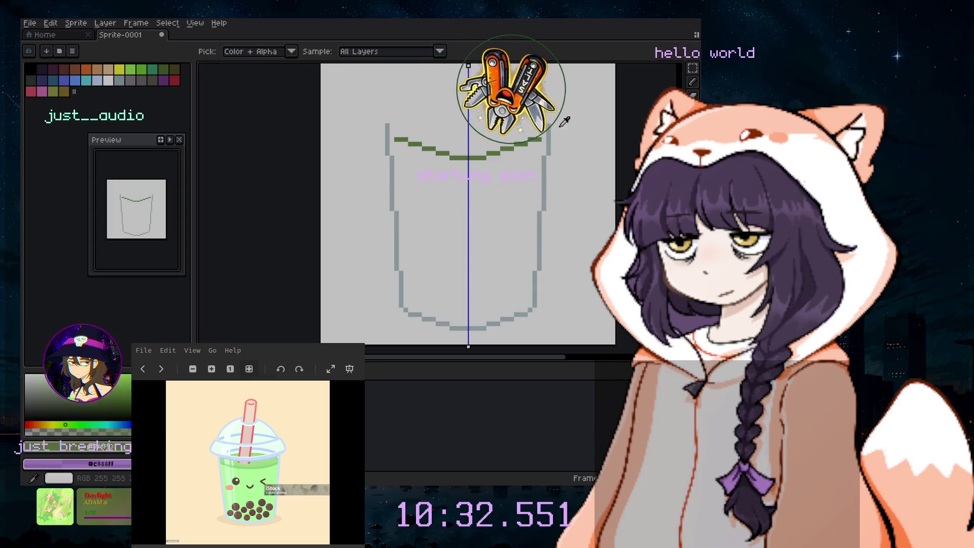
- Add mirrored green pixels along the rim's top edge, undoing misplaced attempts
click(693, 82)
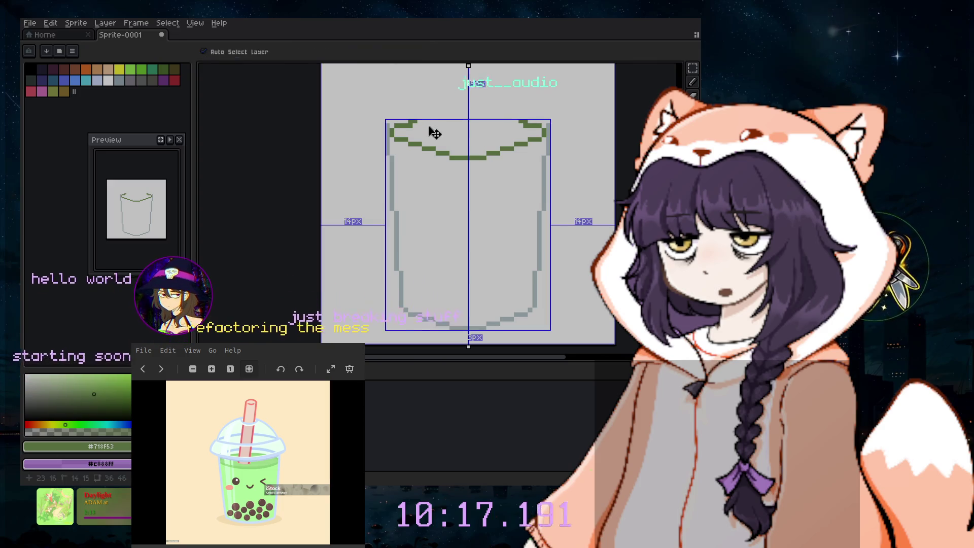
key(ctrl+z)
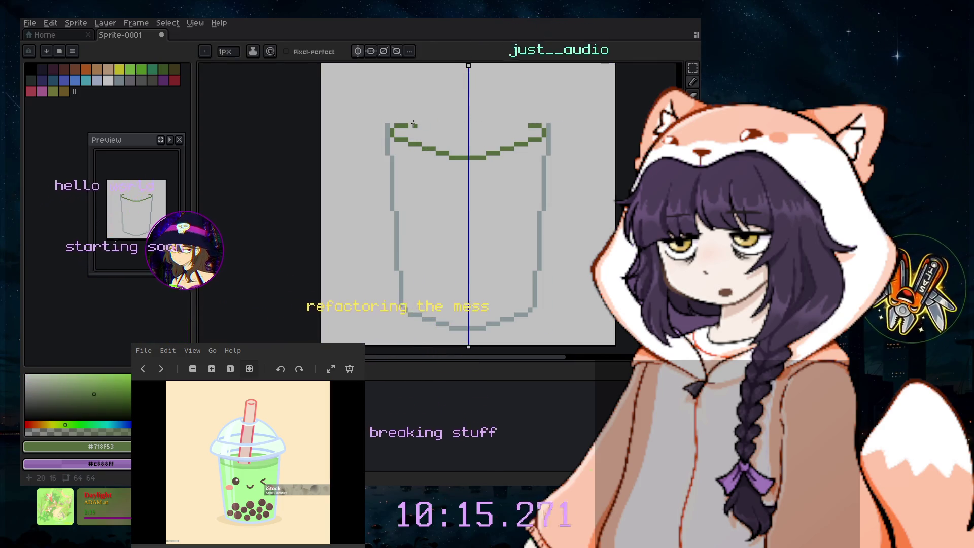
click(411, 120)
key(ctrl+z)
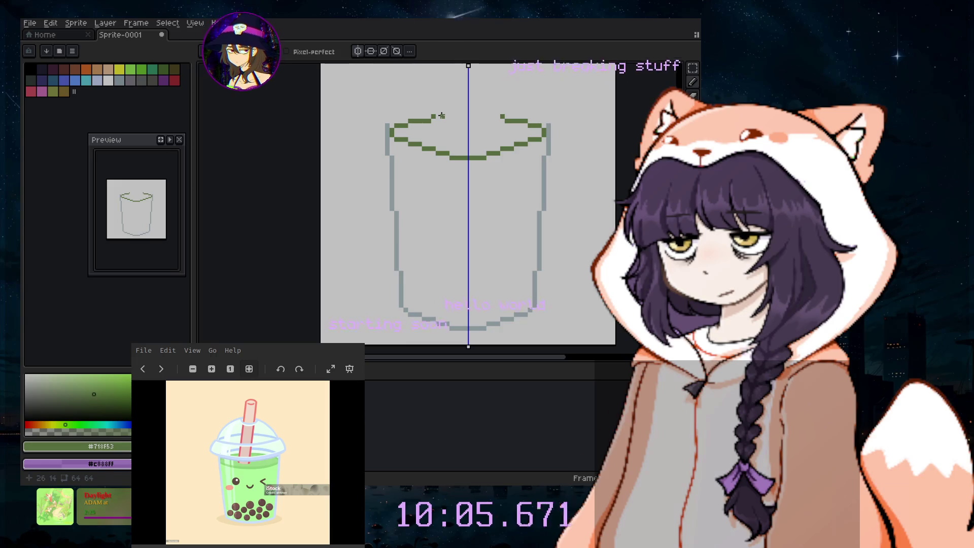
key(v)
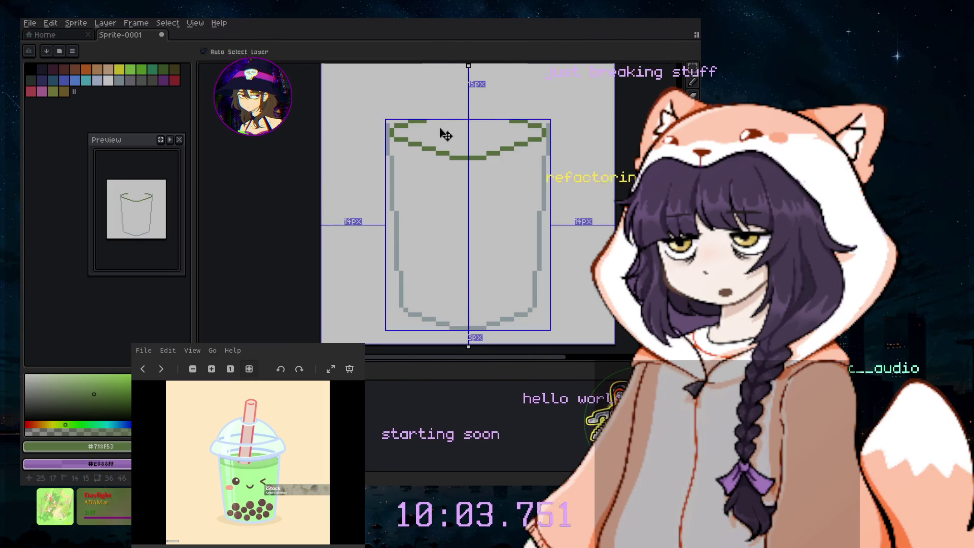
key(b)
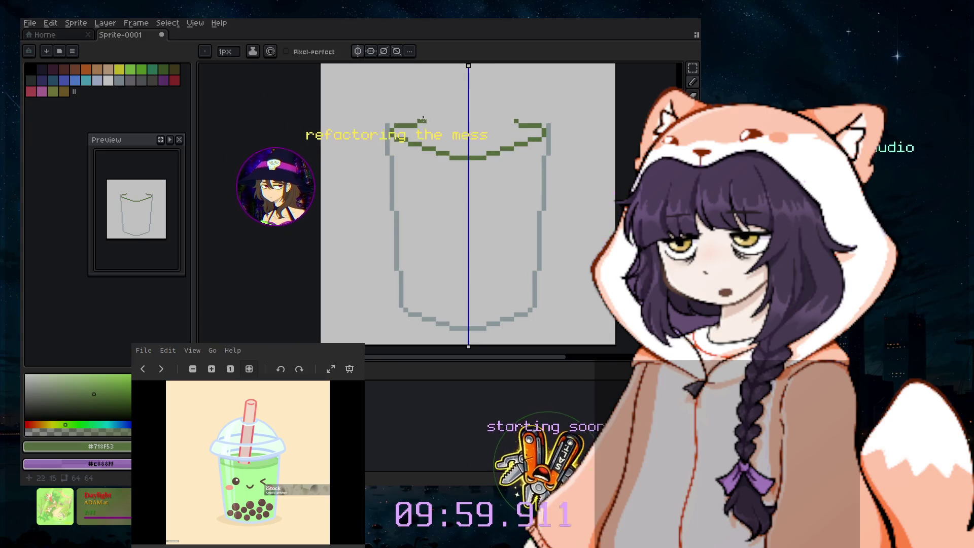
click(436, 119)
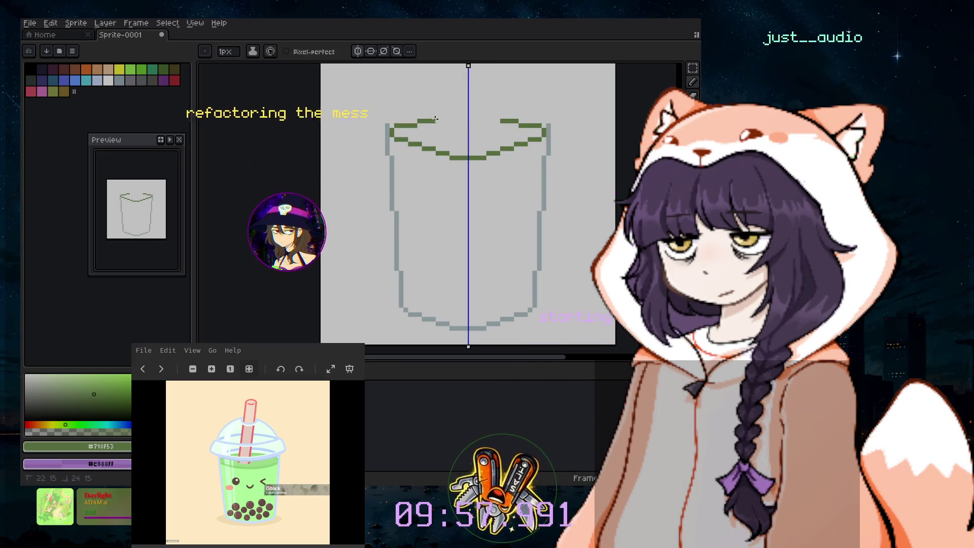
- Zoom in and pan to inspect the closed rim ellipse
scroll(439, 118, up, 1)
scroll(439, 118, up, 1)
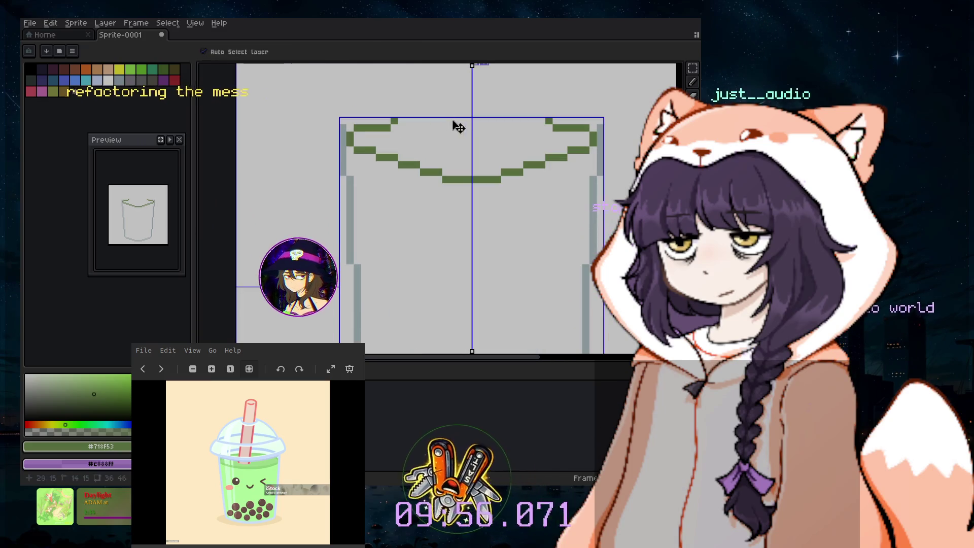
scroll(412, 132, up, 1)
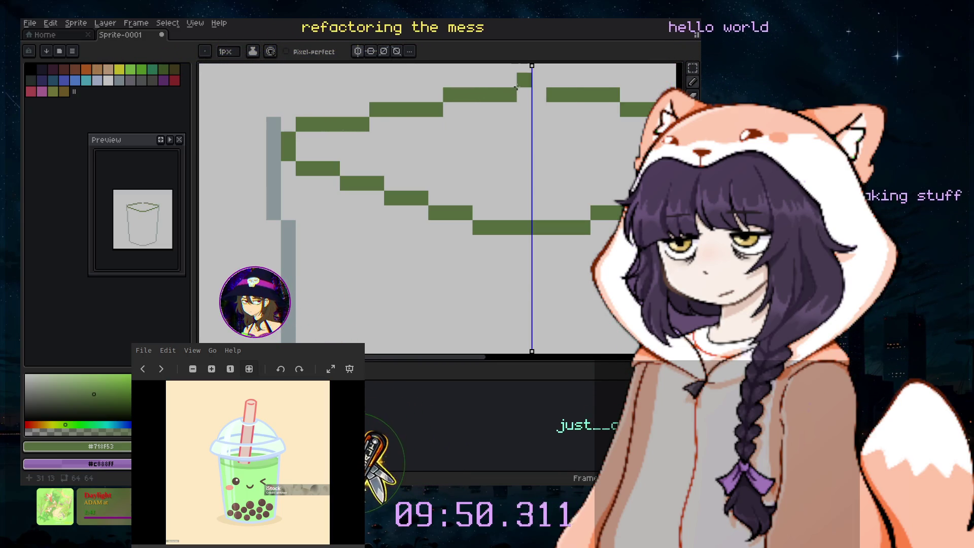
scroll(530, 102, down, 3)
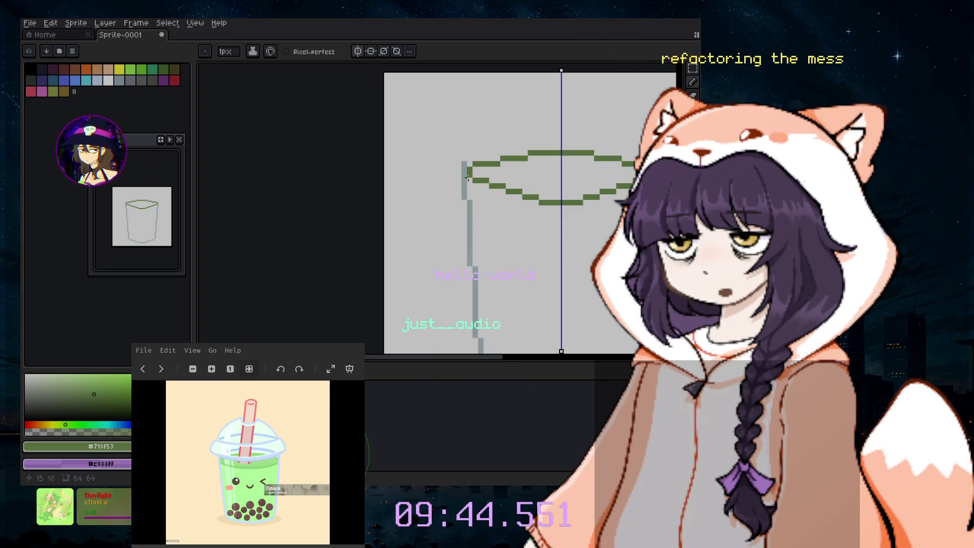
scroll(468, 175, up, 2)
scroll(515, 201, down, 2)
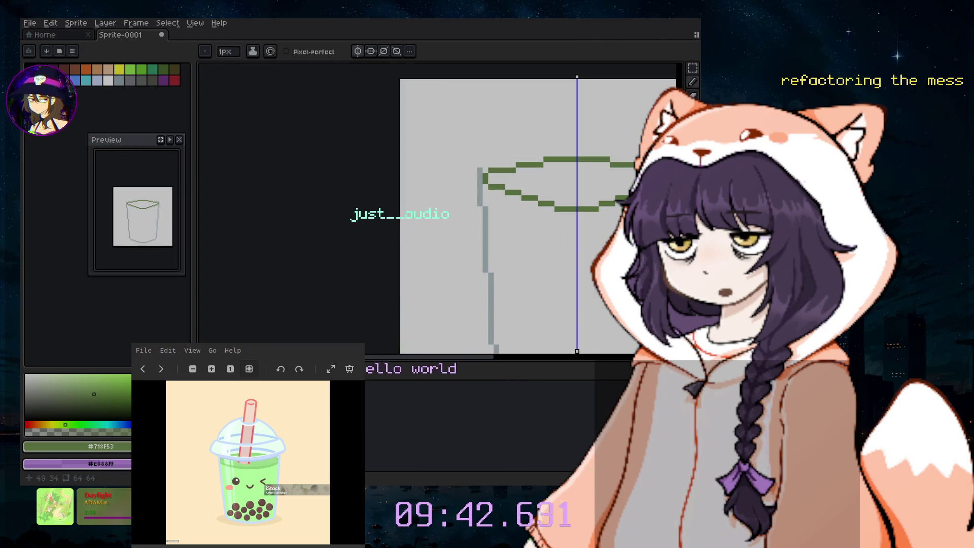
scroll(370, 360, right, 3)
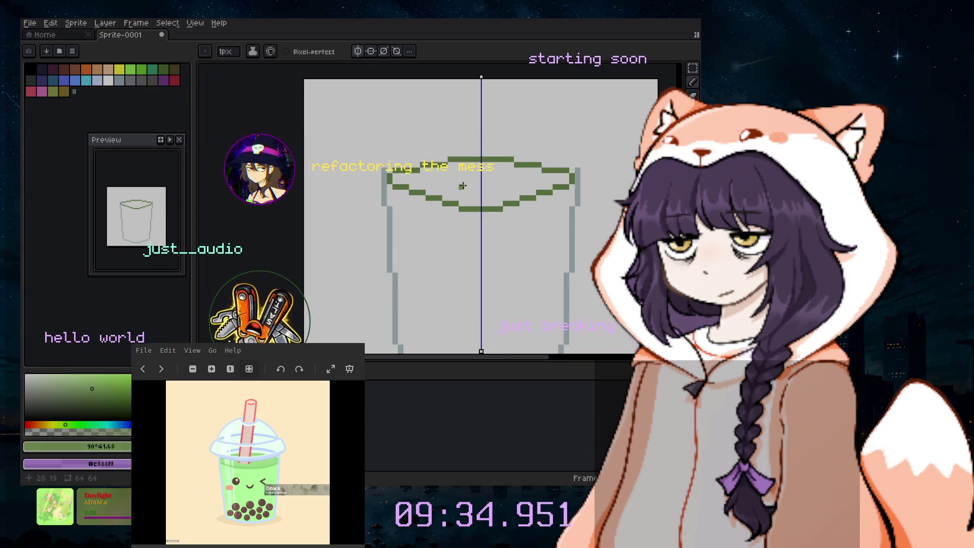
- Set the pencil brush size to 5px
key(plus)
key(plus)
key(plus)
key(plus)
key(minus)
key(minus)
key(minus)
key(minus)
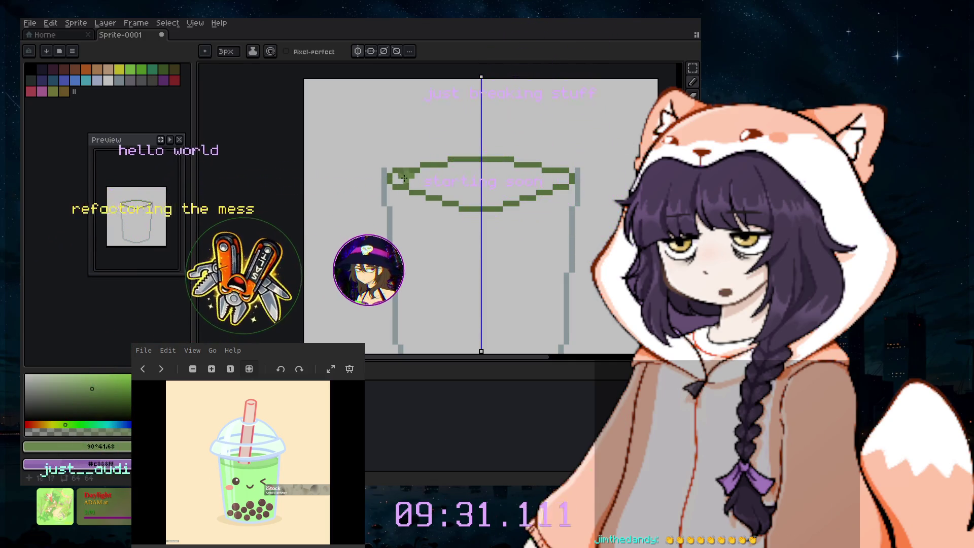
key(minus)
key(minus)
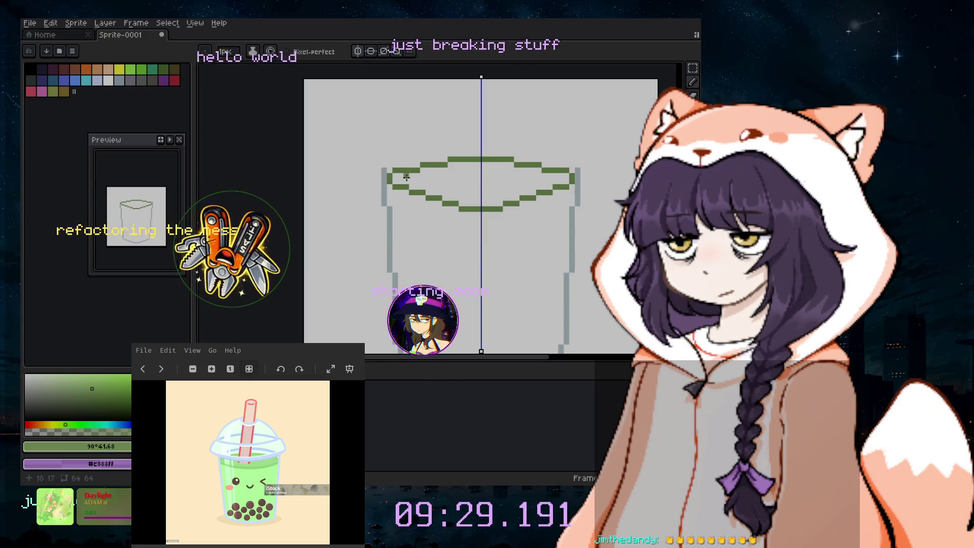
key(plus)
key(plus)
key(plus)
key(minus)
key(minus)
key(minus)
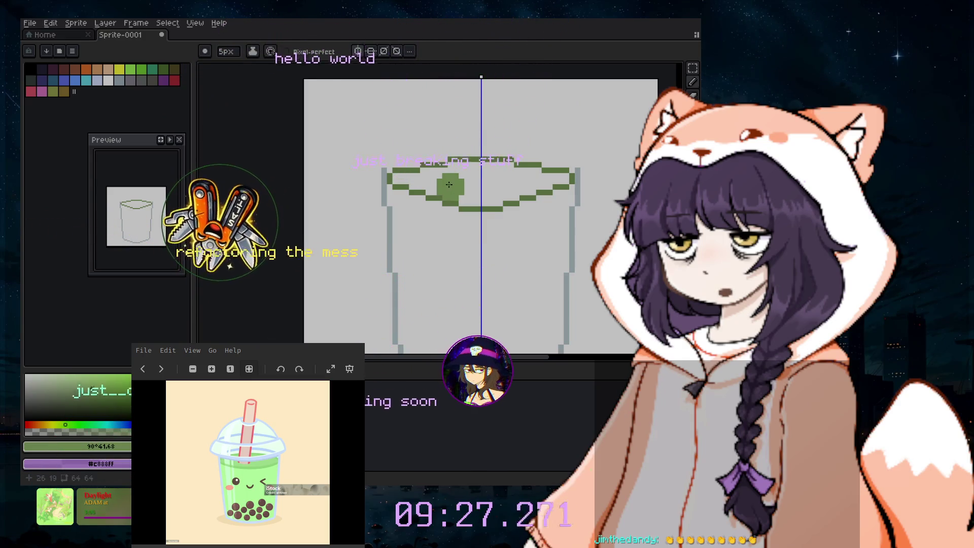
- Fill the rim ellipse and the cup body with a lighter green
click(77, 387)
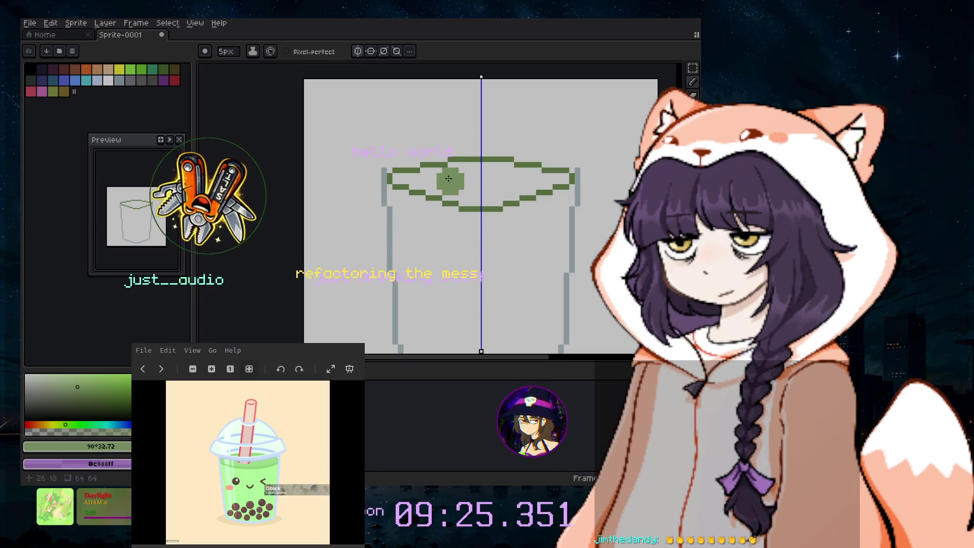
scroll(449, 178, up, 4)
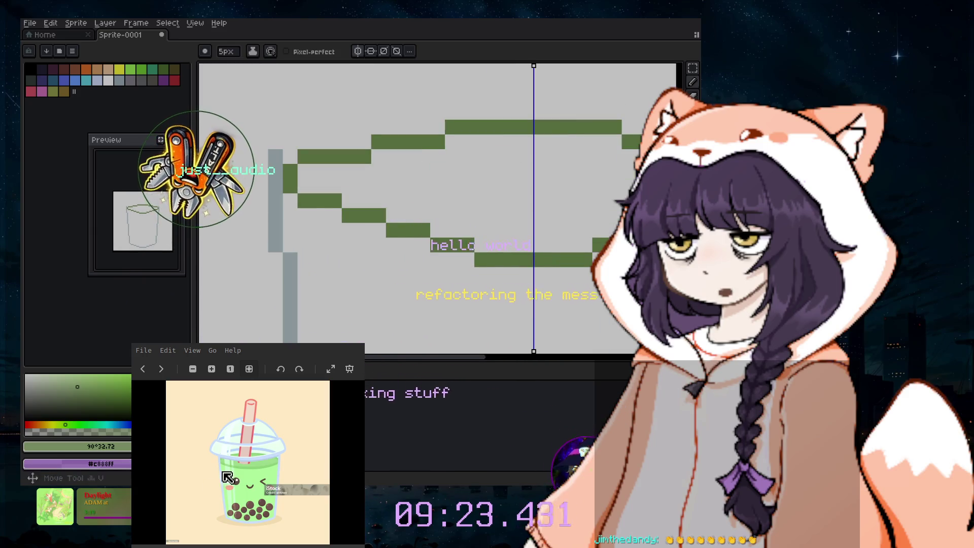
click(543, 184)
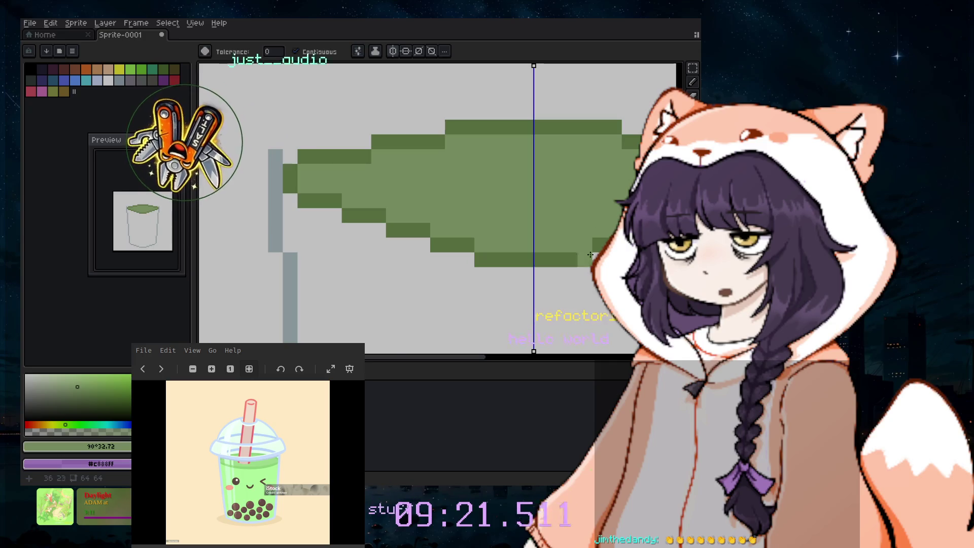
scroll(575, 234, down, 4)
scroll(593, 255, up, 1)
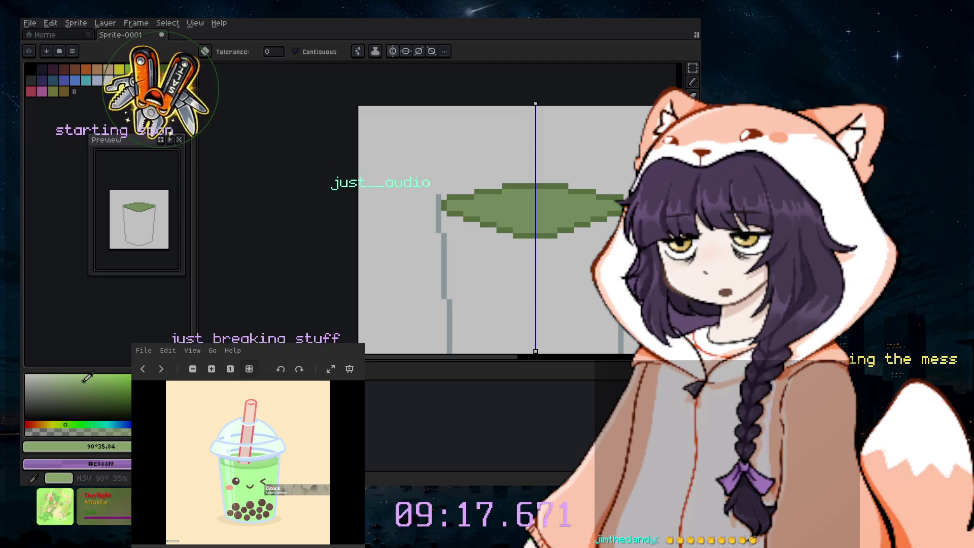
click(518, 270)
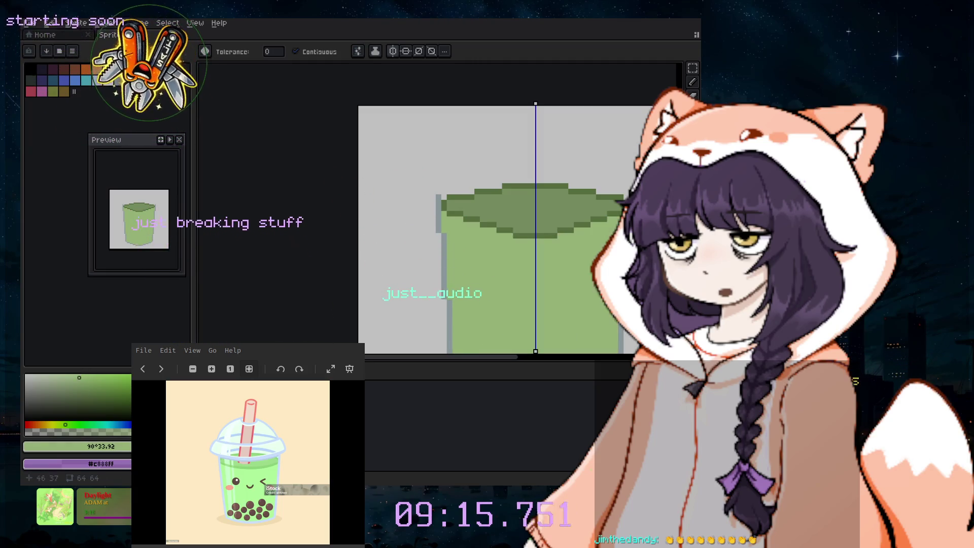
- Return to the Pencil and pick dark brown (palette index 13) for the pearls
scroll(518, 228, down, 4)
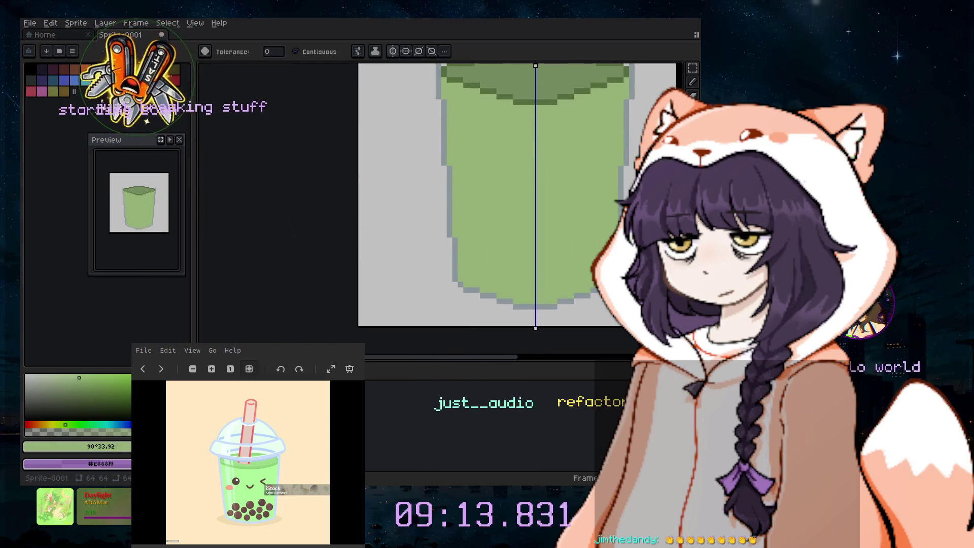
scroll(518, 228, up, 2)
scroll(518, 229, up, 2)
scroll(518, 229, down, 2)
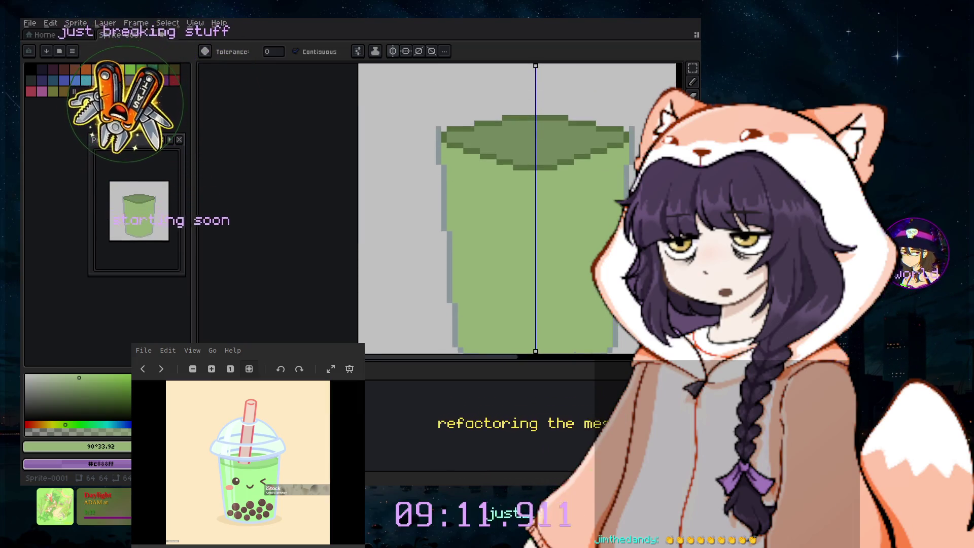
click(693, 83)
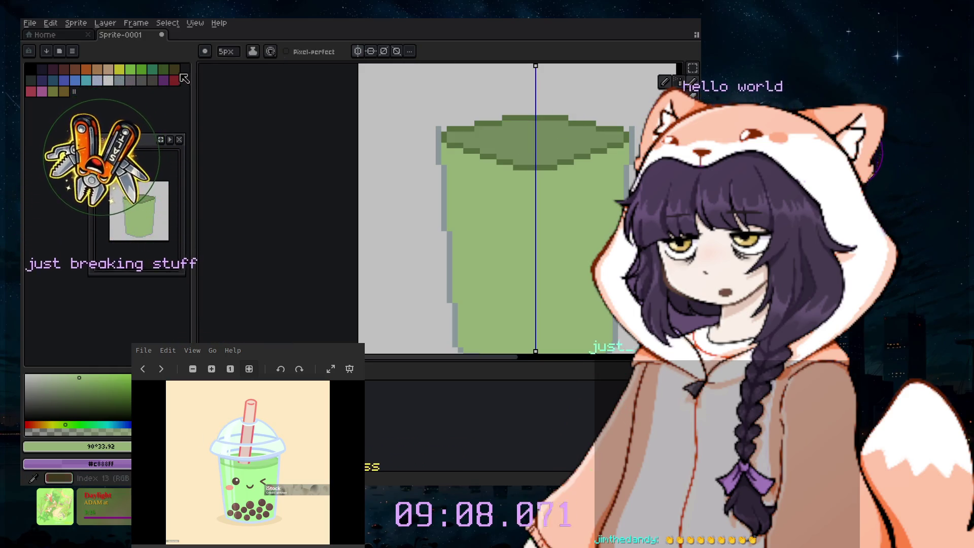
click(177, 71)
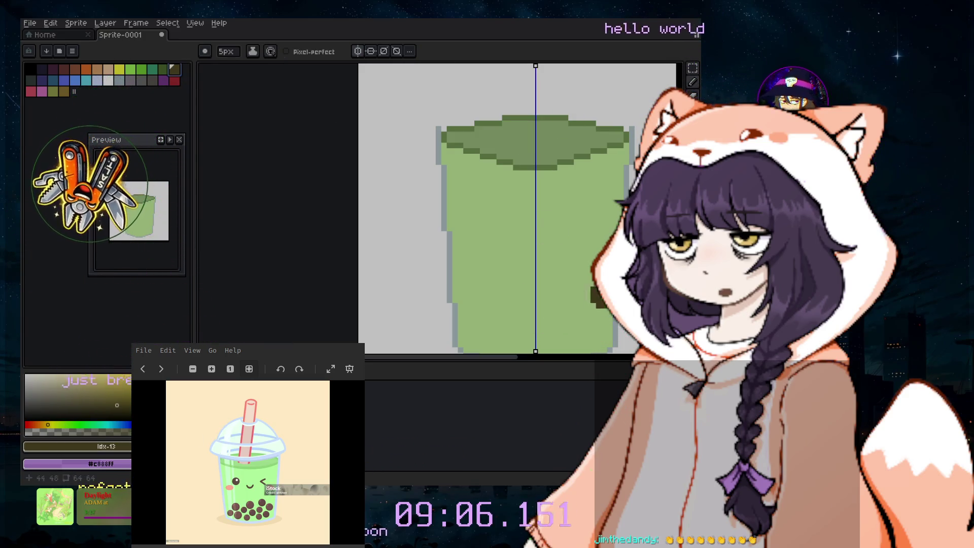
scroll(507, 254, down, 2)
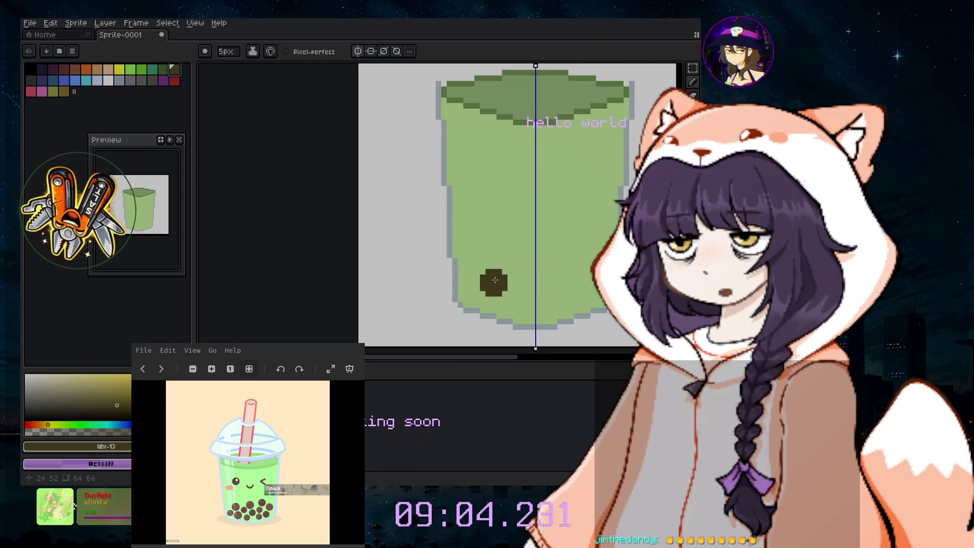
key(minus)
key(minus)
key(plus)
key(plus)
key(plus)
key(plus)
scroll(495, 289, up, 1)
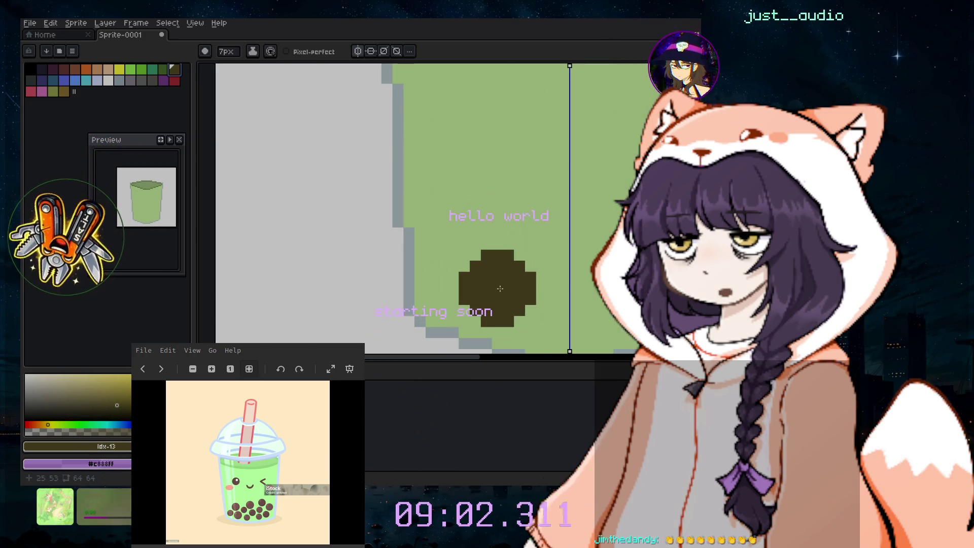
key(minus)
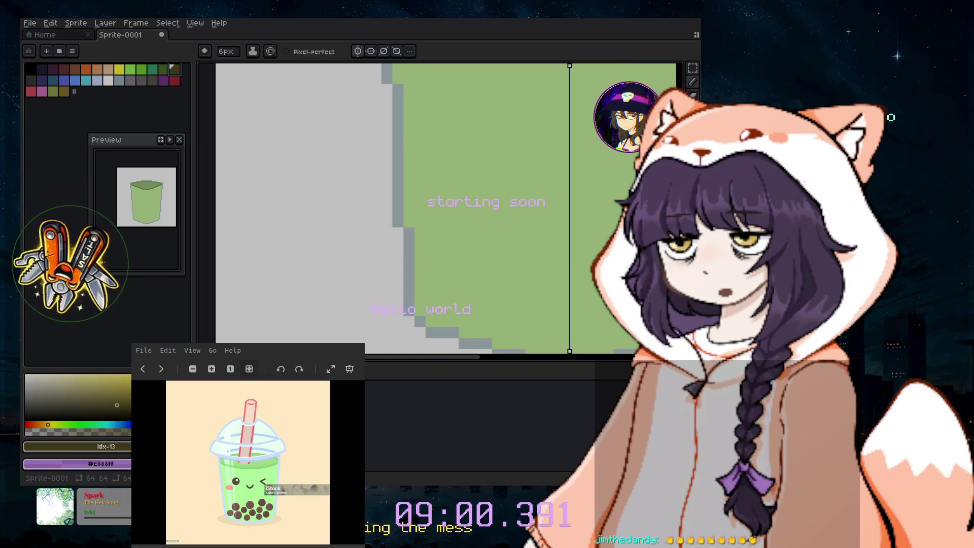
key(minus)
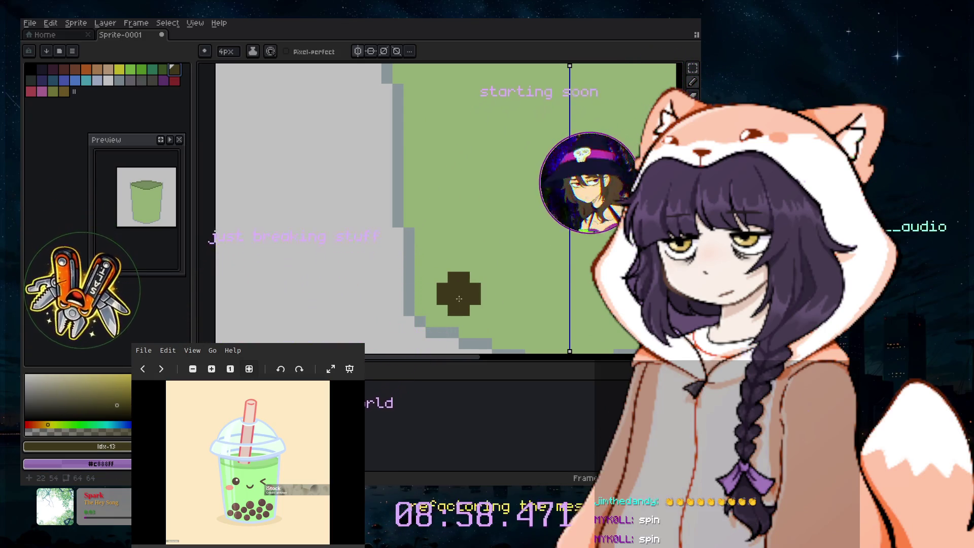
key(minus)
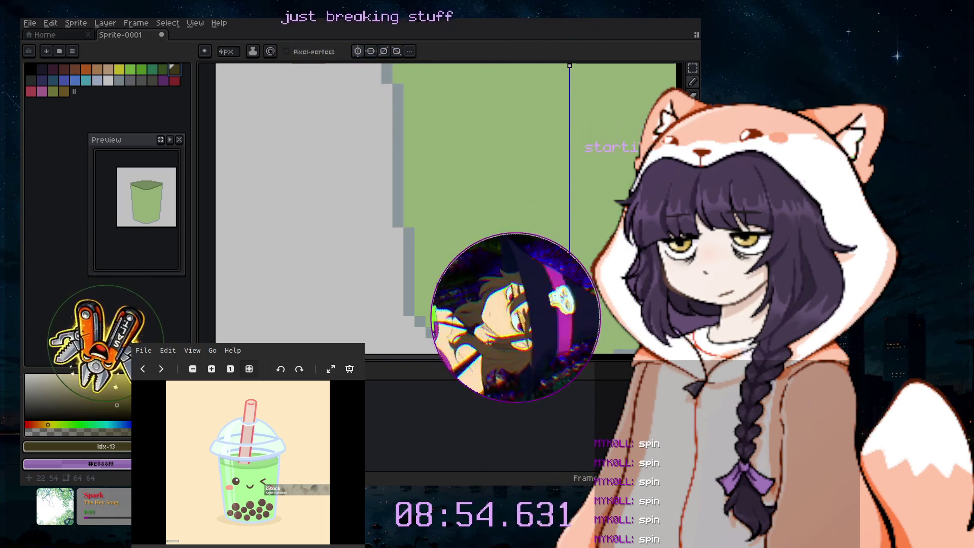
click(466, 304)
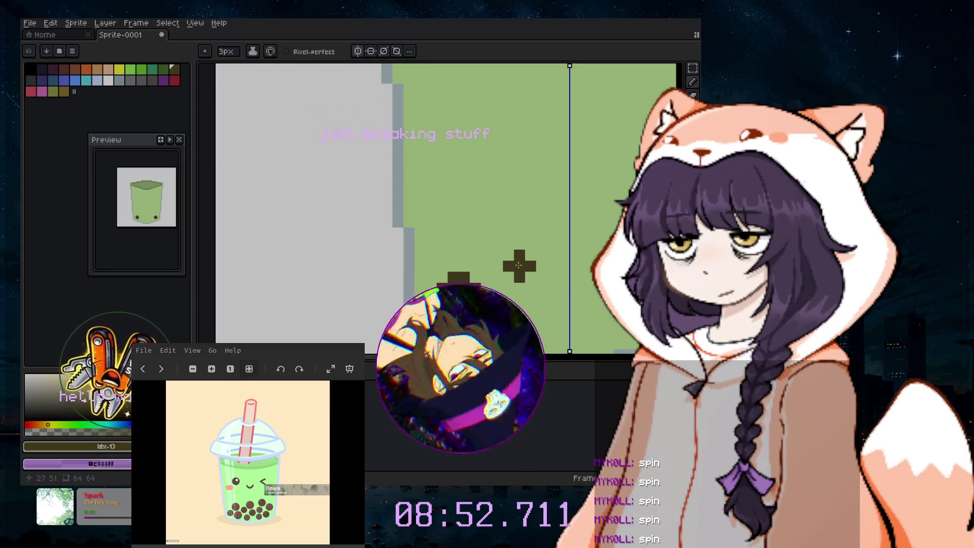
key(plus)
key(plus)
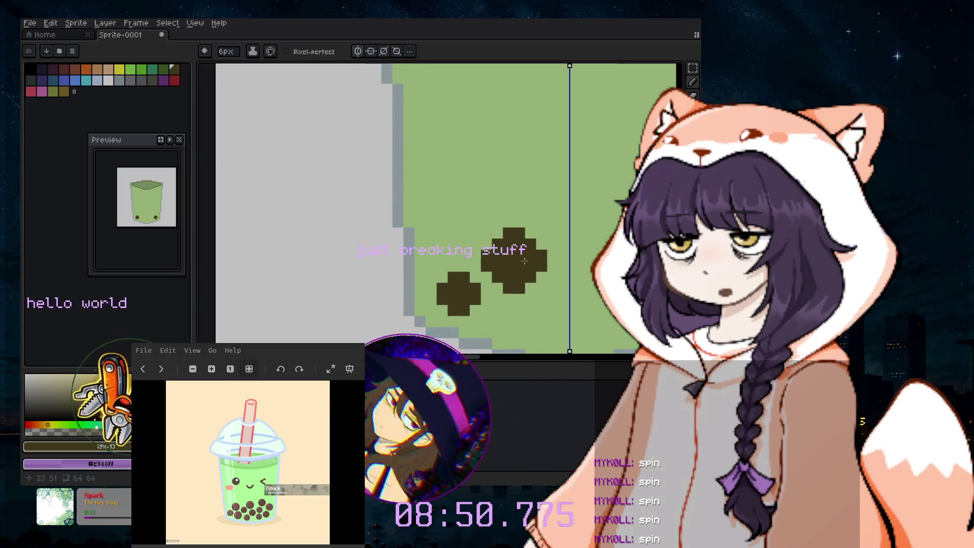
key(minus)
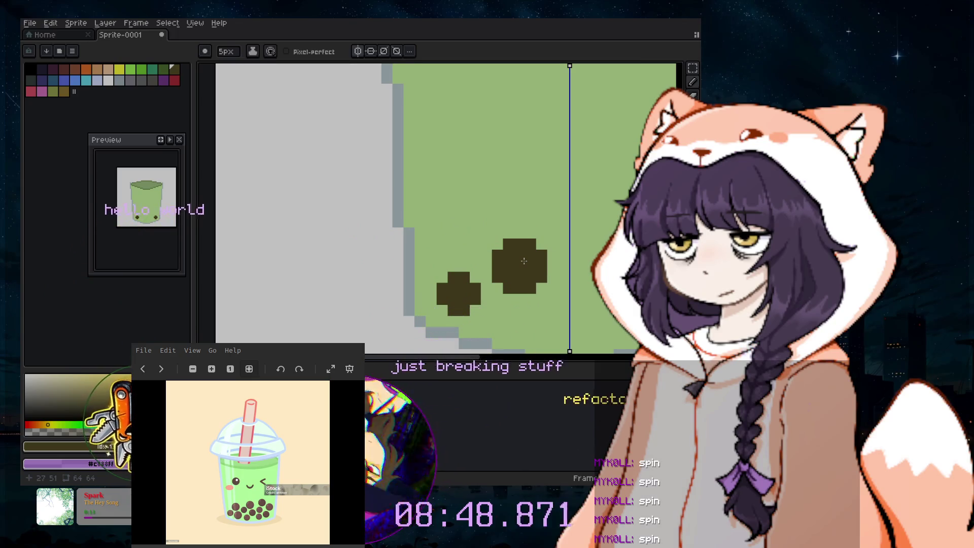
click(510, 259)
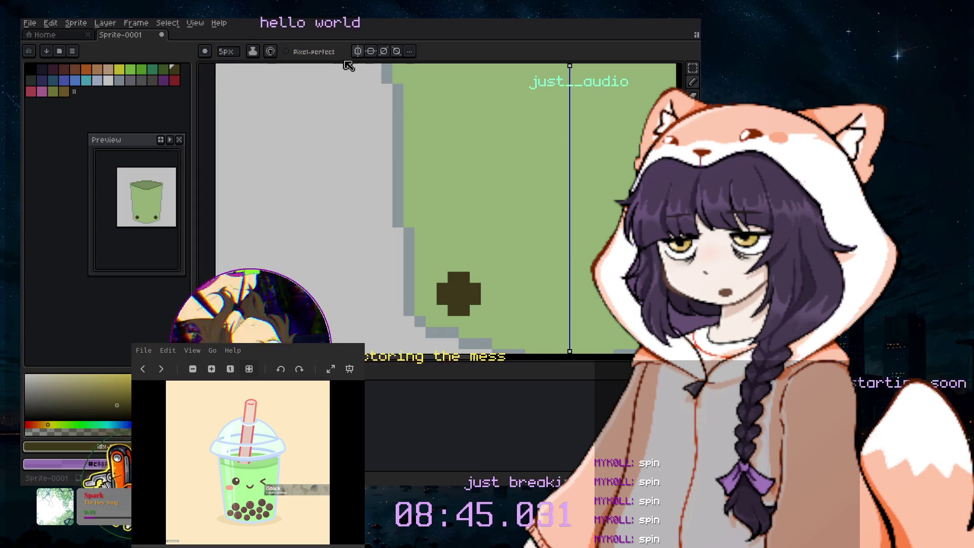
click(573, 314)
key(ctrl+z)
key(ctrl+z)
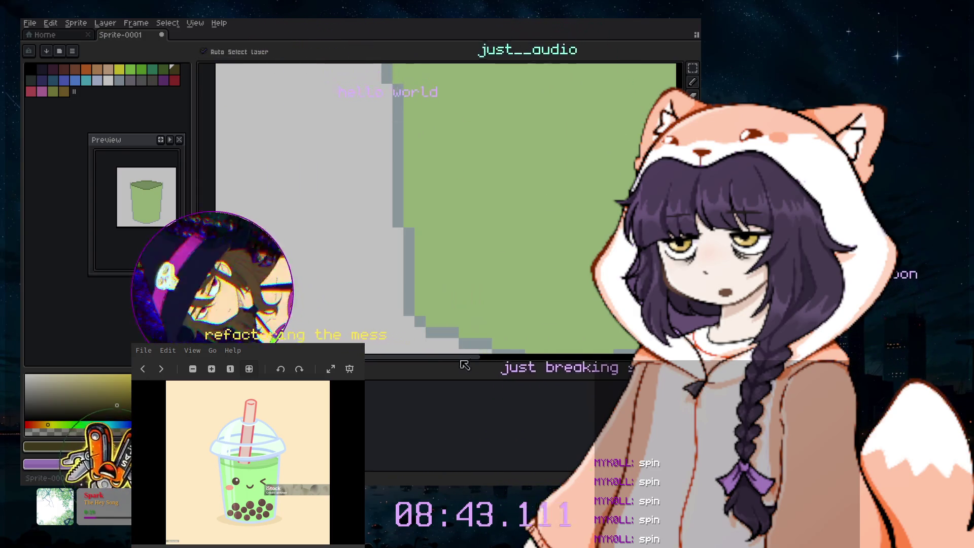
- Stamp four dark brown pearls along the cup bottom with a 4px brush
key(v)
scroll(467, 365, right, 3)
key(b)
scroll(487, 350, down, 1)
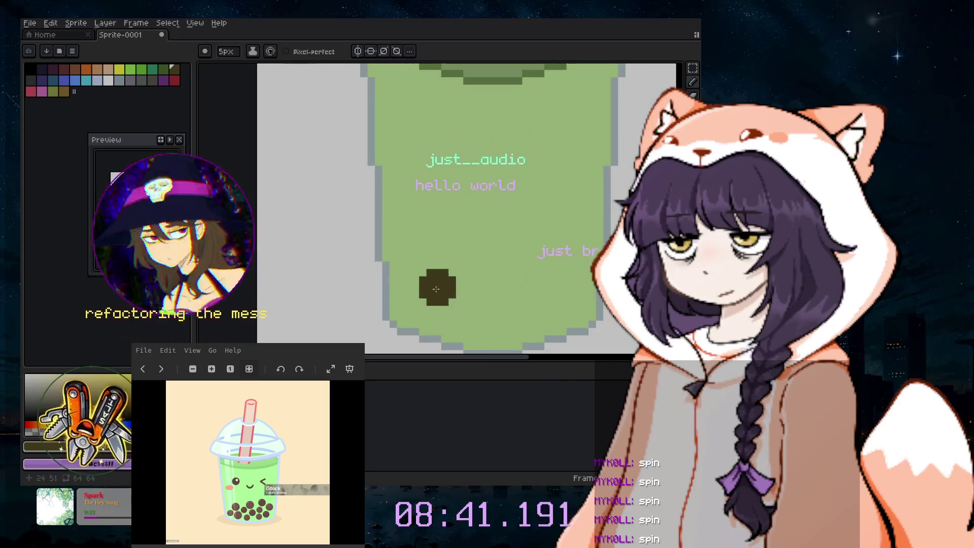
key(minus)
click(417, 305)
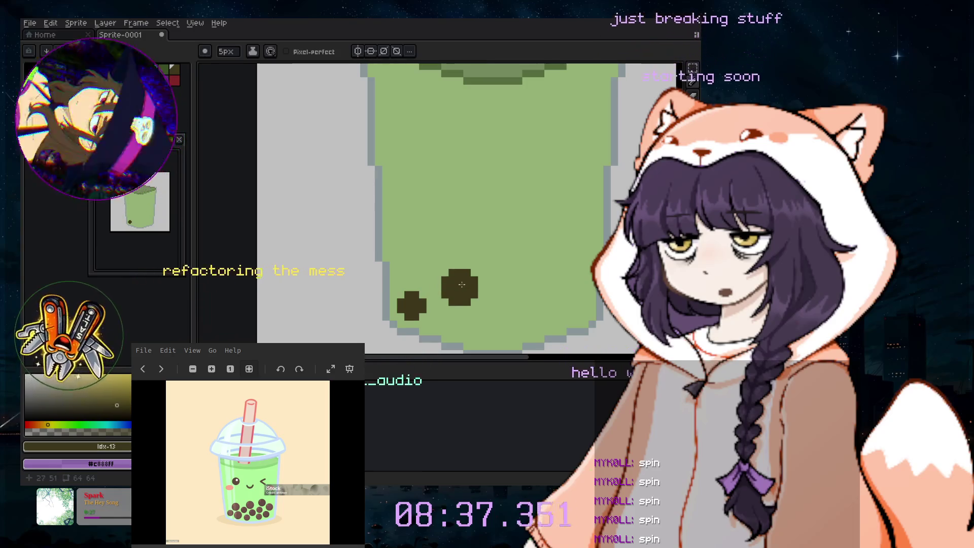
click(458, 296)
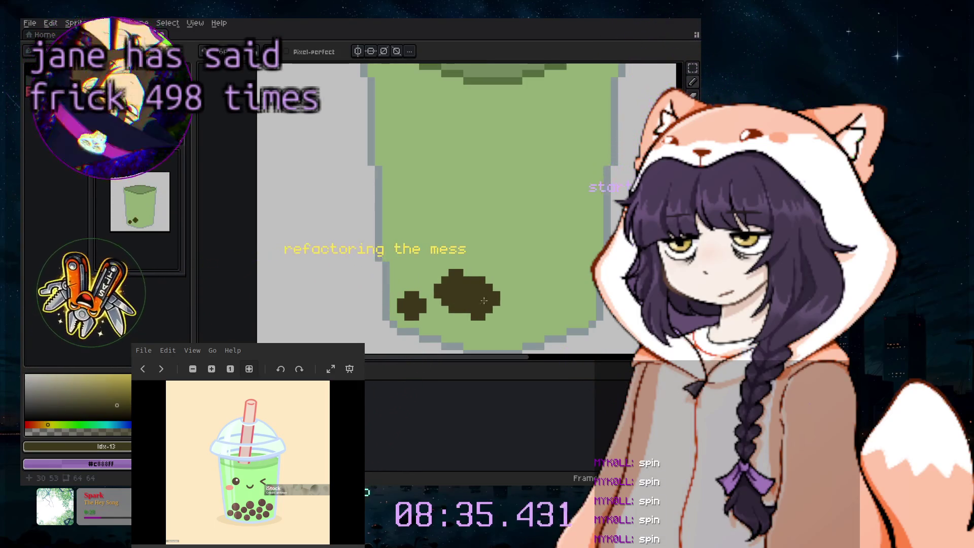
click(494, 318)
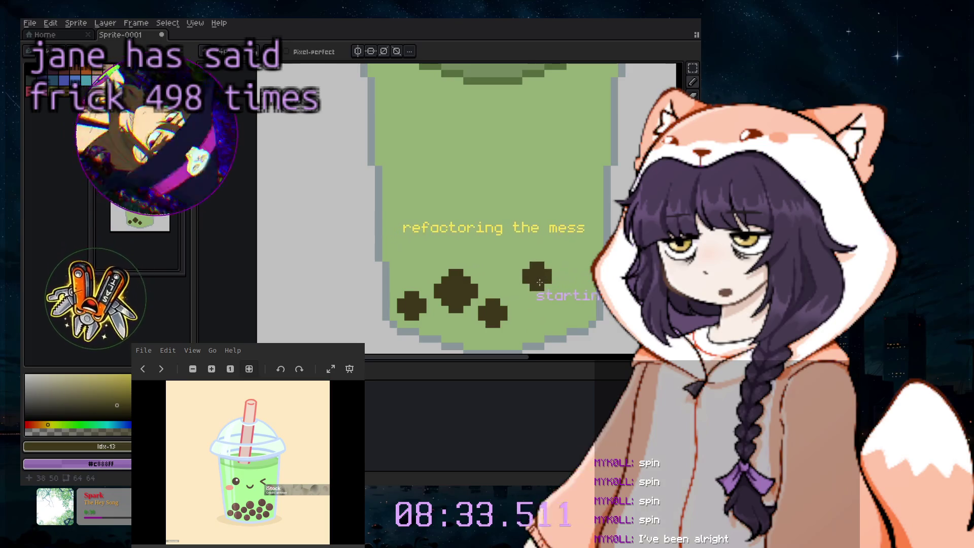
click(529, 288)
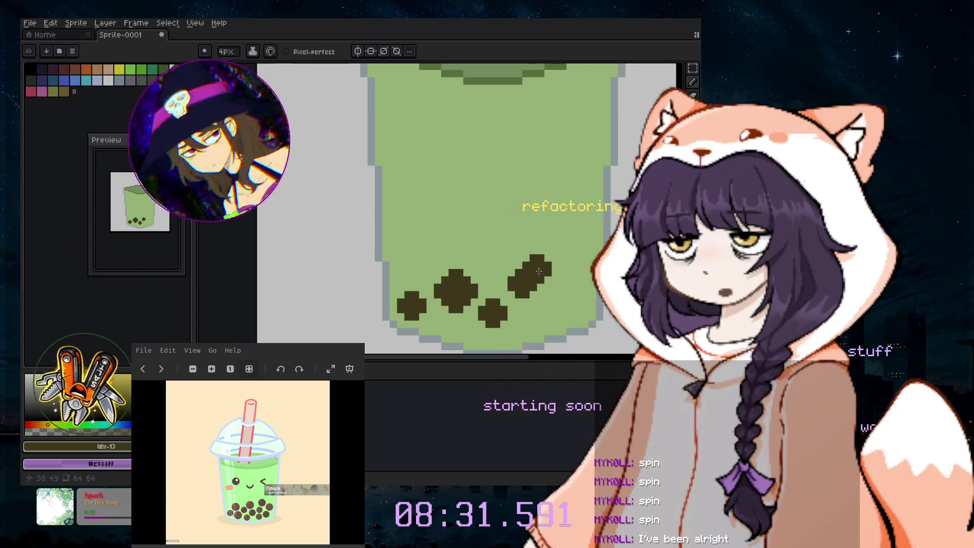
- Add two larger 5px pearls near the right wall and two 3px pearls higher up
key(plus)
click(552, 253)
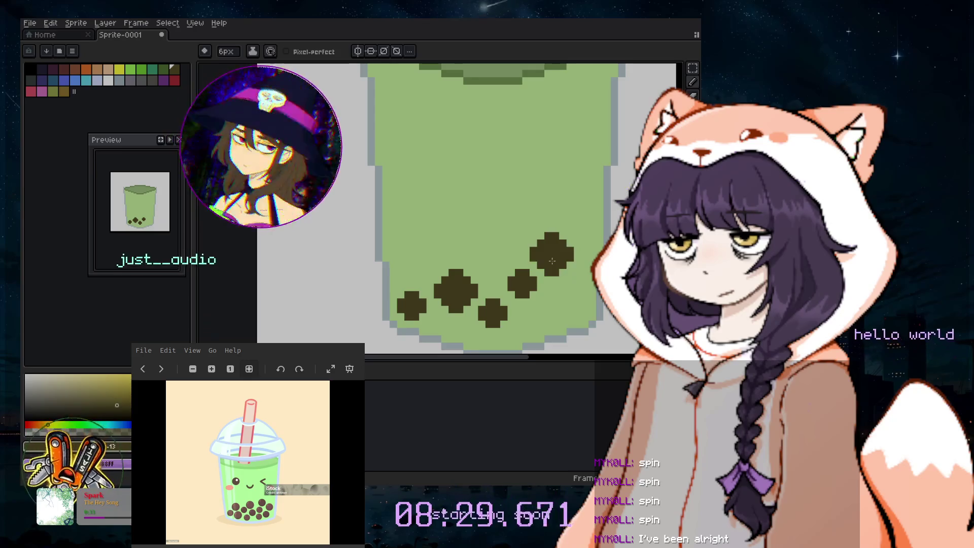
click(567, 301)
key(minus)
key(minus)
key(minus)
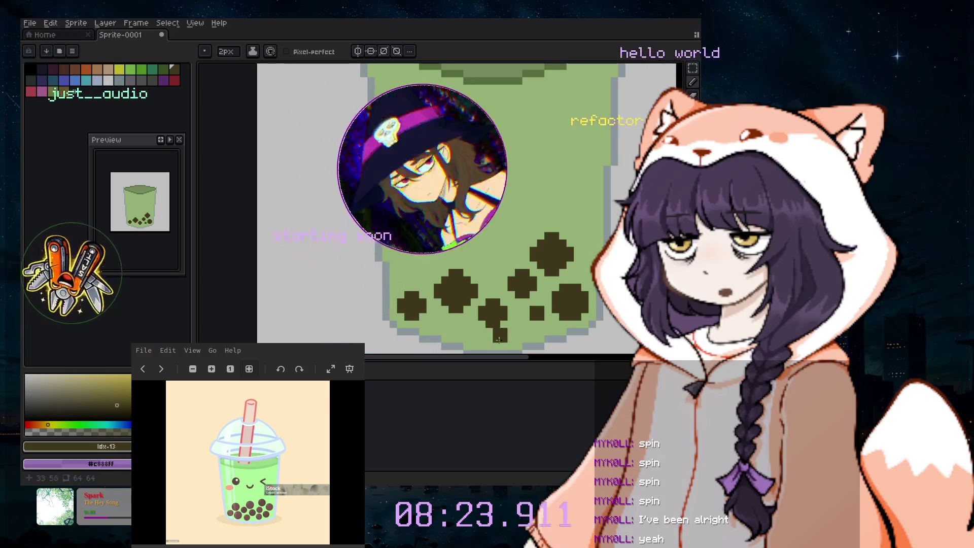
click(486, 261)
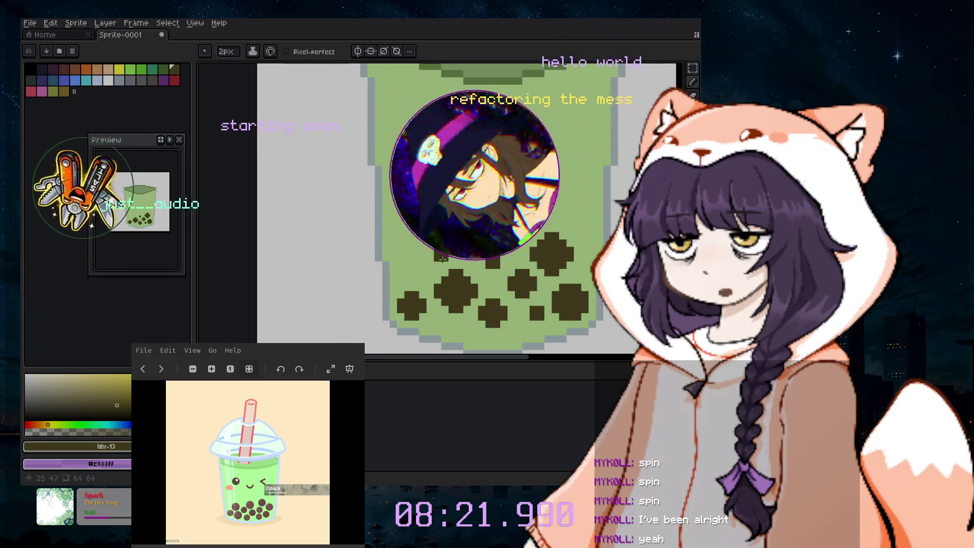
click(427, 262)
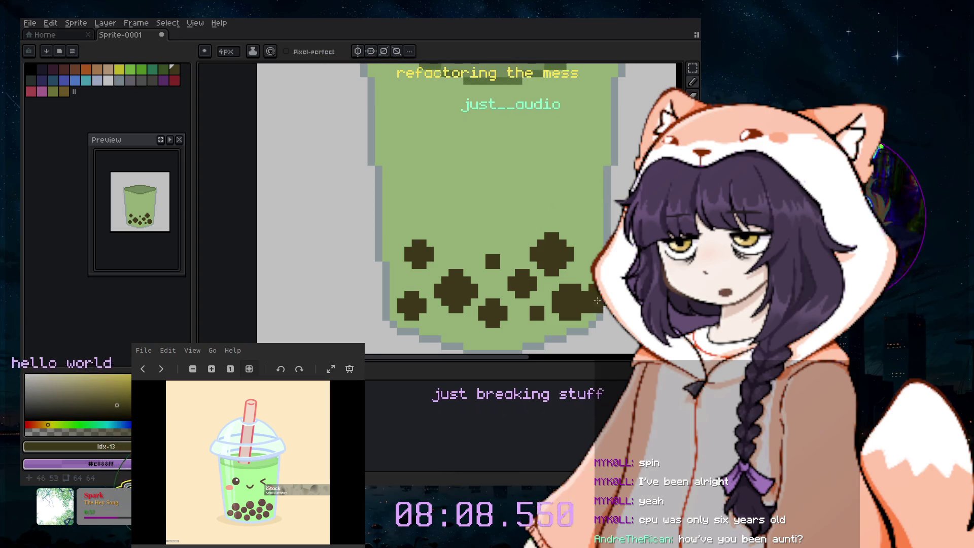
- Look over the pearls and shrink the brush to 3px
scroll(561, 309, up, 1)
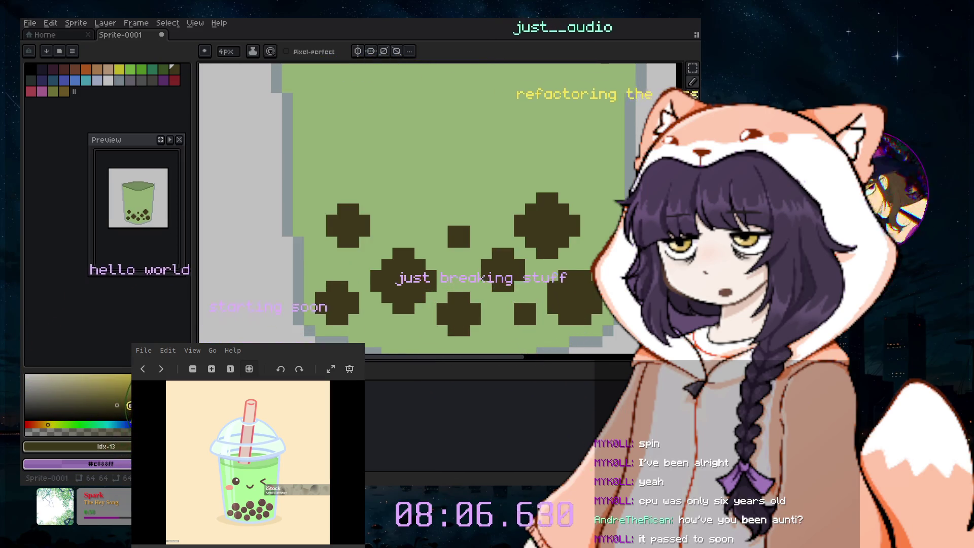
scroll(573, 252, down, 3)
scroll(573, 252, up, 1)
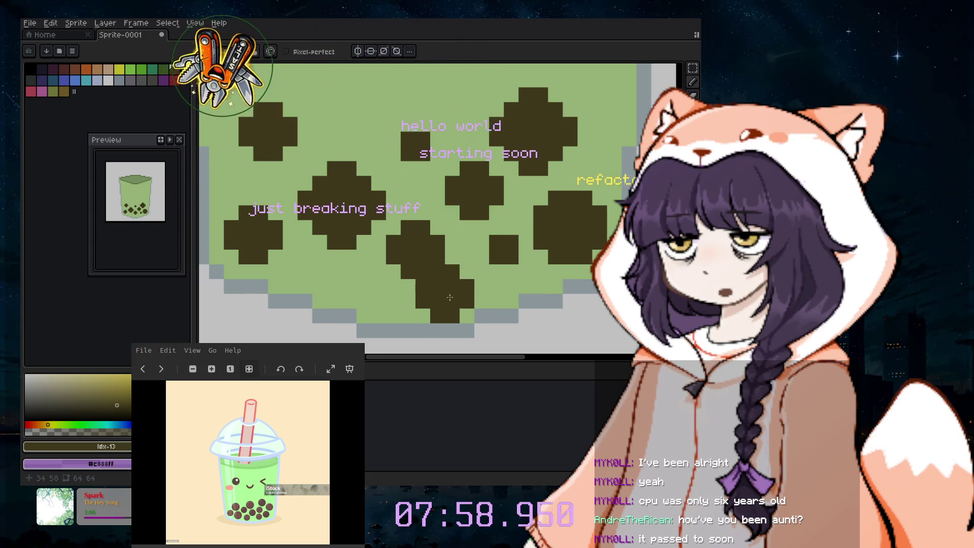
scroll(373, 284, down, 2)
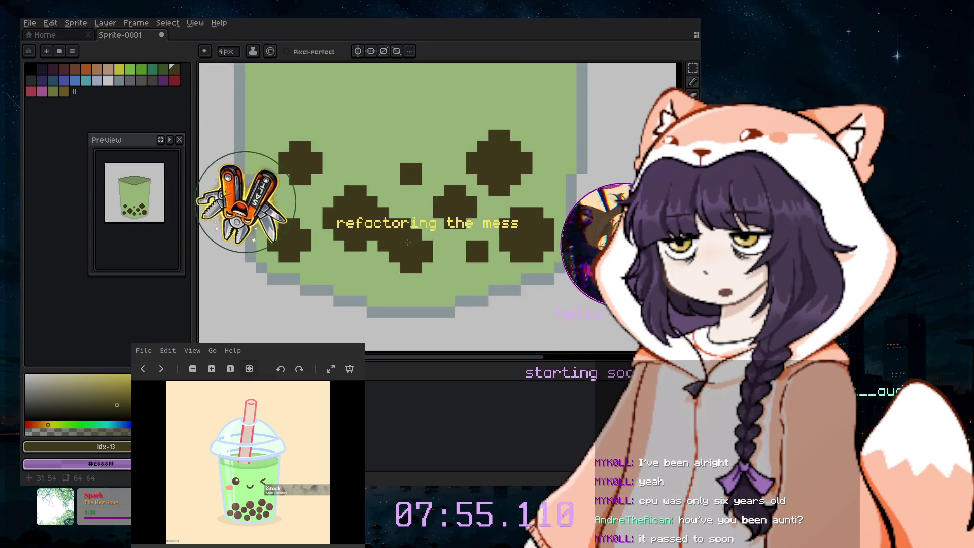
key(minus)
key(minus)
key(minus)
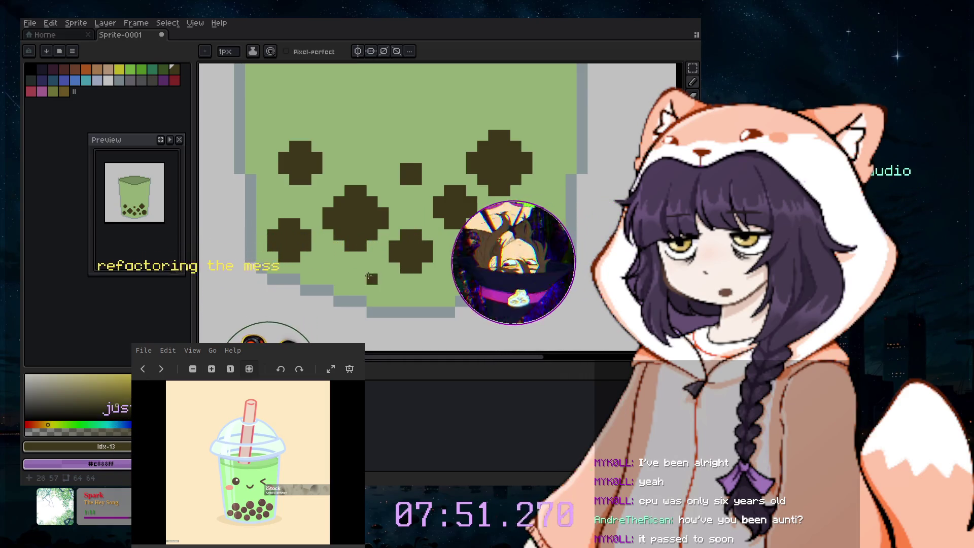
click(693, 122)
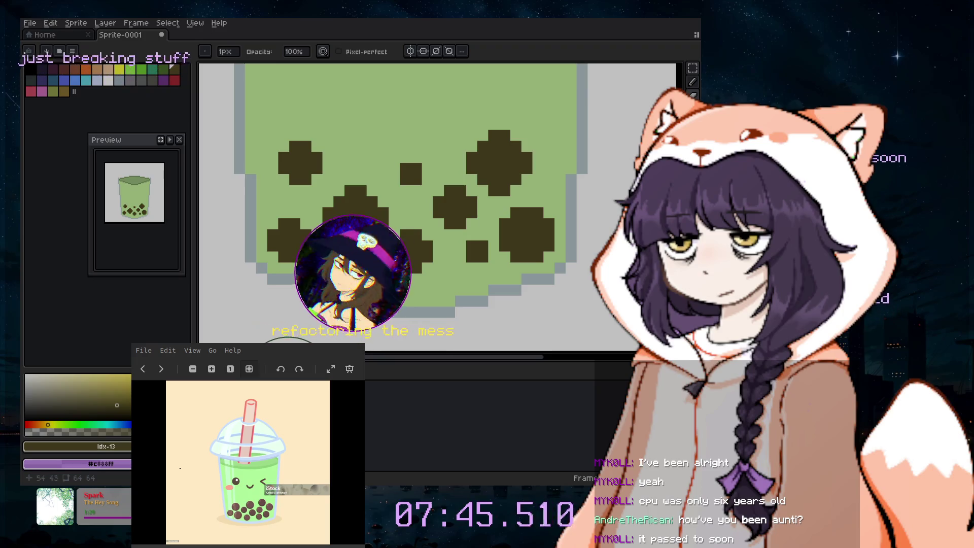
- Try the spray and eraser tools, undoing a stray dark pixel on the cup
key(shift+b)
key(e)
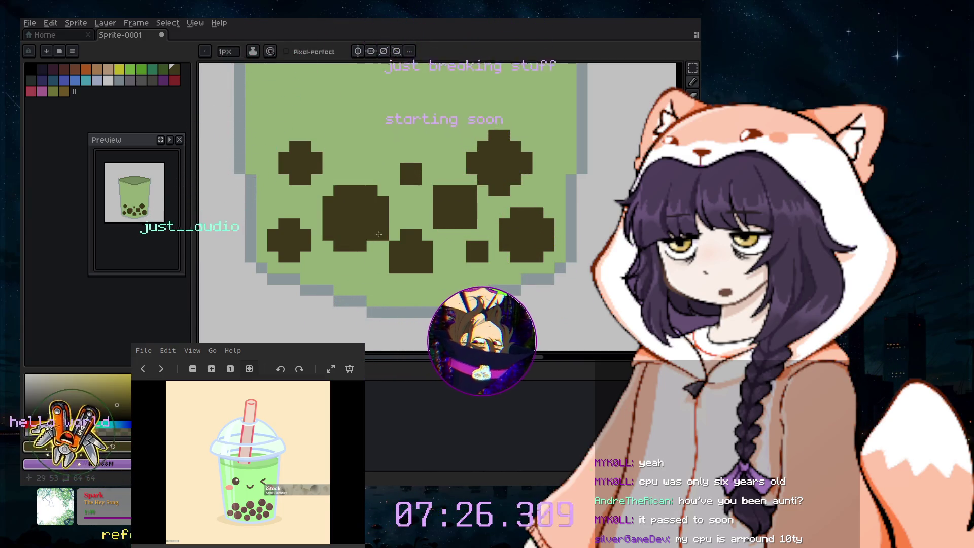
click(346, 269)
key(ctrl+z)
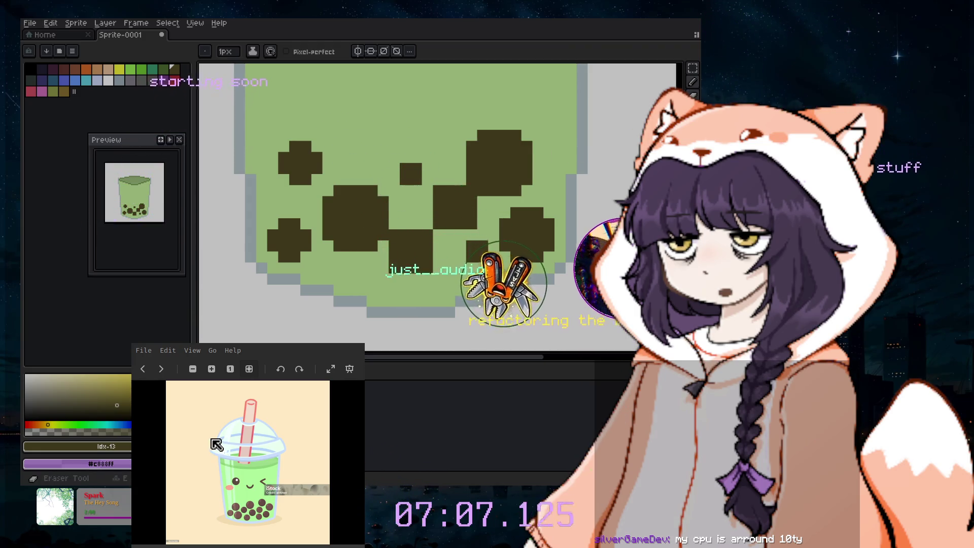
- Sample the tea green and repaint pearl edge pixels with it
key(i)
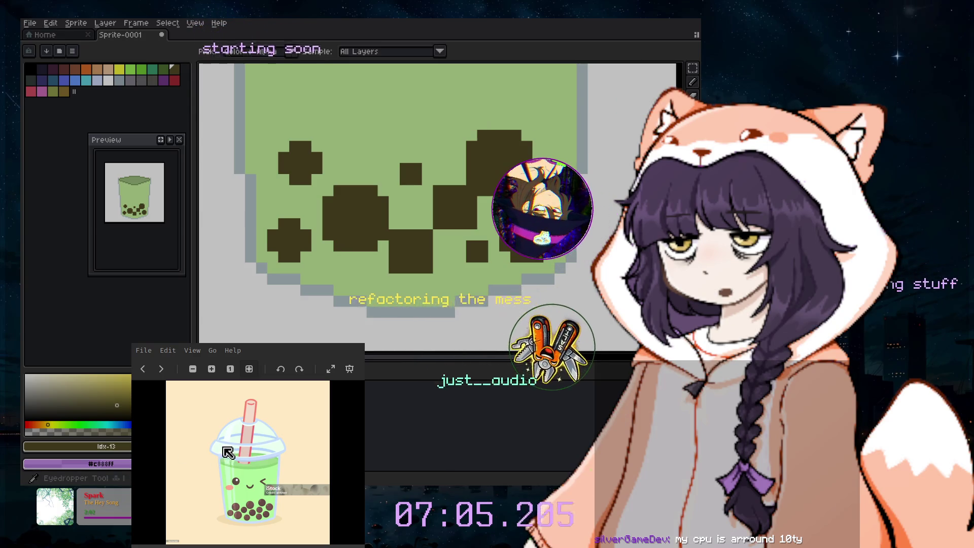
click(250, 448)
click(692, 81)
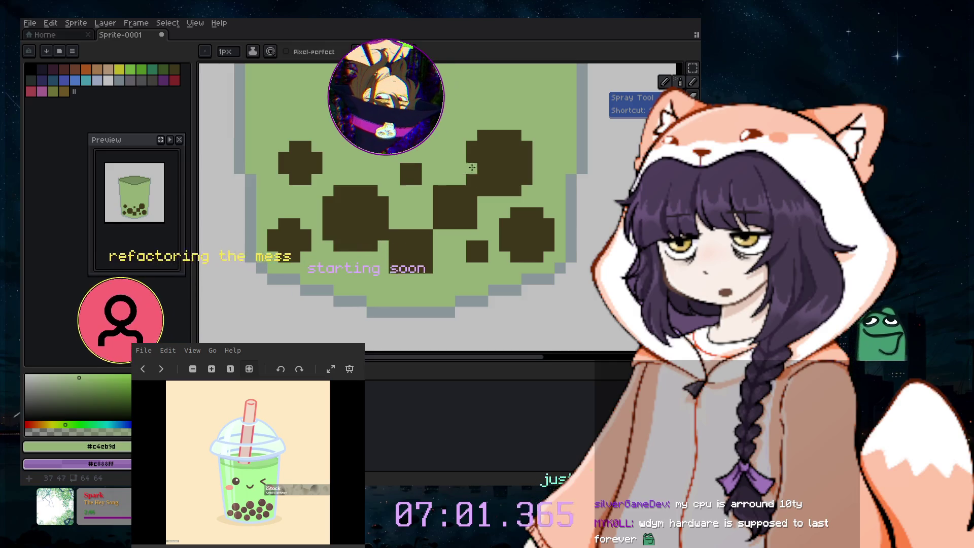
mouse_move(470, 147)
mouse_down()
mouse_move(472, 185)
mouse_move(529, 144)
mouse_move(480, 136)
mouse_up()
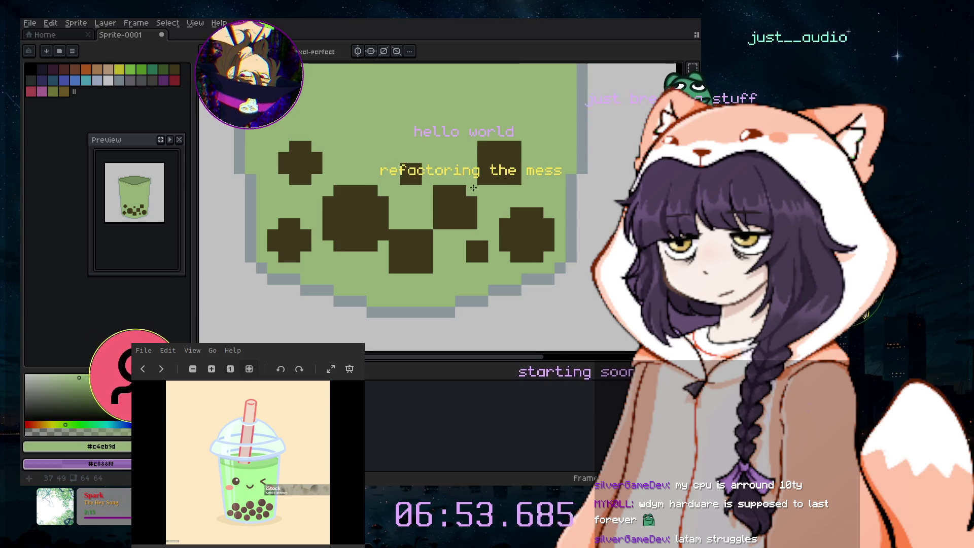
click(439, 192)
- Undo several of the green pearl-edge changes
key(ctrl+z)
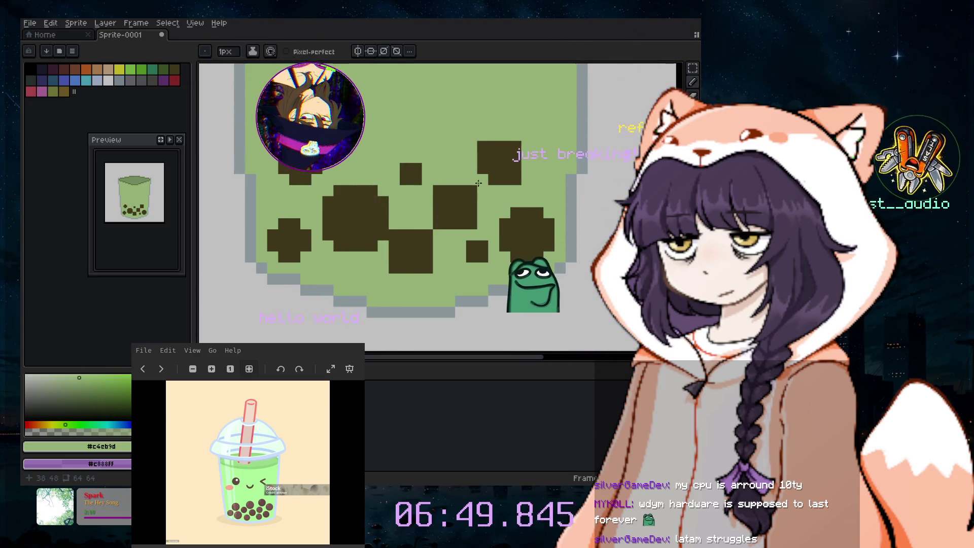
key(ctrl+z)
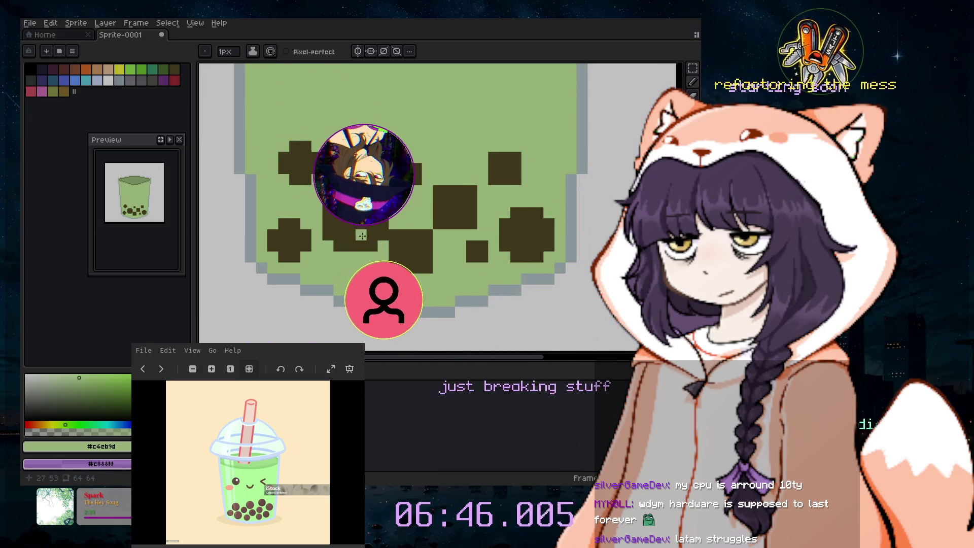
key(ctrl+z)
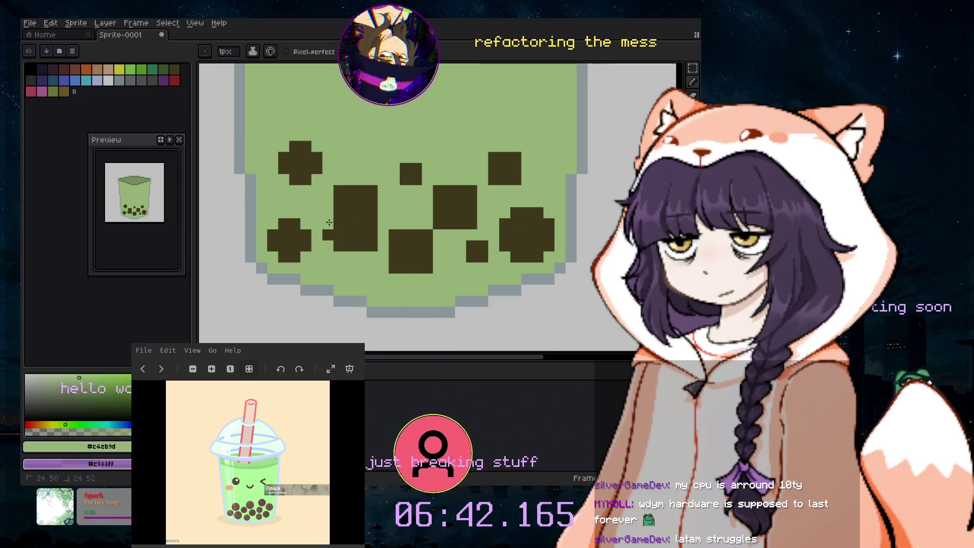
key(ctrl+z)
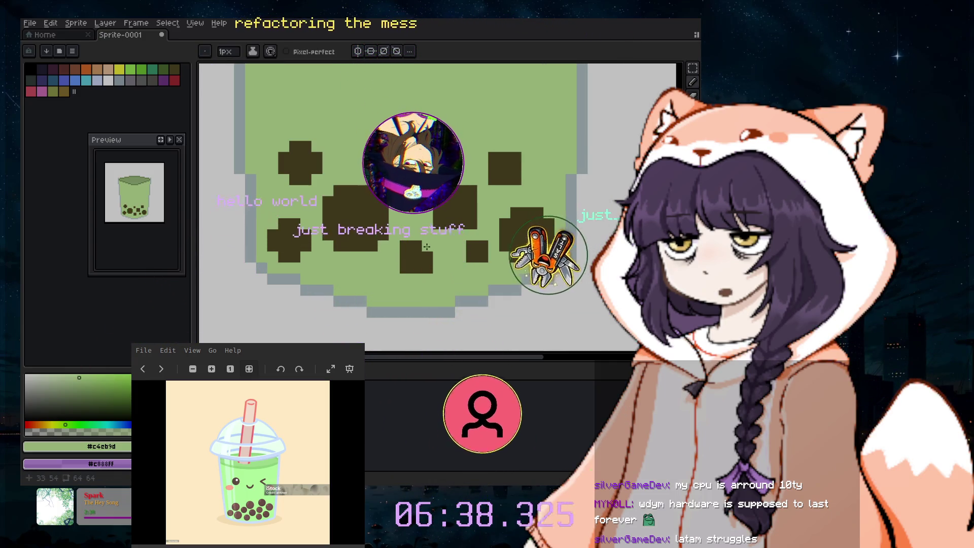
scroll(446, 254, down, 2)
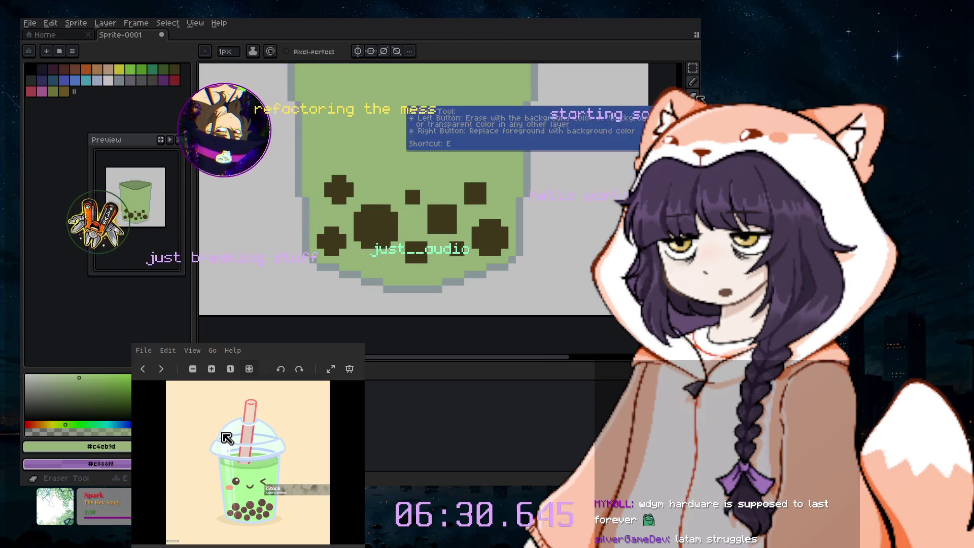
click(694, 82)
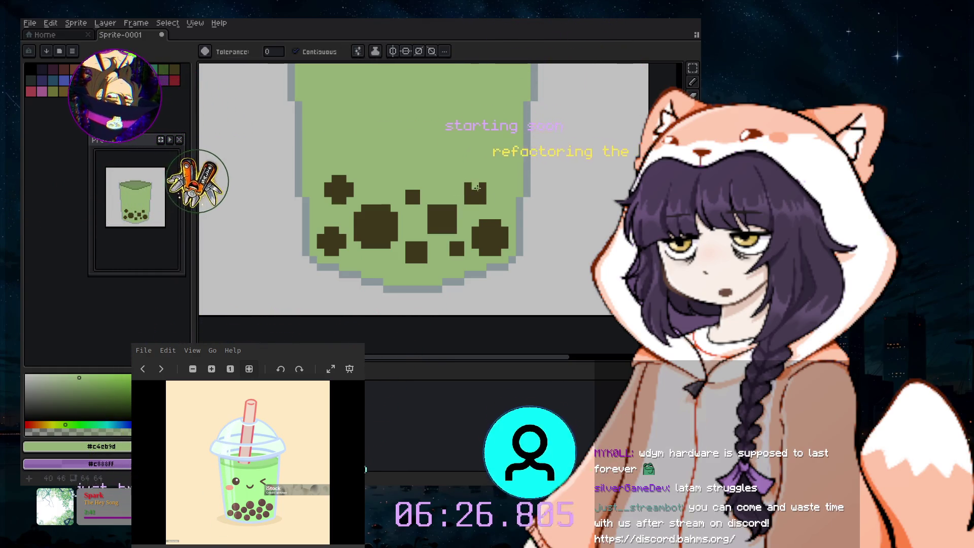
- Paint Bucket all nine pearls back to tea green
click(475, 194)
click(489, 238)
click(442, 220)
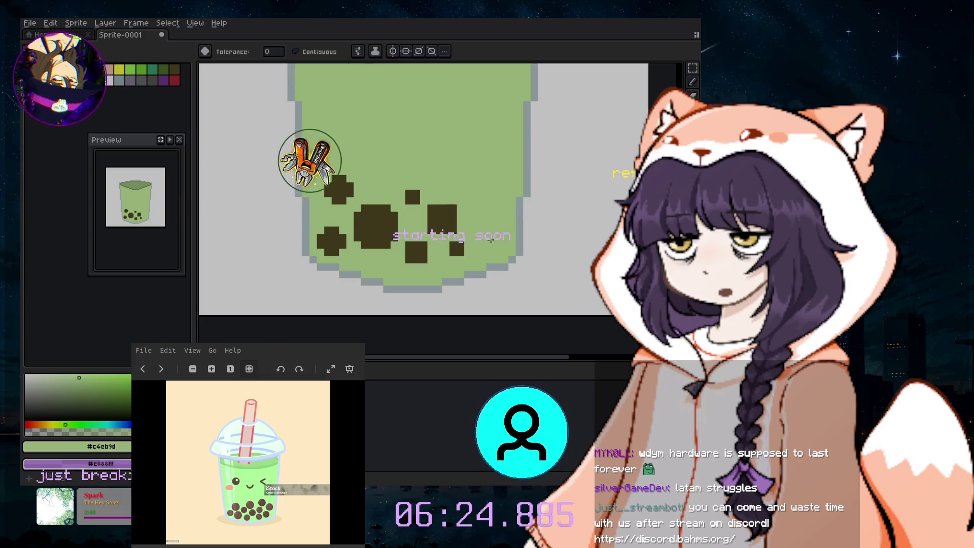
click(457, 249)
click(411, 257)
click(375, 227)
click(412, 197)
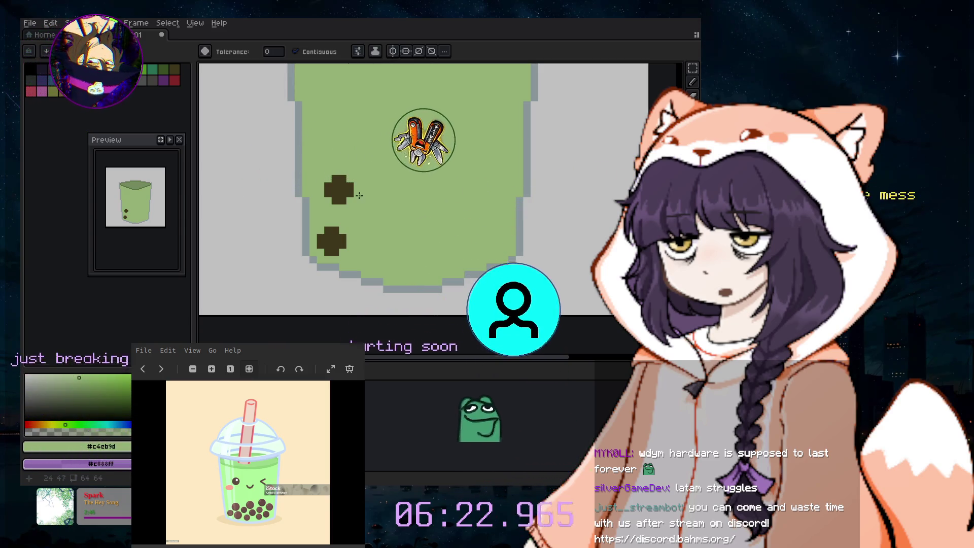
click(338, 188)
click(331, 241)
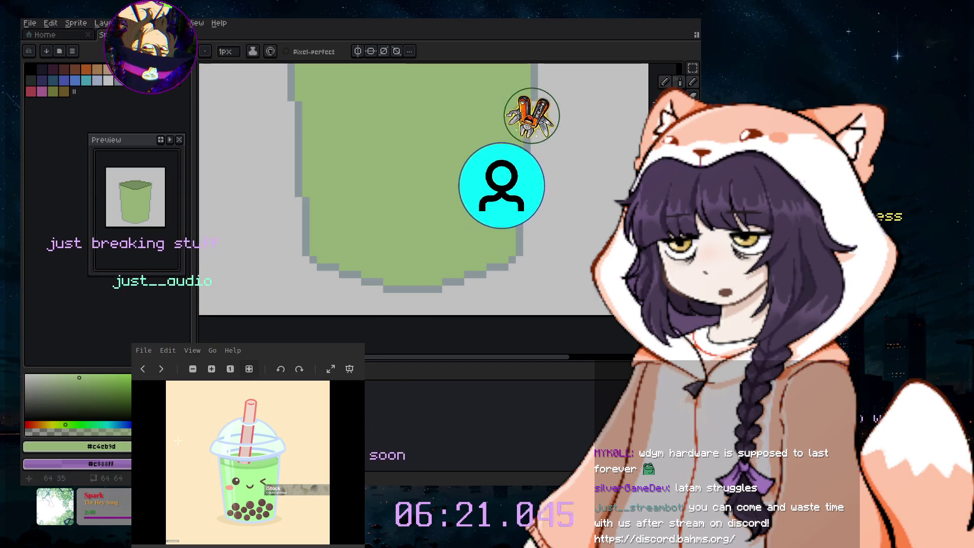
- Stamp a plus-shaped dark brown pearl on the left and add a few 1px dark pixels
click(693, 82)
click(176, 69)
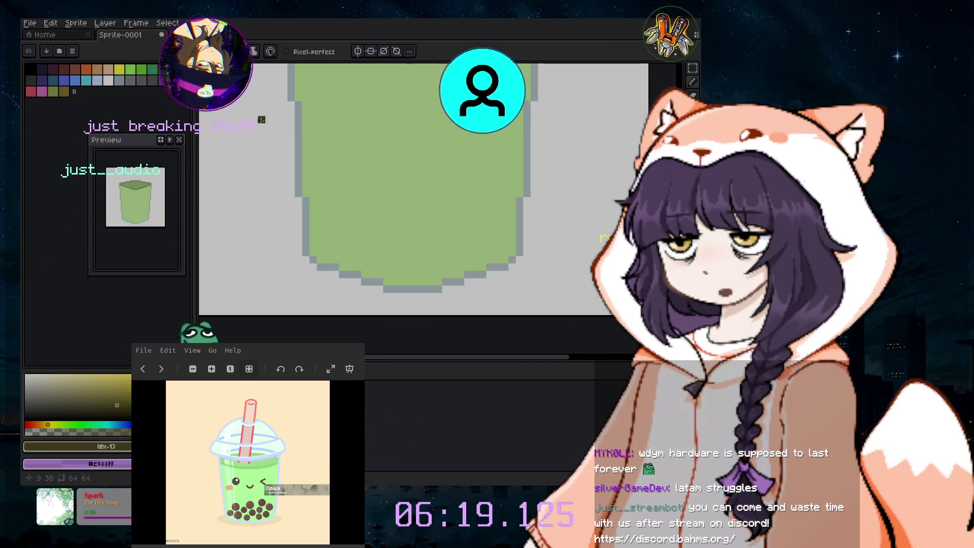
click(390, 212)
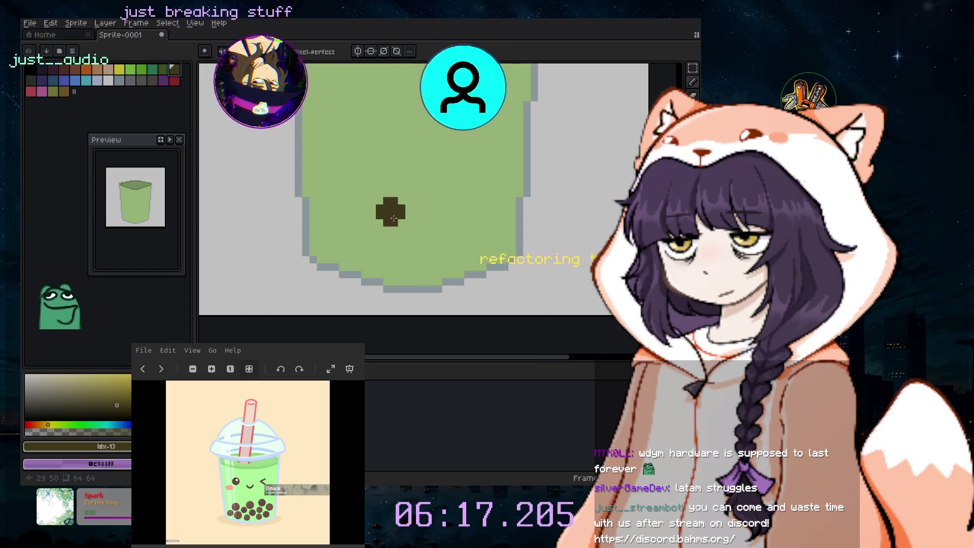
scroll(383, 212, up, 2)
key(minus)
key(minus)
key(minus)
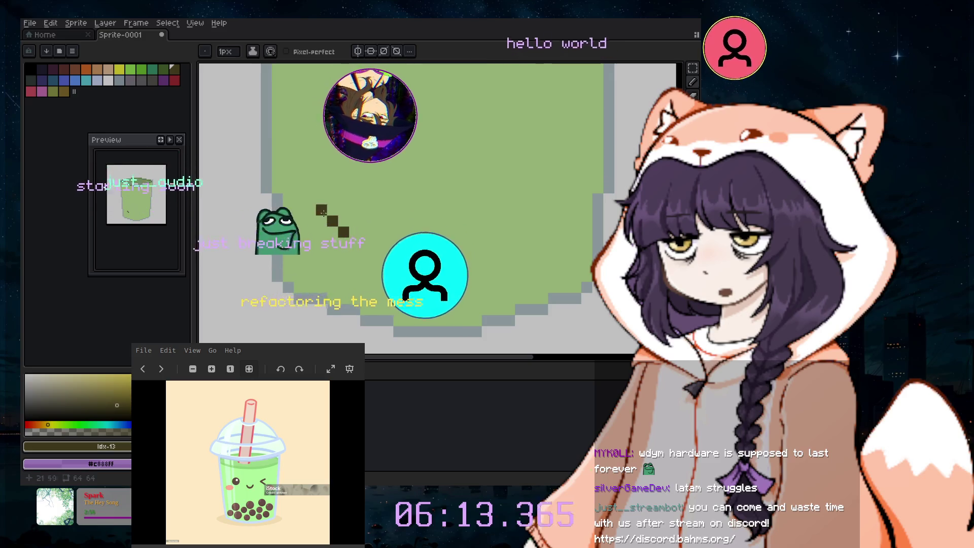
click(355, 221)
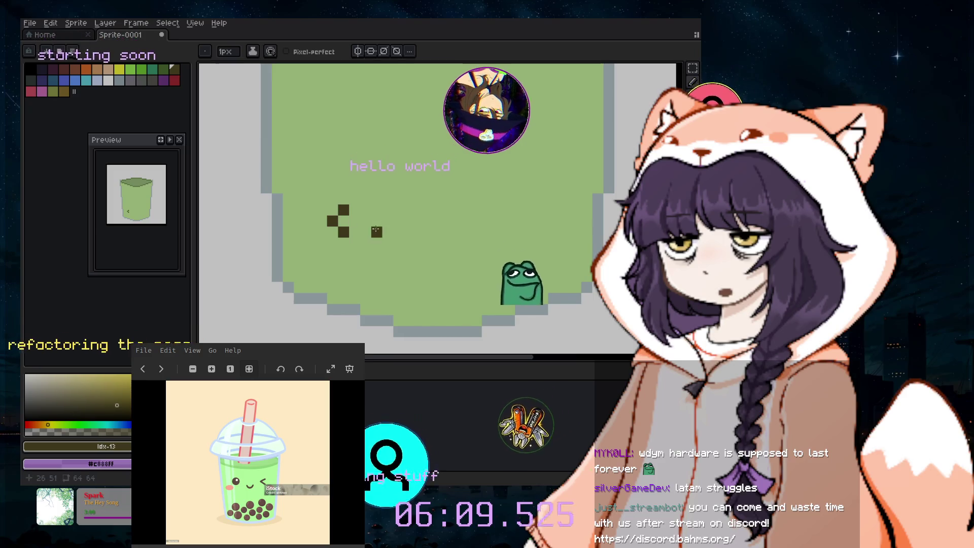
click(322, 253)
key(ctrl+z)
click(317, 223)
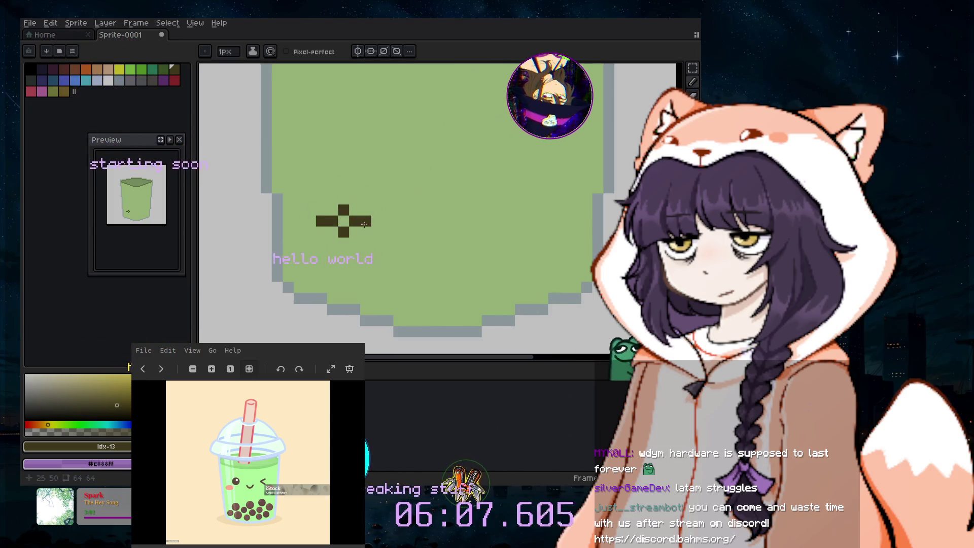
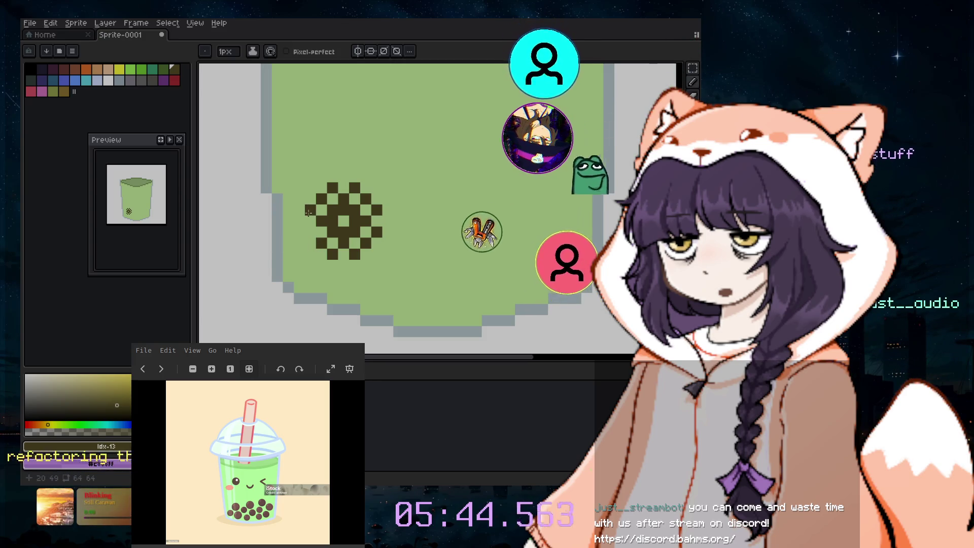
- Fill the gaps in the dark dotted pattern at the cup's lower left to make a solid round pearl
click(310, 210)
click(310, 232)
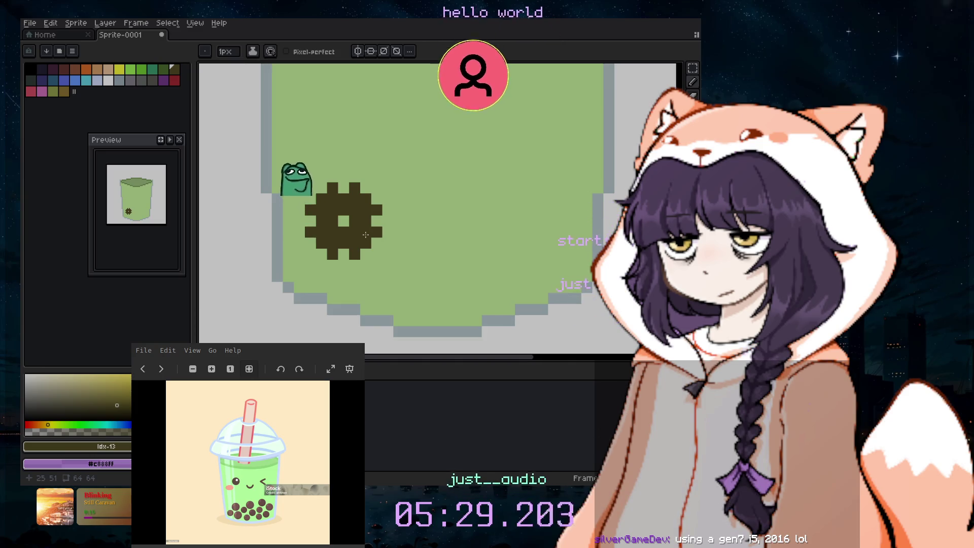
key(v)
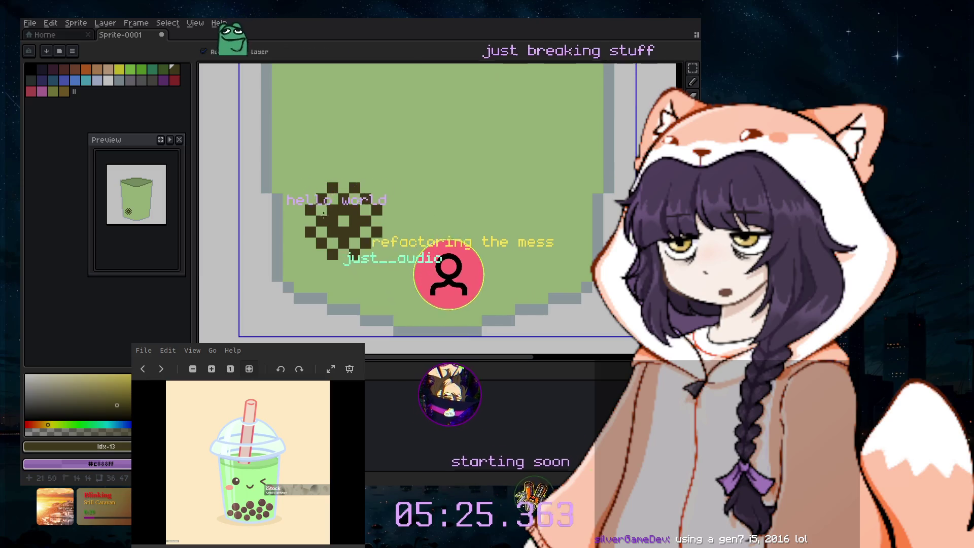
key(b)
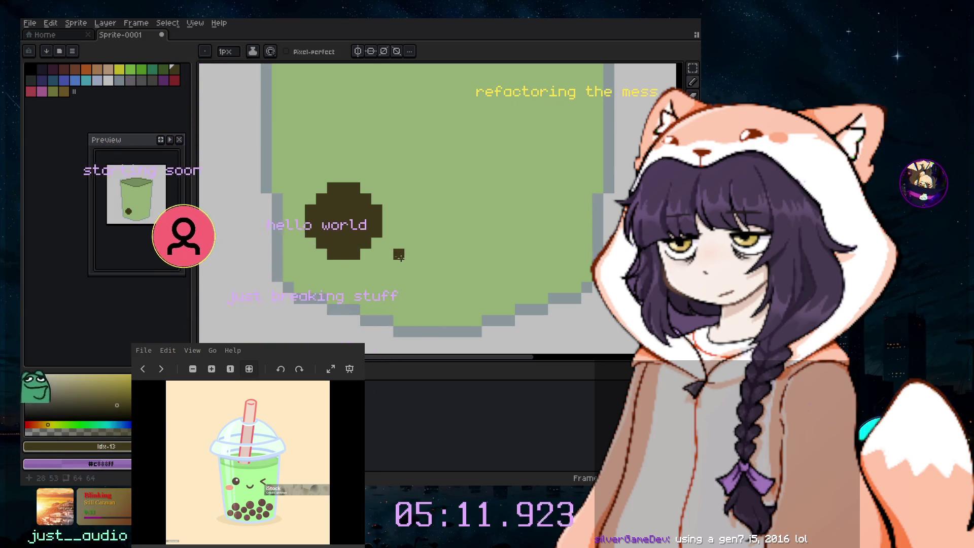
scroll(399, 256, down, 1)
scroll(402, 249, down, 1)
scroll(389, 245, up, 2)
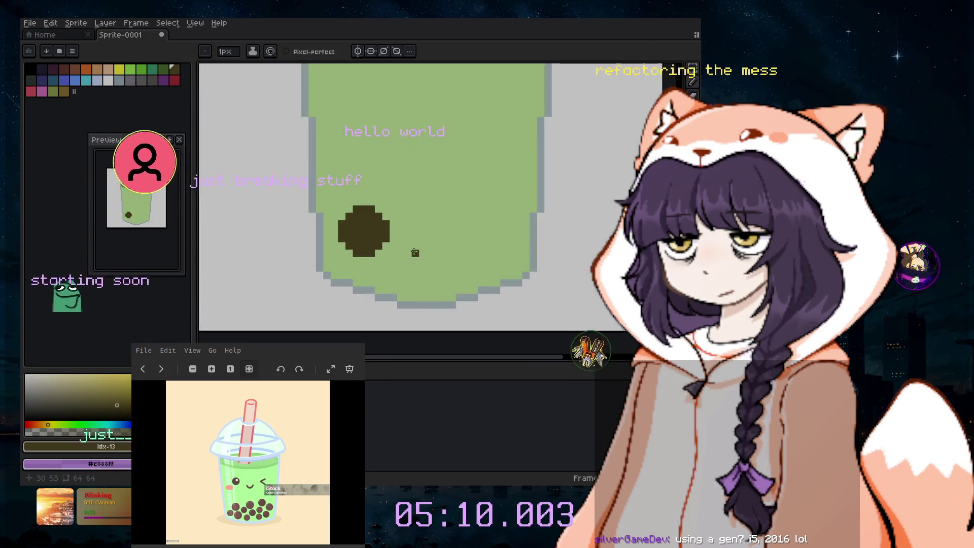
scroll(414, 252, up, 1)
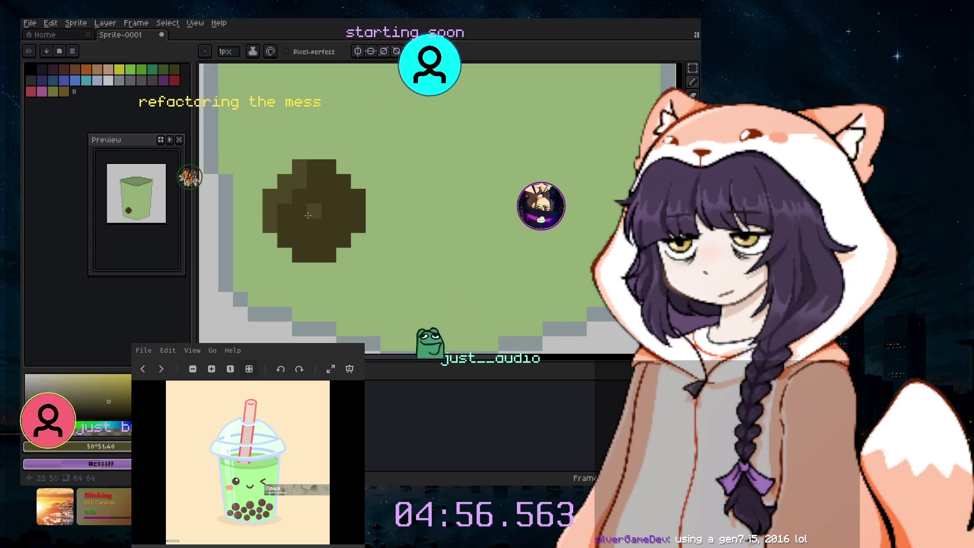
scroll(314, 284, down, 1)
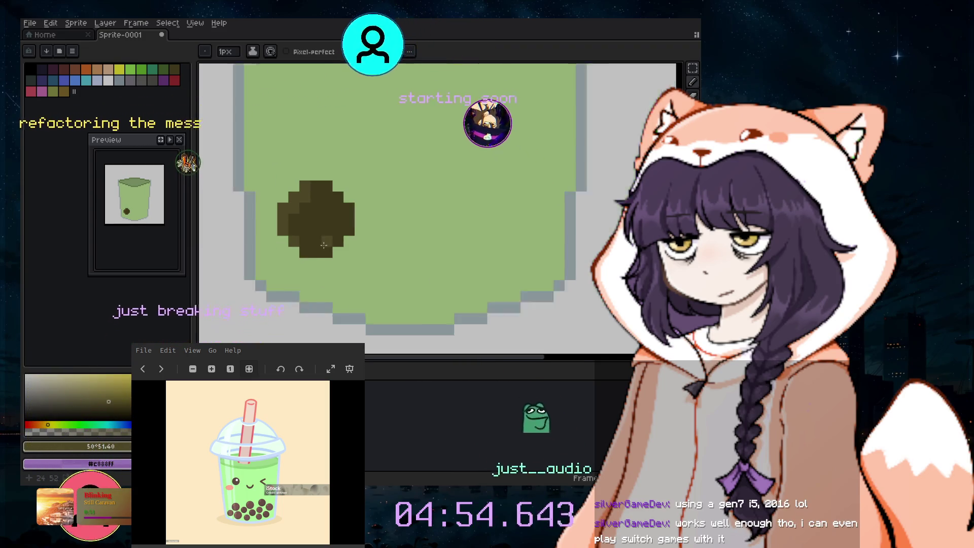
- Select the lower part of the cup and clear the green area around the pearl
scroll(314, 284, down, 1)
click(691, 71)
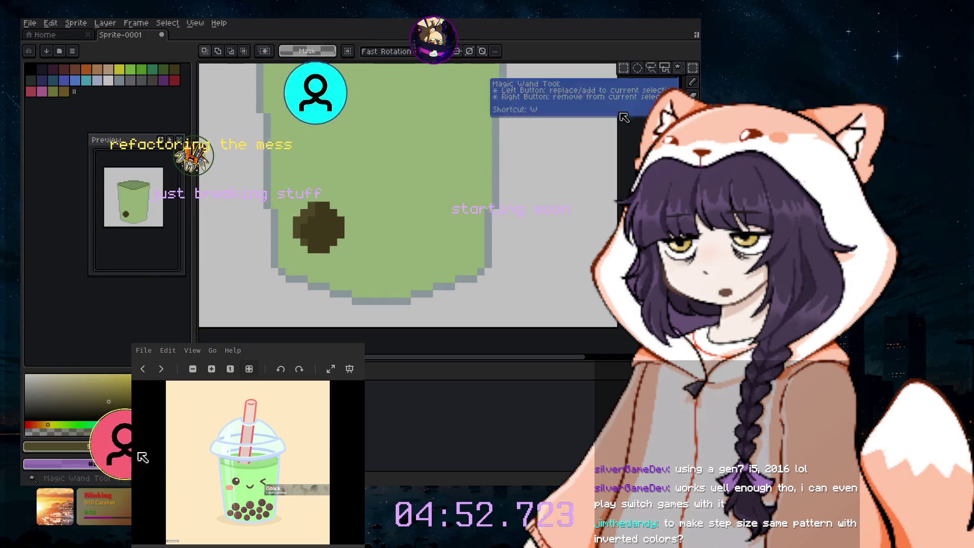
drag(262, 179, 397, 284)
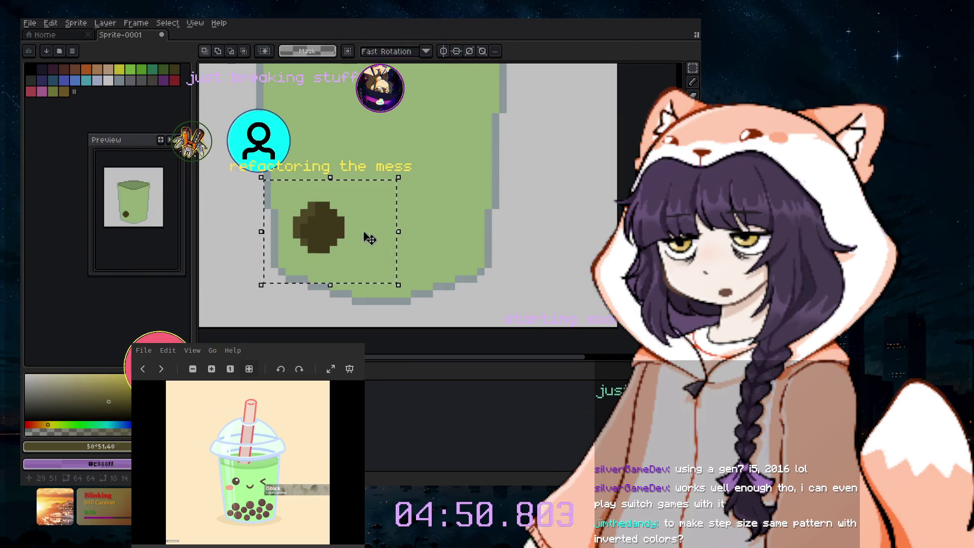
click(503, 199)
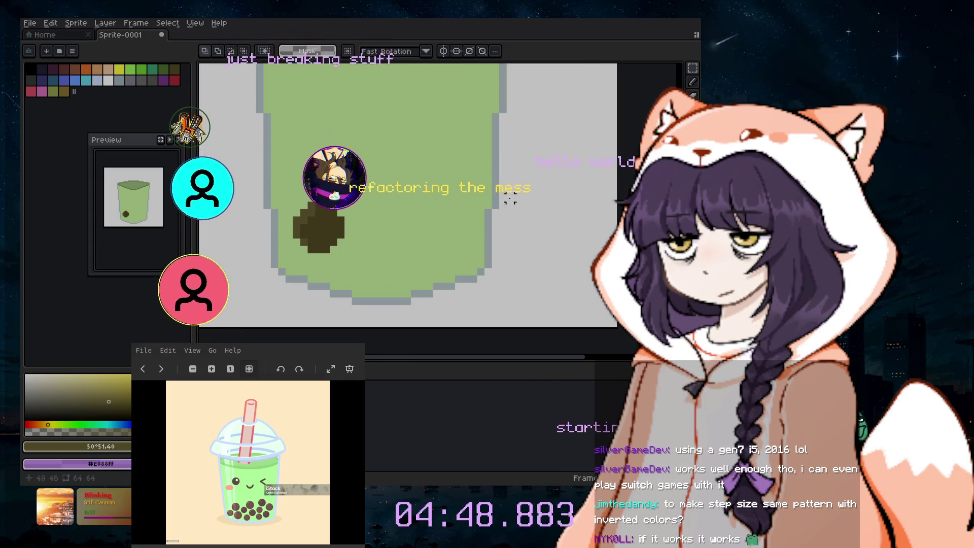
key(e)
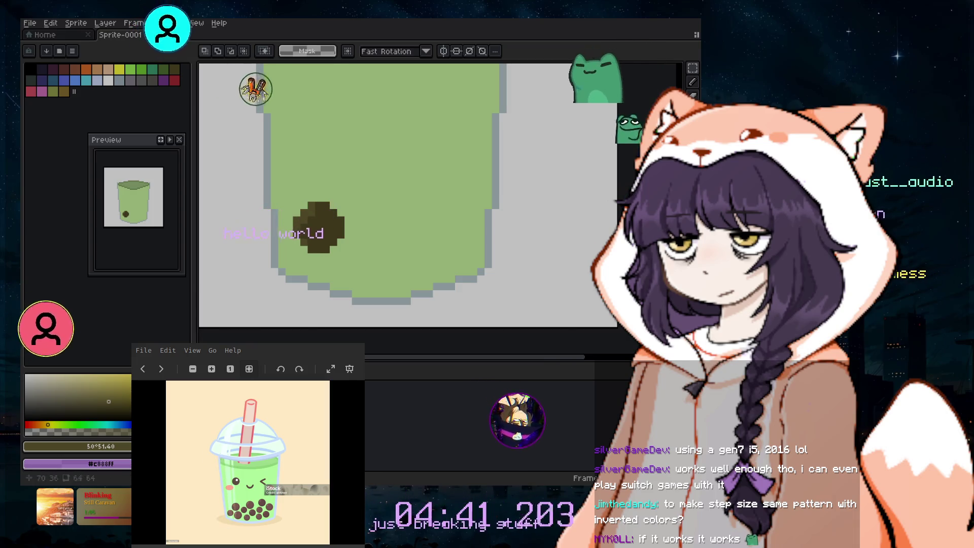
- Copy the pearl with an elliptical selection onto the grey background right of the cup
key(shift+m)
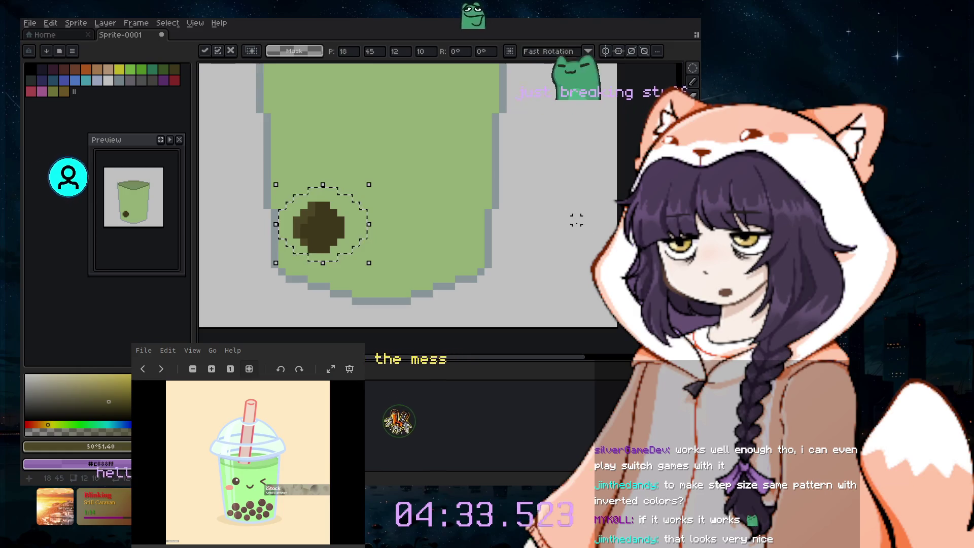
drag(362, 232, 572, 233)
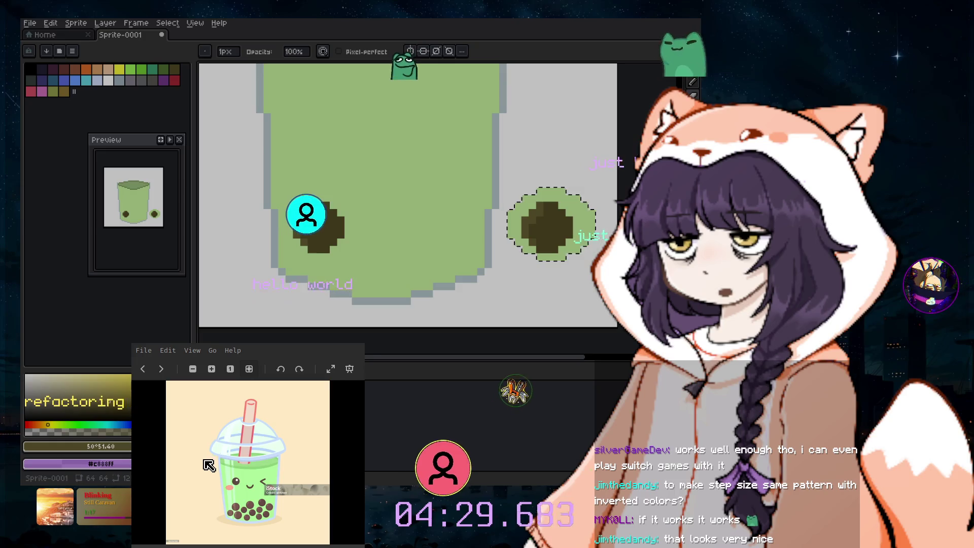
key(l)
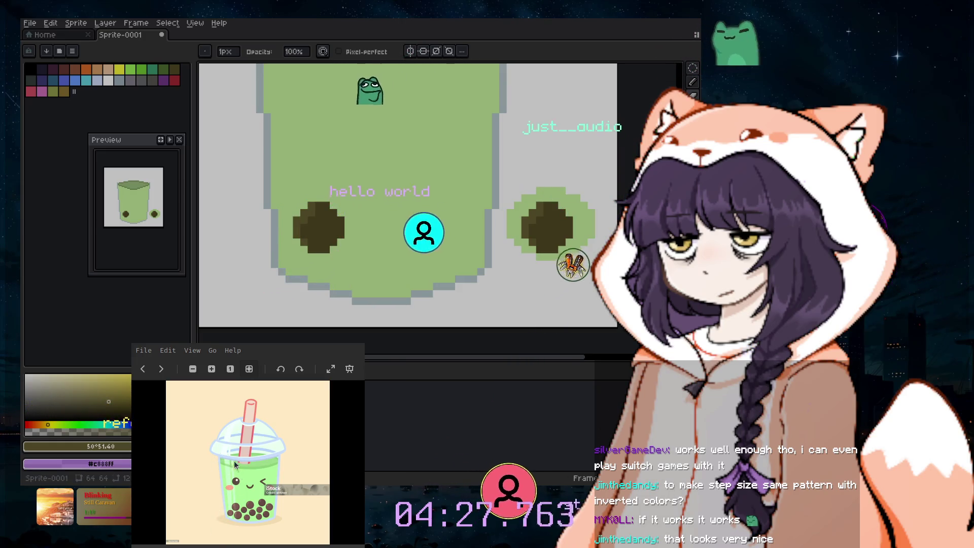
key(z)
key(w)
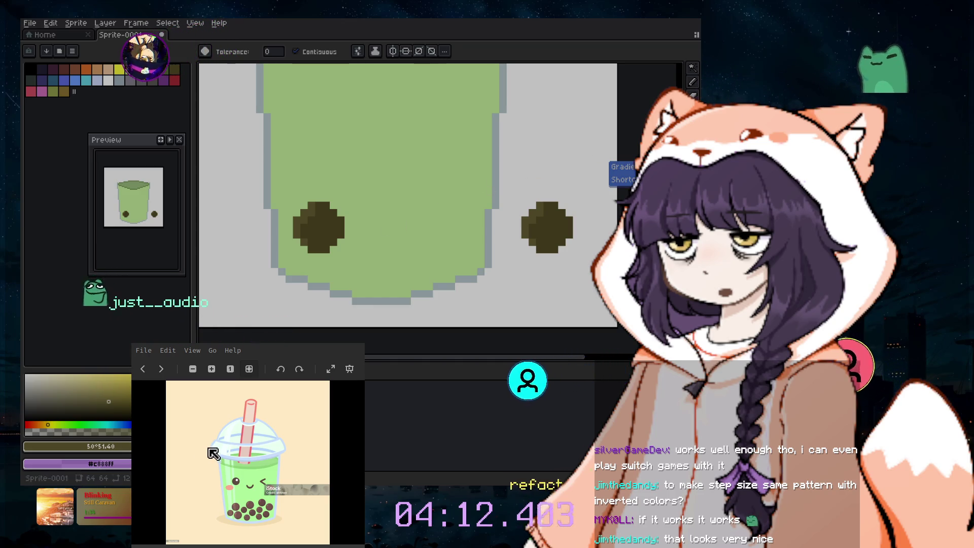
- Paint over the old pearl with the cup's light green colour
key(i)
click(229, 440)
key(b)
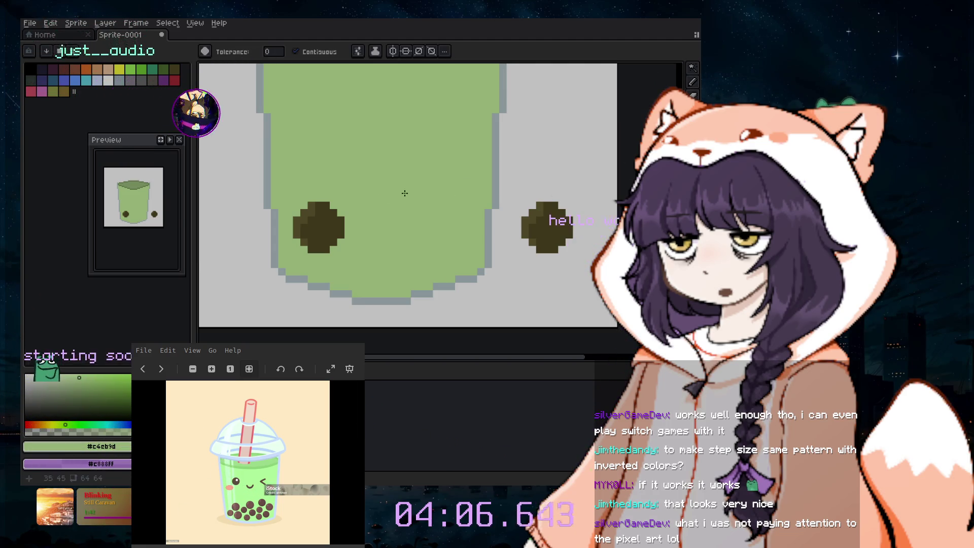
click(317, 226)
click(304, 242)
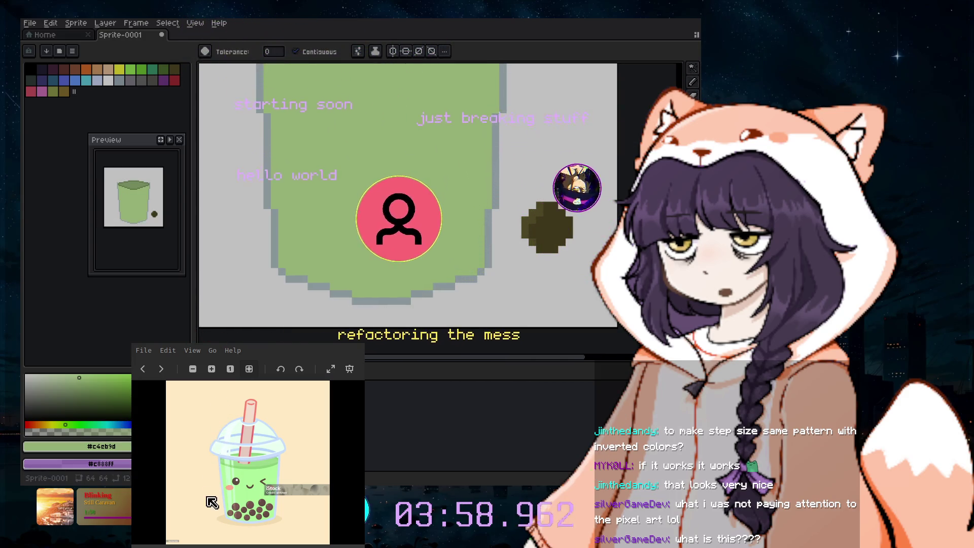
- Copy the spare pearl into the cup bottom three times: lower left, right and middle
key(m)
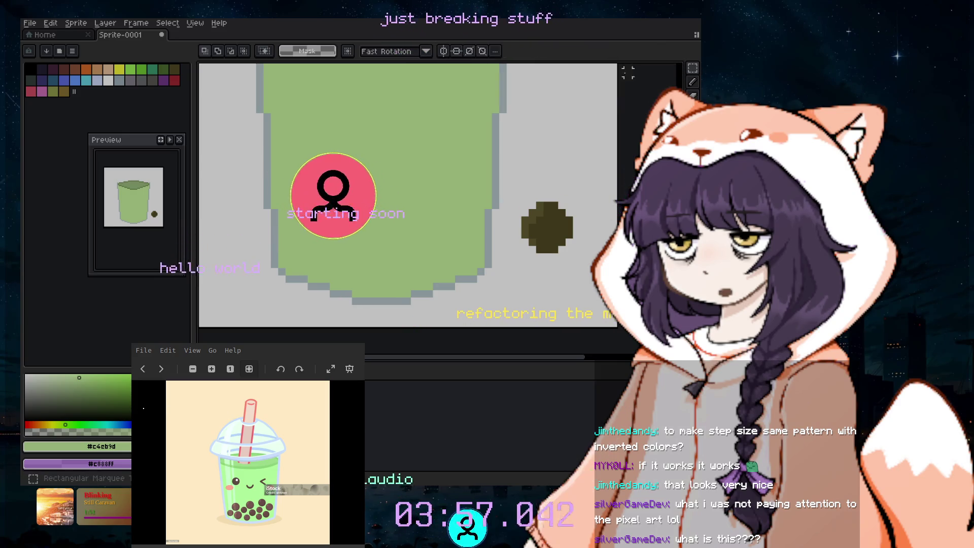
drag(505, 178, 597, 284)
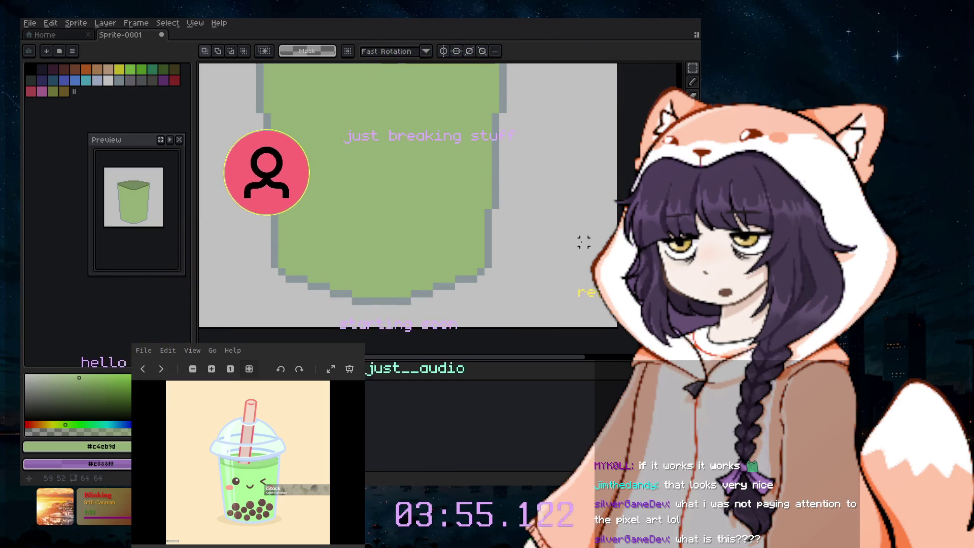
click(105, 23)
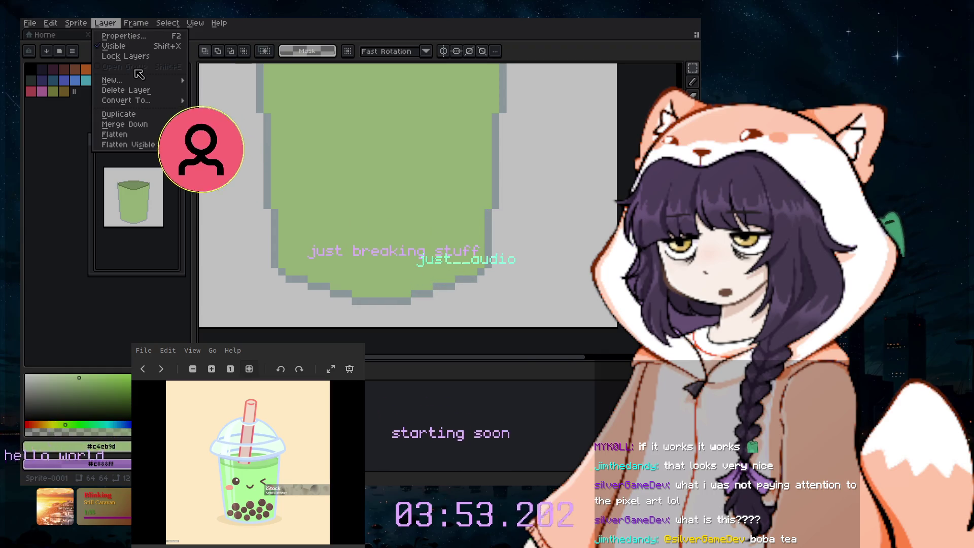
mouse_move(113, 80)
click(213, 80)
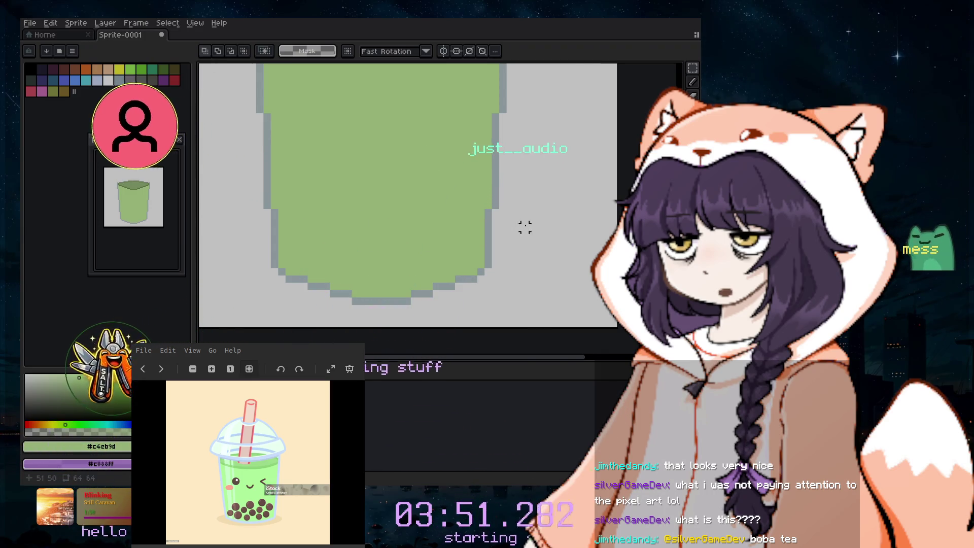
key(ctrl+v)
drag(551, 230, 330, 255)
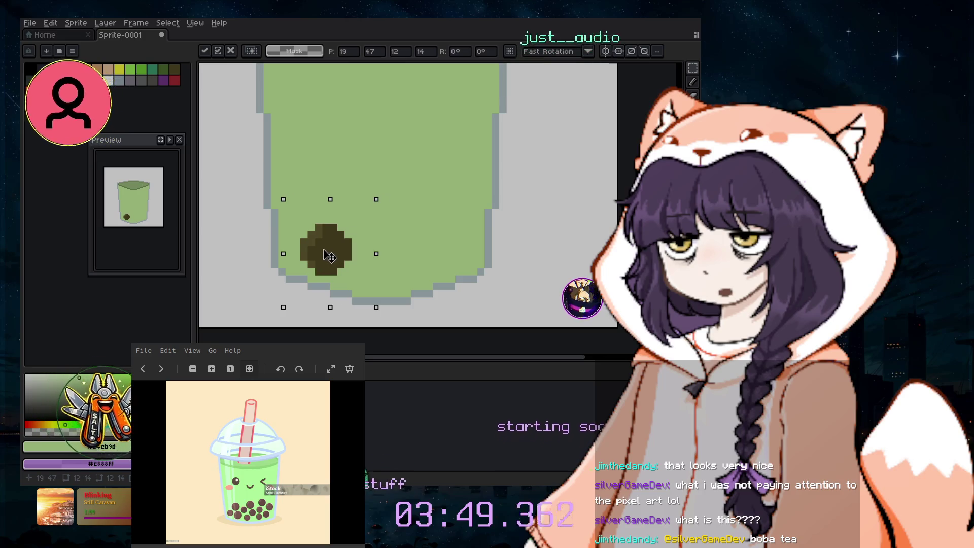
key(ctrl+v)
drag(544, 239, 451, 217)
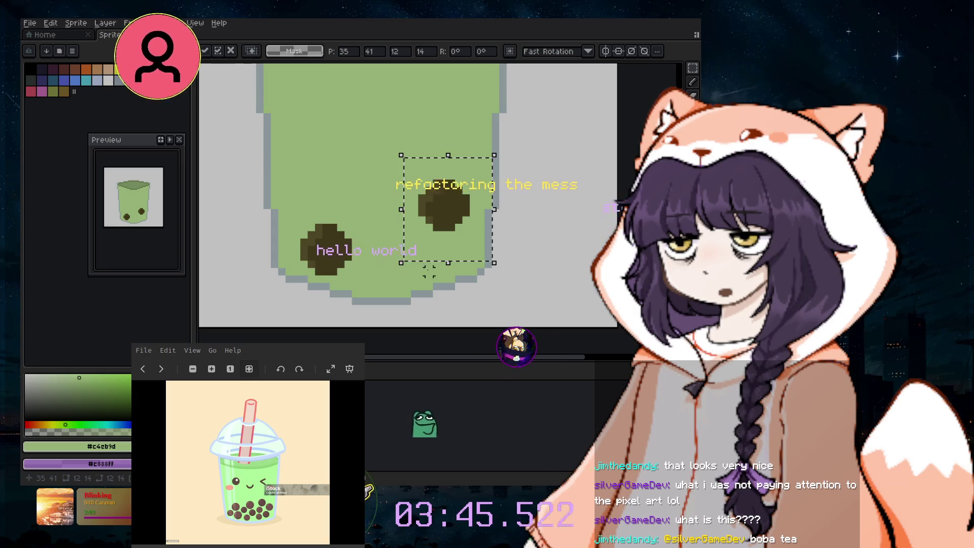
key(ctrl+v)
drag(550, 238, 384, 225)
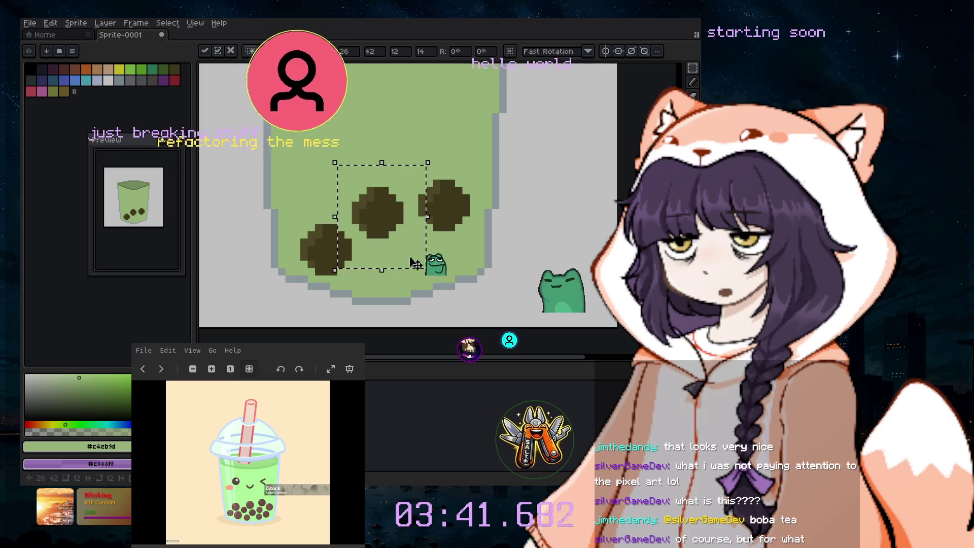
- Adjust the position of the bottom-left pearl
mouse_move(284, 215)
mouse_down()
mouse_move(361, 284)
mouse_move(323, 255)
mouse_up()
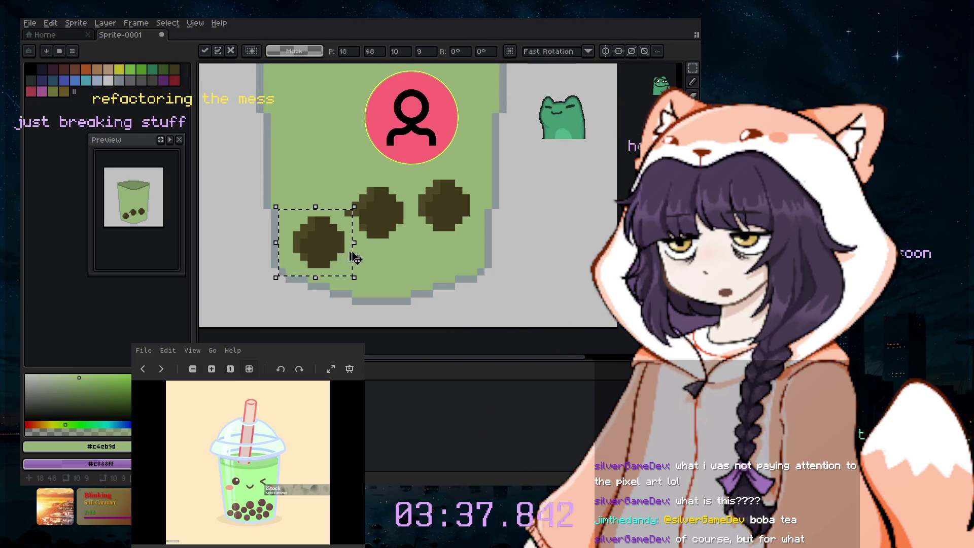
key(Escape)
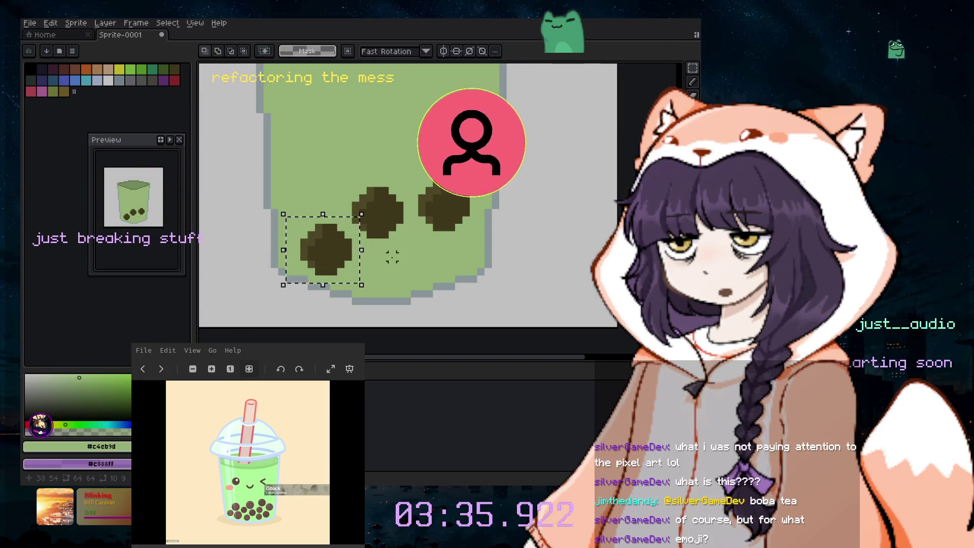
key(ctrl+d)
key(u)
mouse_move(286, 217)
mouse_down()
mouse_move(348, 278)
mouse_move(353, 264)
mouse_up()
key(ctrl+z)
key(ctrl+z)
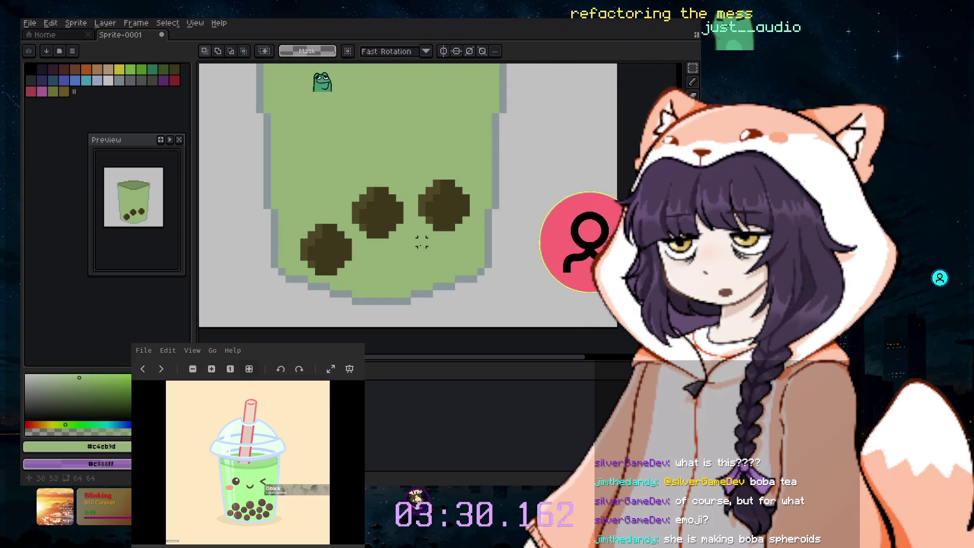
- Sketch a small dark brown diamond pearl below the large pearls, then undo it
click(695, 82)
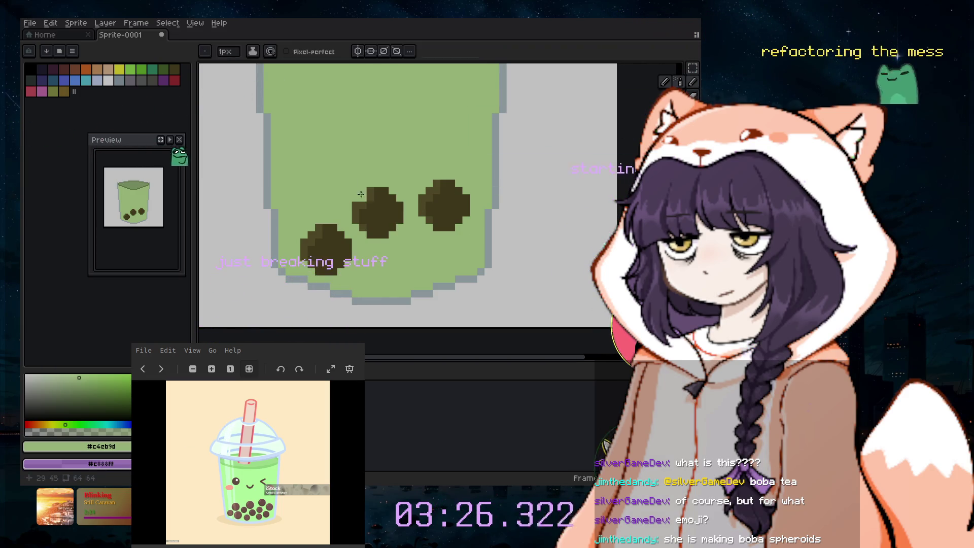
alt+click(446, 203)
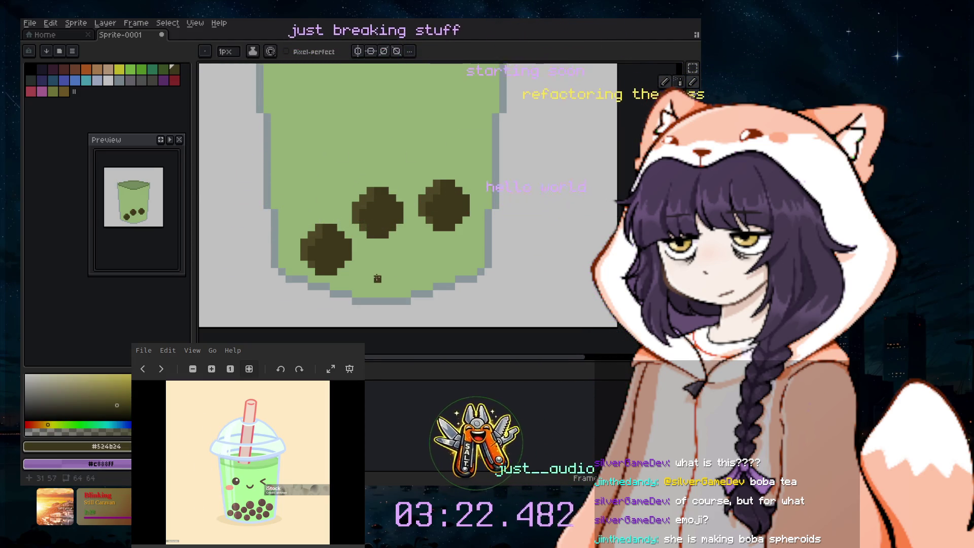
scroll(377, 279, up, 2)
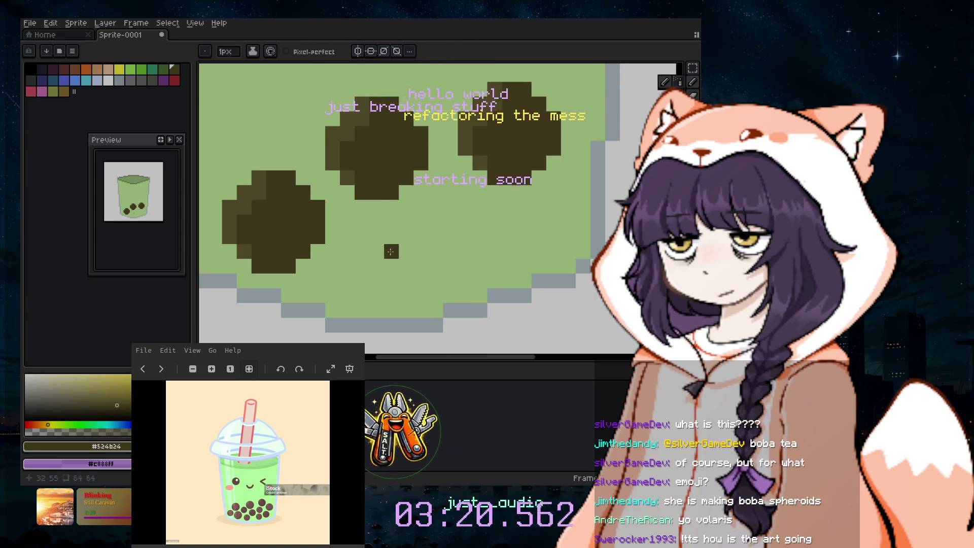
drag(404, 253, 401, 269)
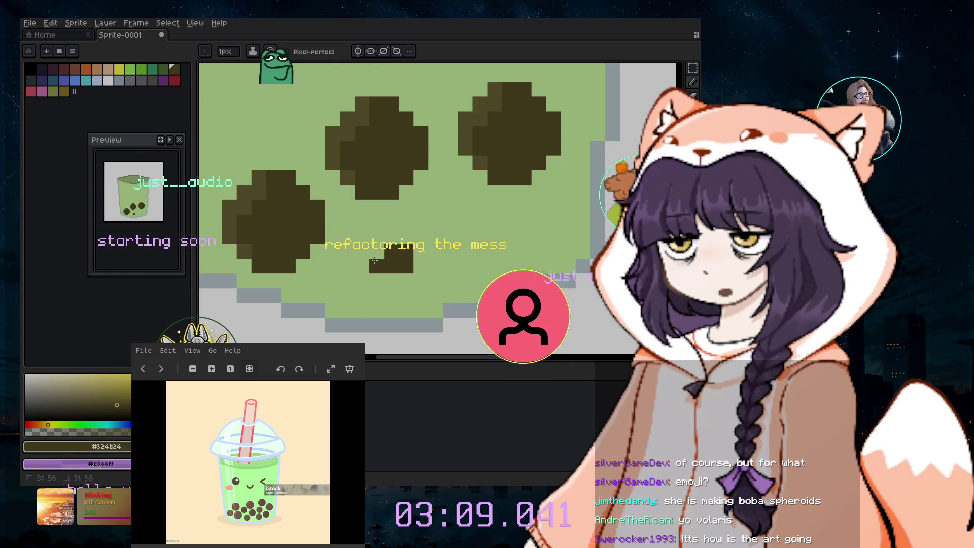
drag(375, 261, 383, 233)
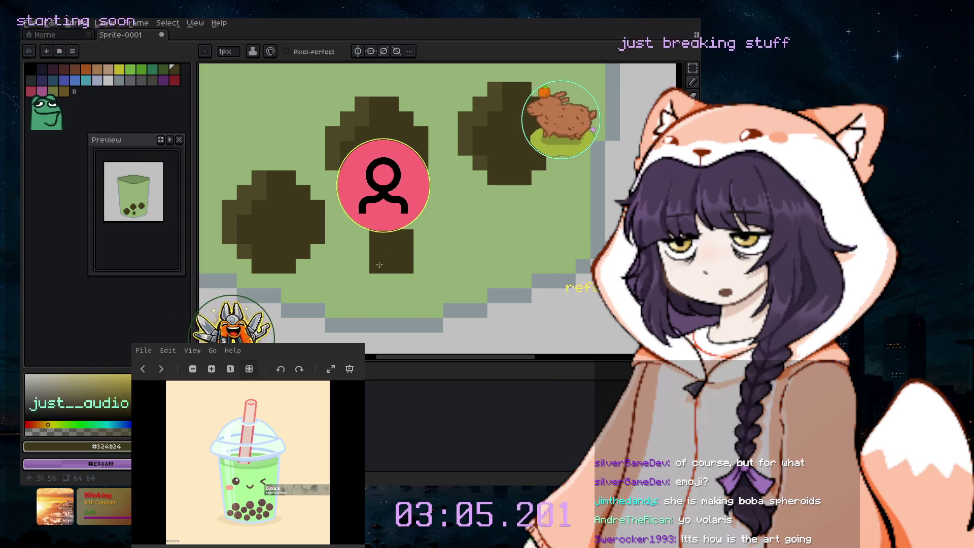
drag(382, 263, 420, 273)
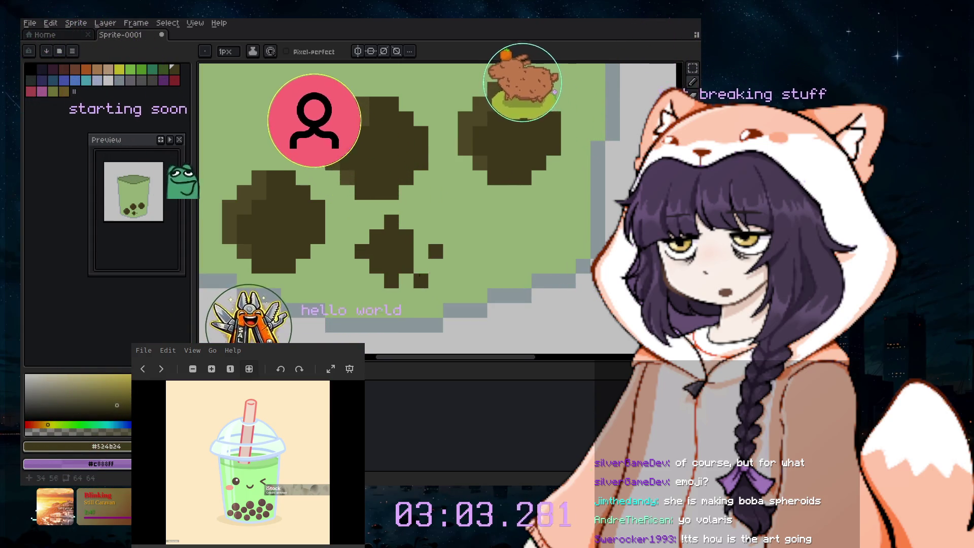
key(ctrl+z)
key(ctrl+z)
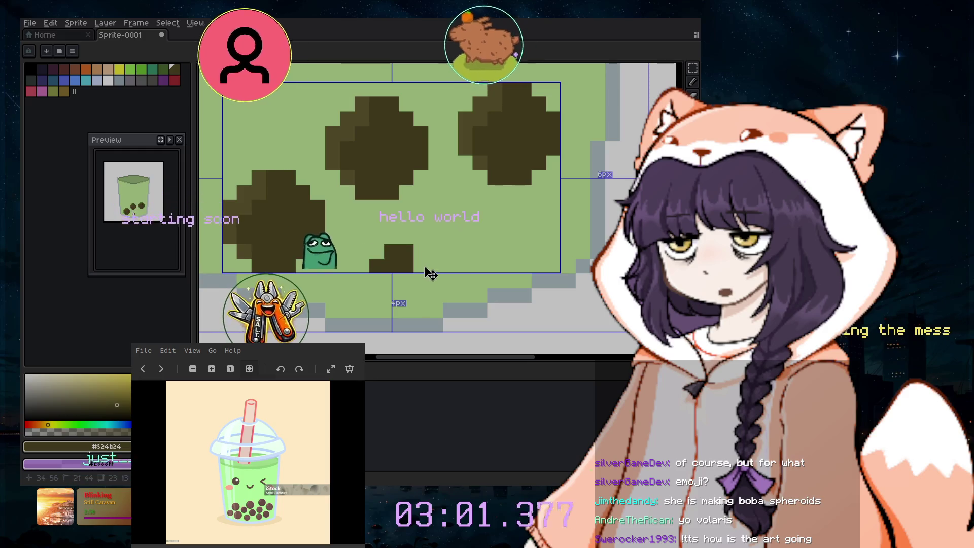
key(ctrl+z)
key(ctrl+z)
key(ctrl+z)
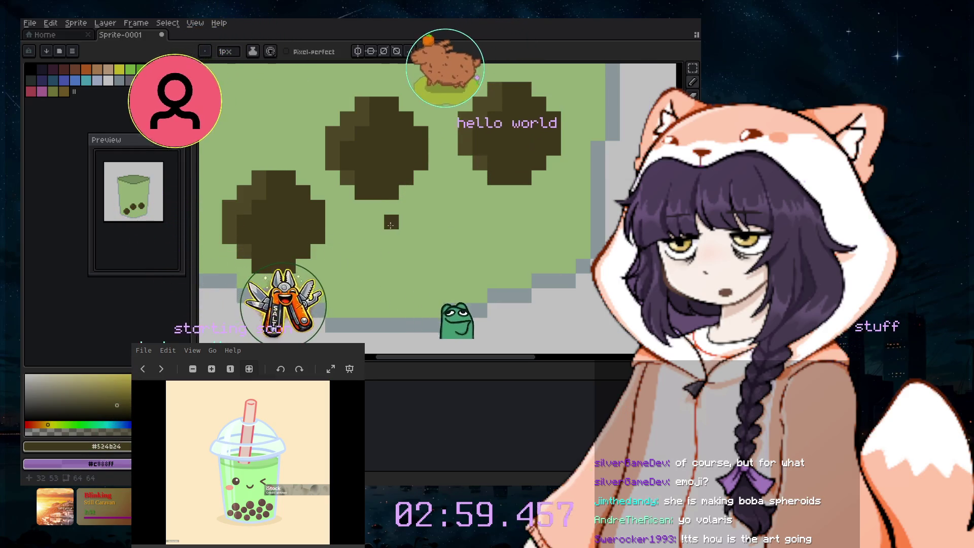
- Try diagonal, zigzag and >-shaped small pearl strokes, undoing each one
mouse_move(391, 224)
mouse_down()
mouse_move(364, 254)
mouse_move(412, 286)
mouse_up()
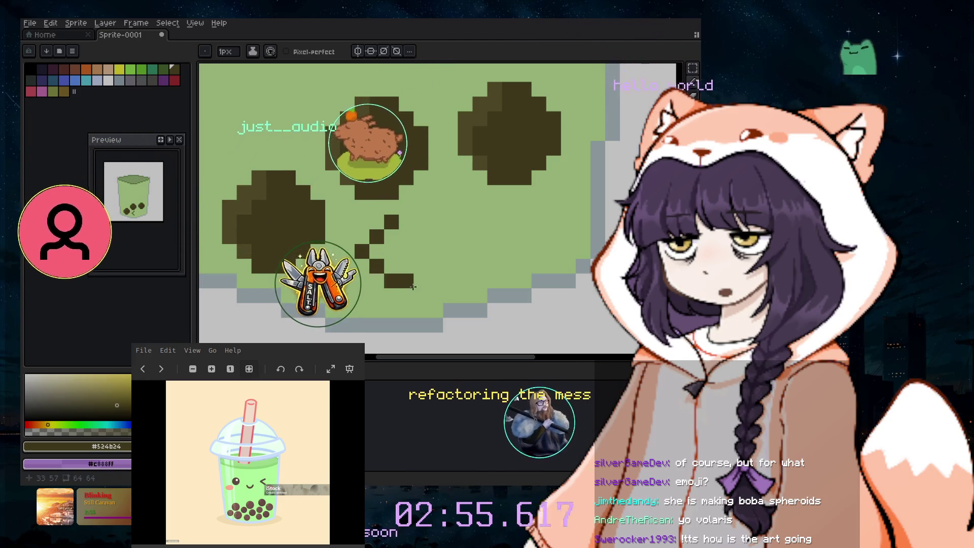
key(ctrl+z)
drag(364, 254, 436, 252)
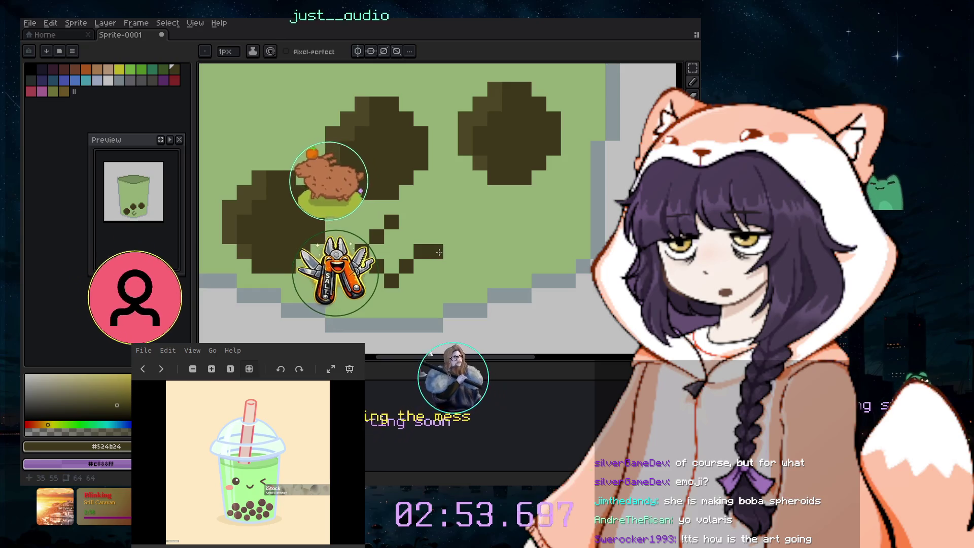
key(ctrl+z)
drag(391, 222, 388, 275)
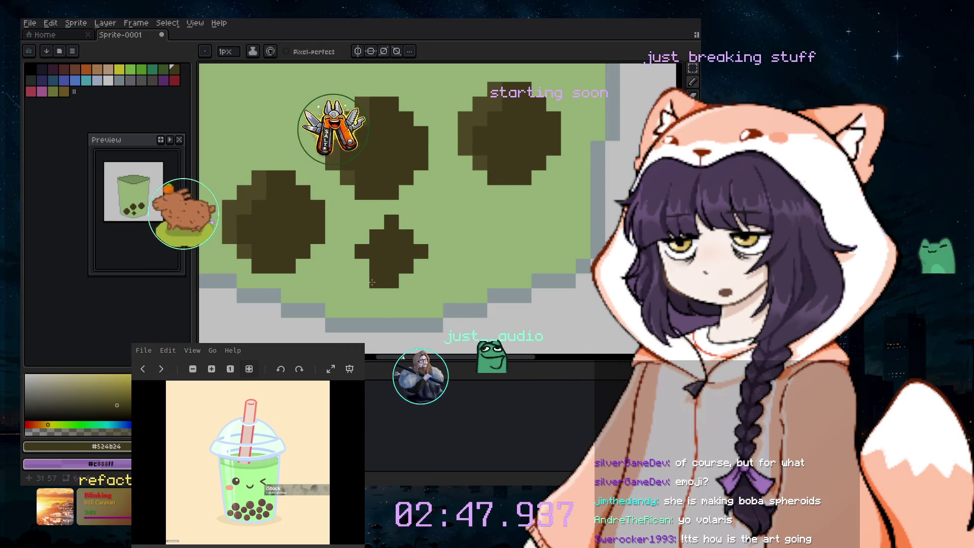
key(ctrl+z)
key(ctrl+z)
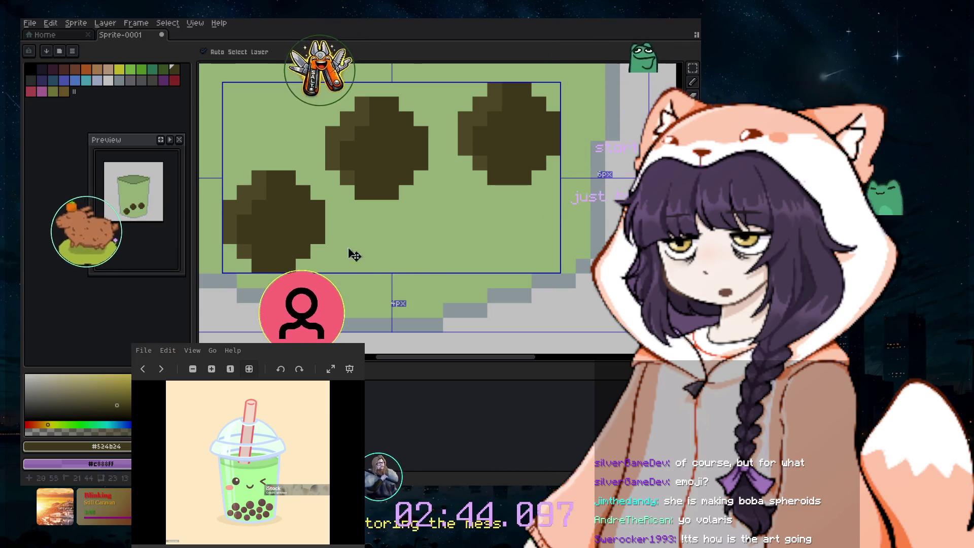
key(ctrl+z)
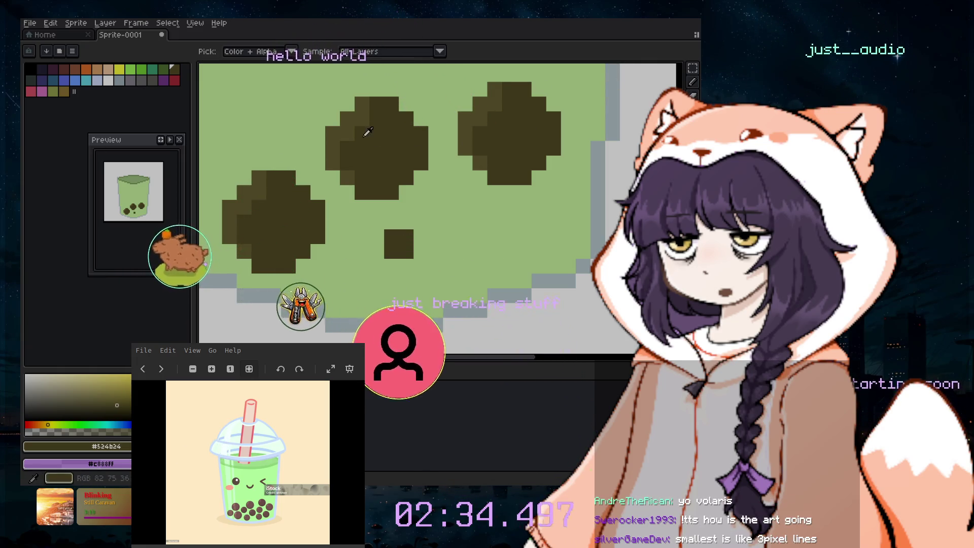
- Paint a short dark stroke for the small pearl and add lighter brown highlight pixels
mouse_move(466, 222)
mouse_down()
mouse_move(473, 261)
mouse_move(480, 237)
mouse_up()
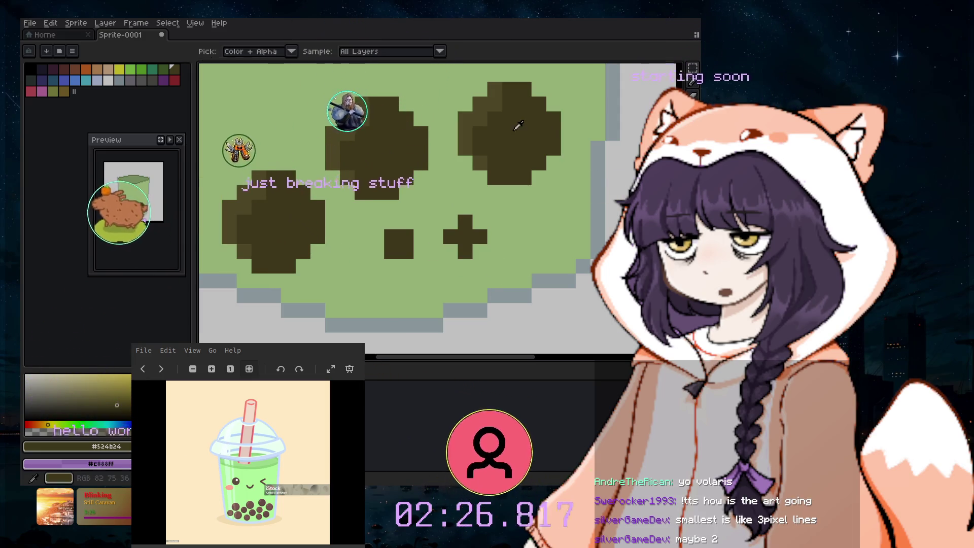
alt+click(489, 106)
drag(479, 222, 494, 234)
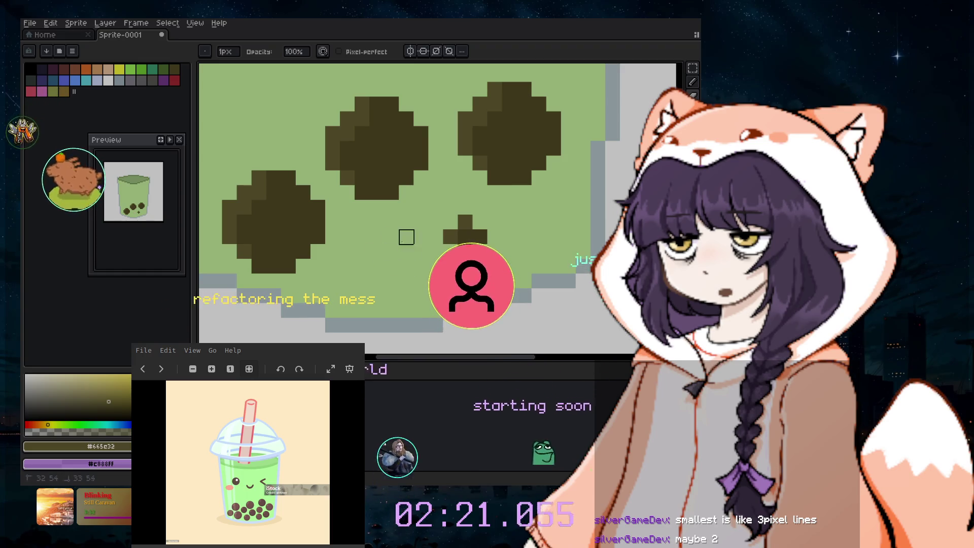
scroll(404, 235, down, 2)
scroll(454, 284, down, 1)
scroll(454, 291, up, 1)
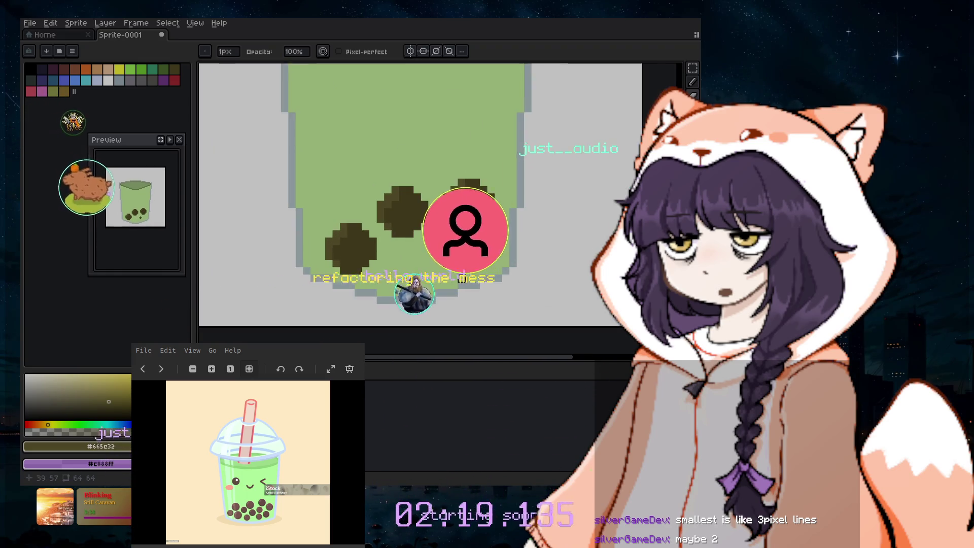
scroll(455, 292, up, 1)
scroll(454, 292, up, 1)
- Fill in dark brown pixels around the small pearl's lower side, fixing stray pixels
click(693, 82)
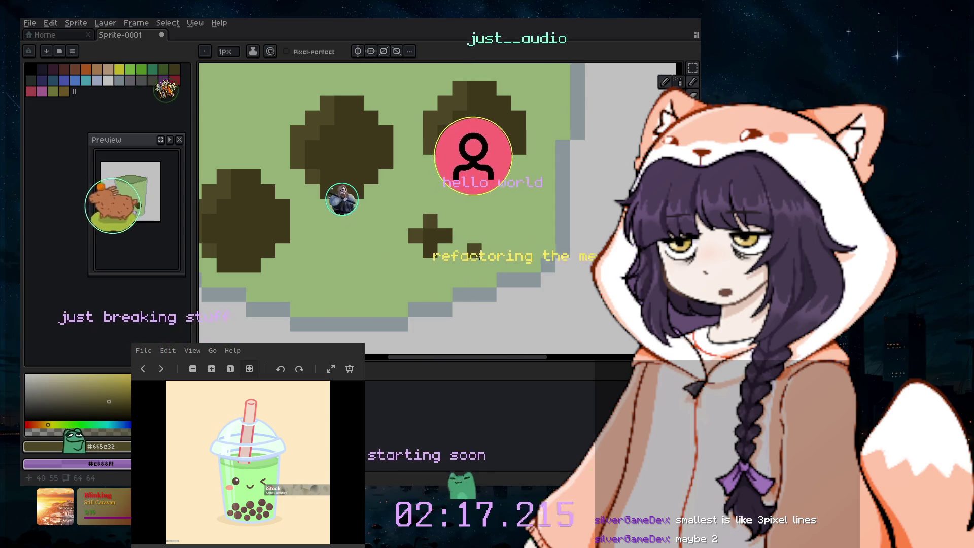
click(537, 223)
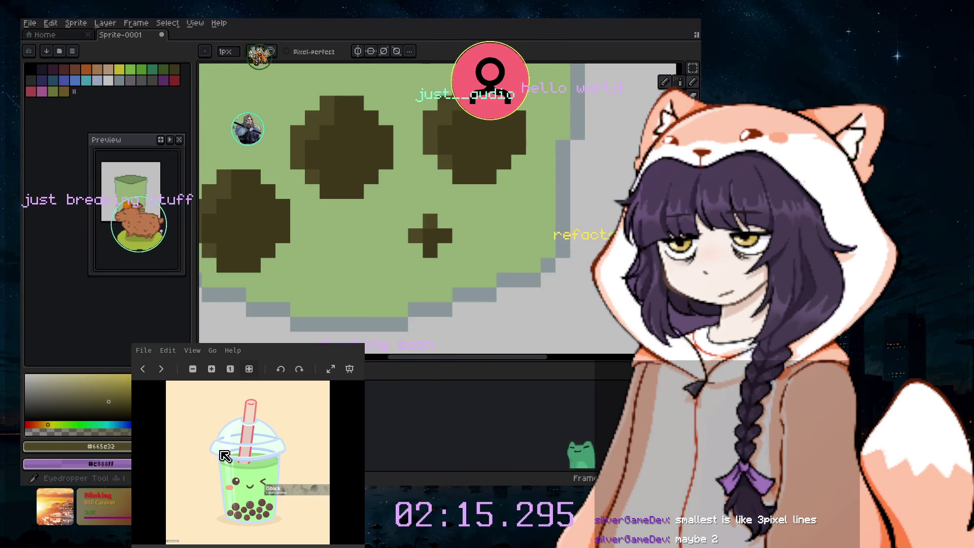
click(445, 265)
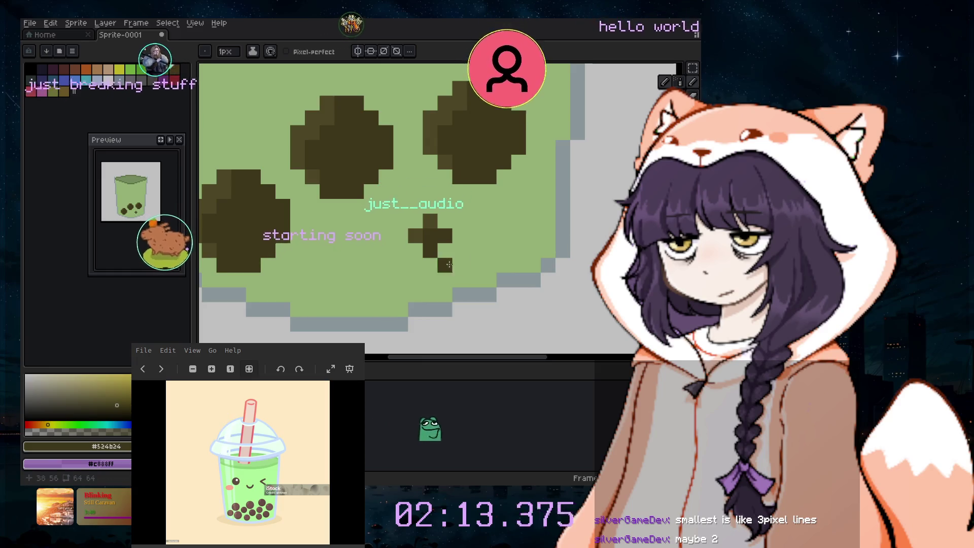
key(ctrl+z)
click(448, 249)
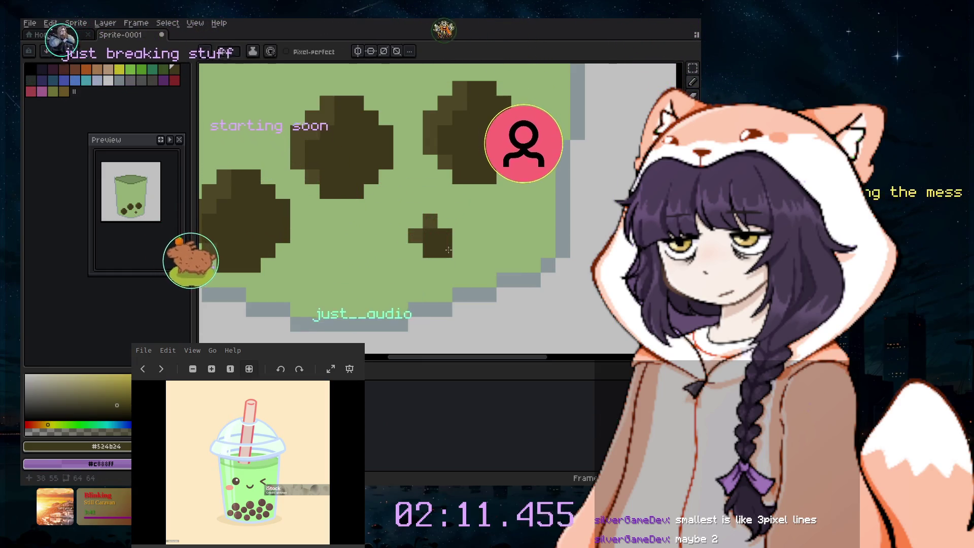
click(418, 244)
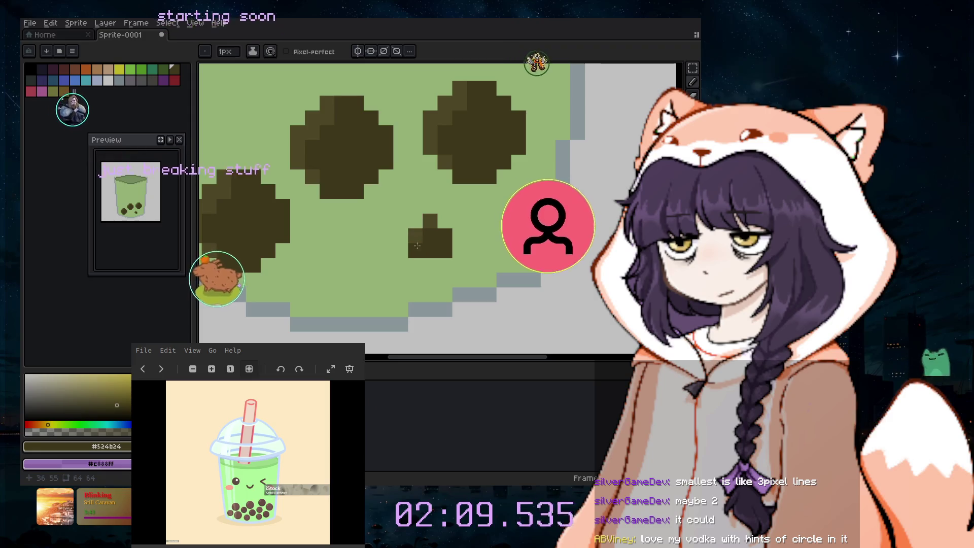
click(457, 280)
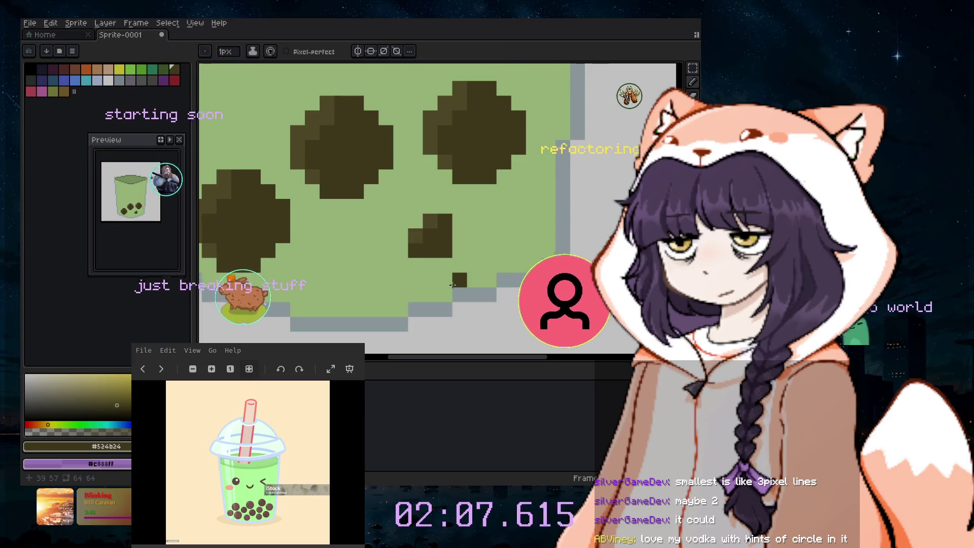
key(ctrl+z)
click(449, 278)
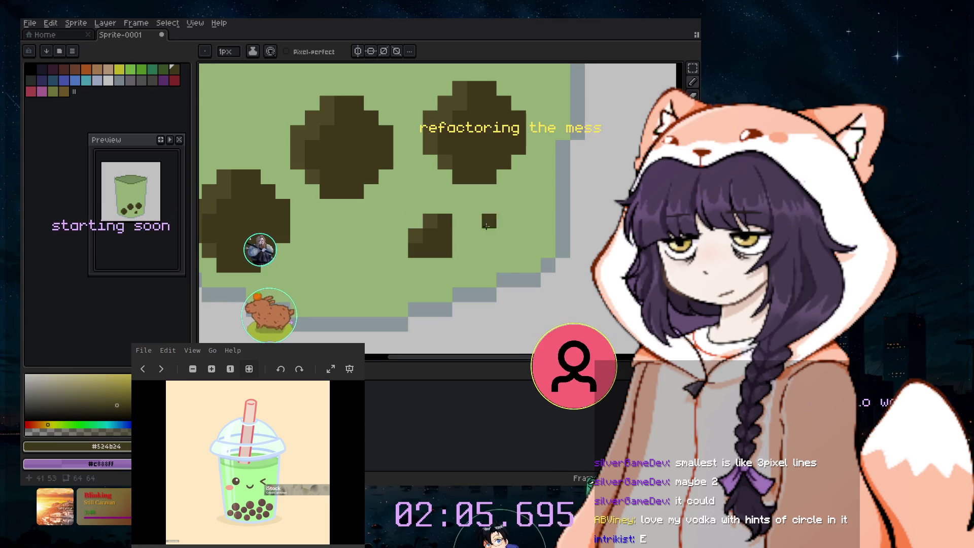
- Highlight the small pearl's top-left pixel in lighter brown and darken its bottom-left pixel
alt+click(415, 235)
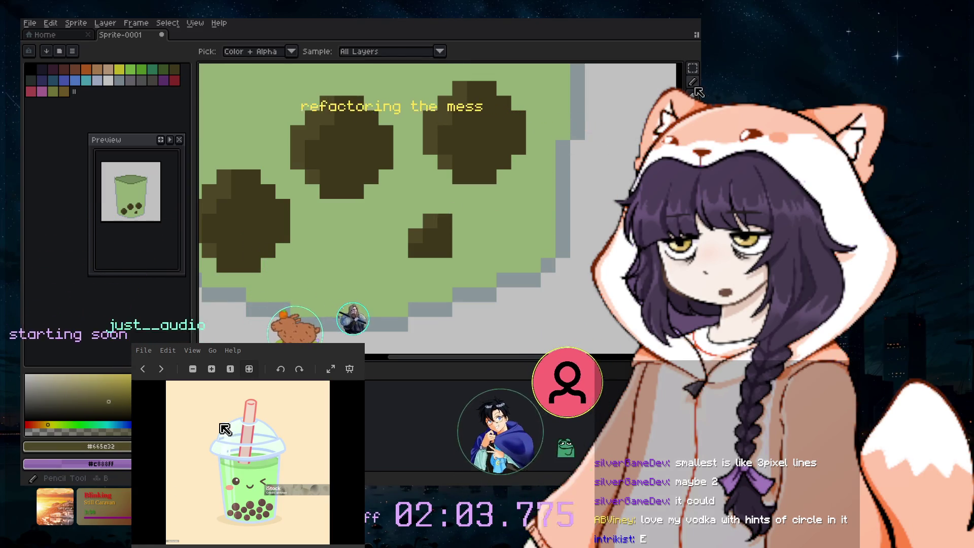
click(415, 220)
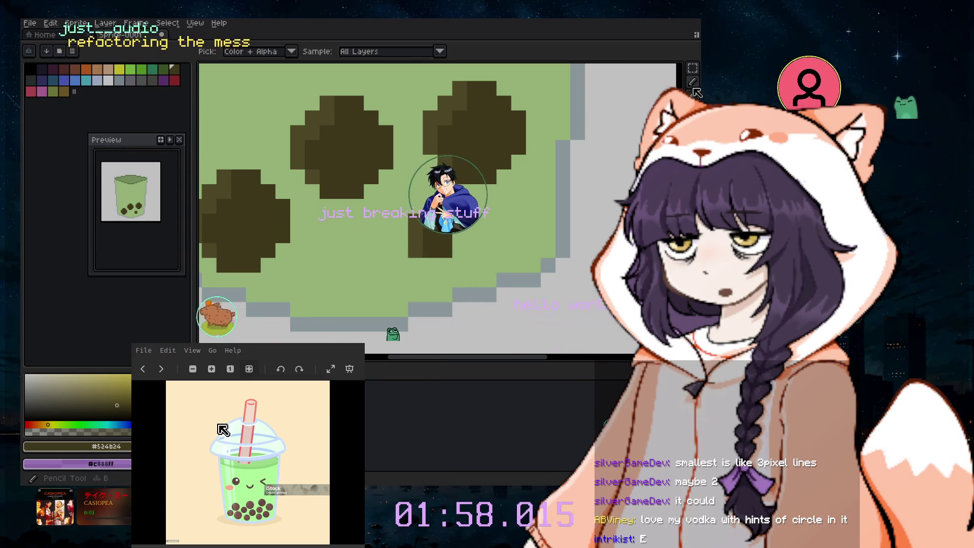
alt+click(454, 254)
key(ctrl+z)
click(415, 248)
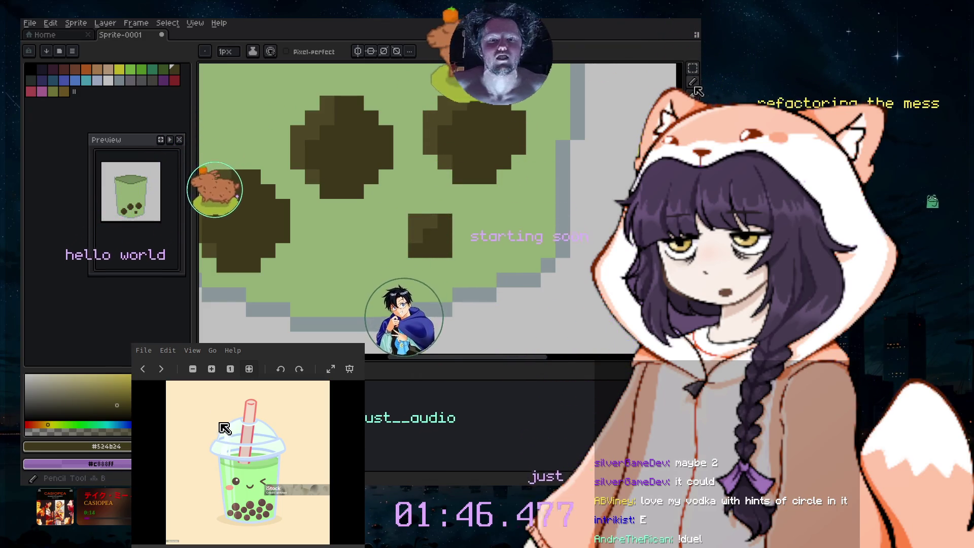
click(698, 66)
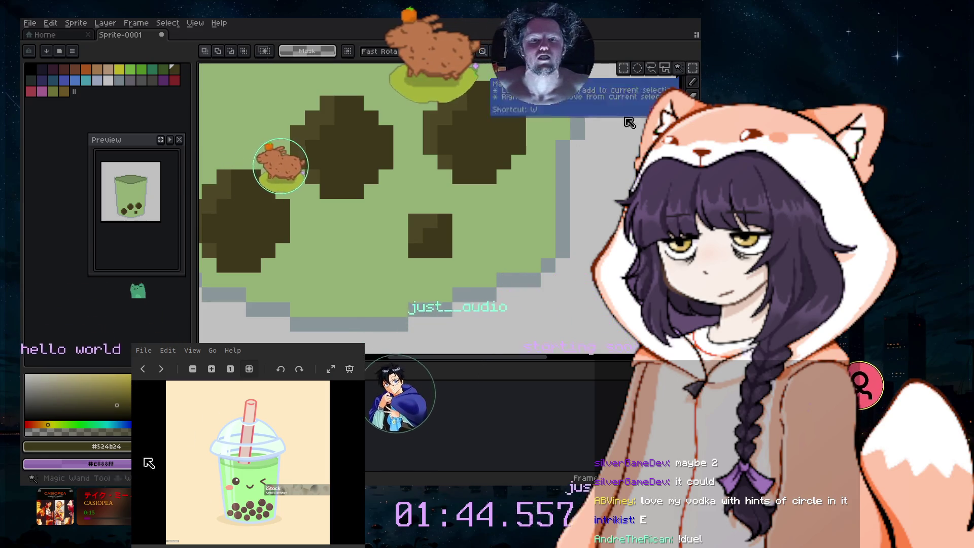
- Copy the small pearl and place the copy up-left among the large pearls in the cup
mouse_move(377, 198)
mouse_down()
mouse_move(484, 272)
mouse_move(363, 302)
mouse_move(337, 254)
mouse_up()
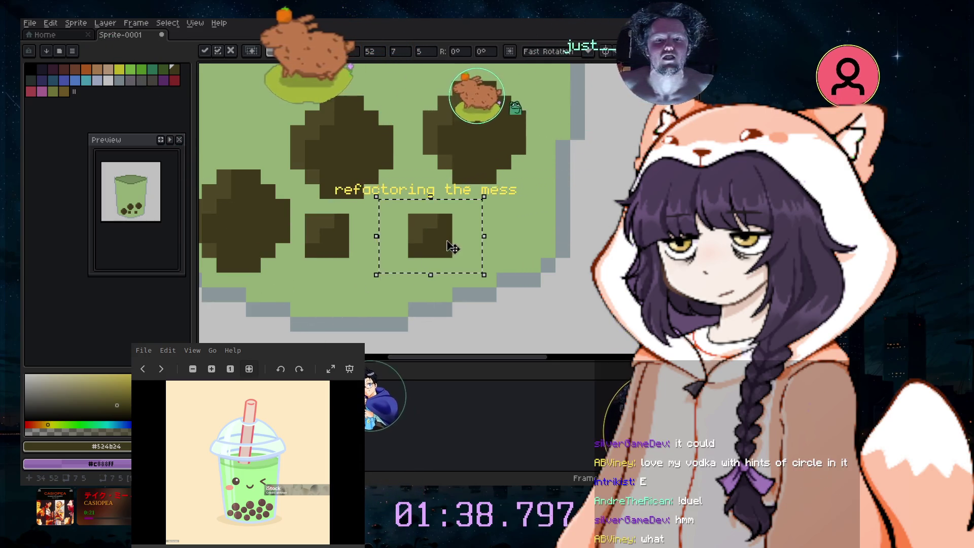
key(ctrl+v)
mouse_move(441, 97)
mouse_down()
mouse_move(427, 81)
mouse_move(534, 231)
mouse_up()
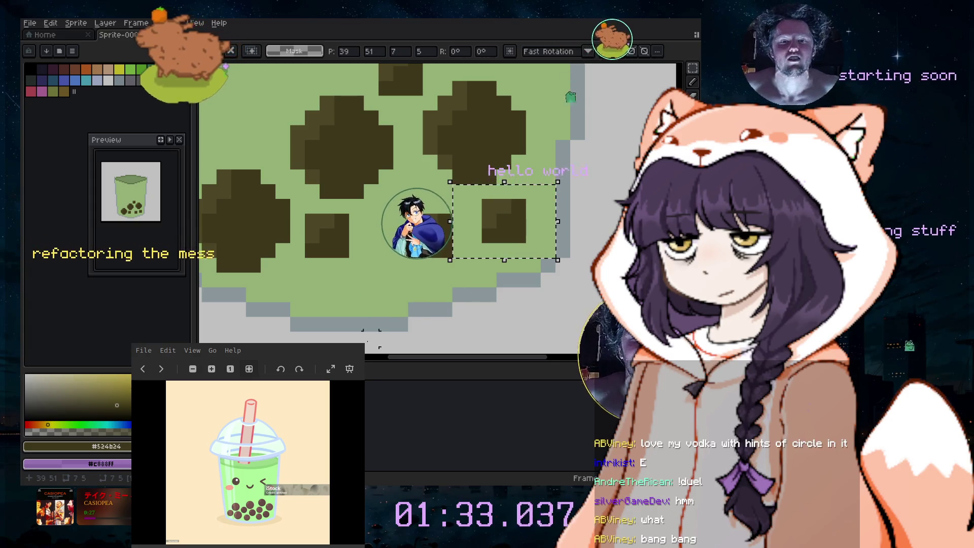
drag(406, 362, 386, 358)
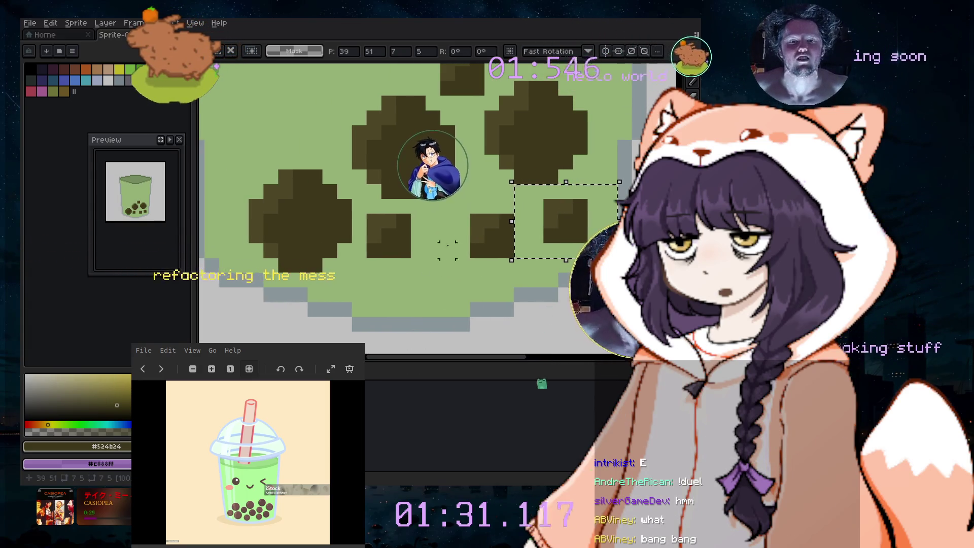
scroll(432, 265, down, 2)
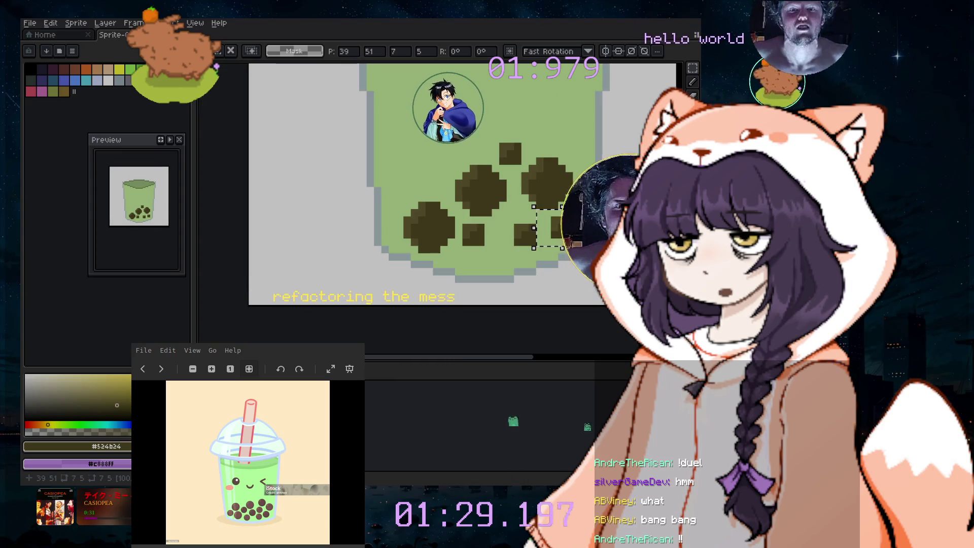
scroll(492, 211, up, 3)
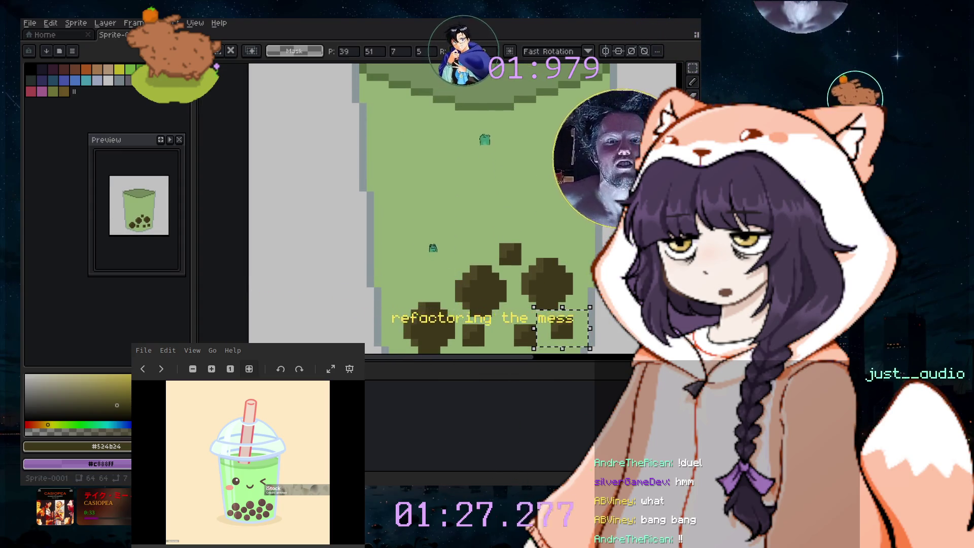
scroll(482, 214, up, 3)
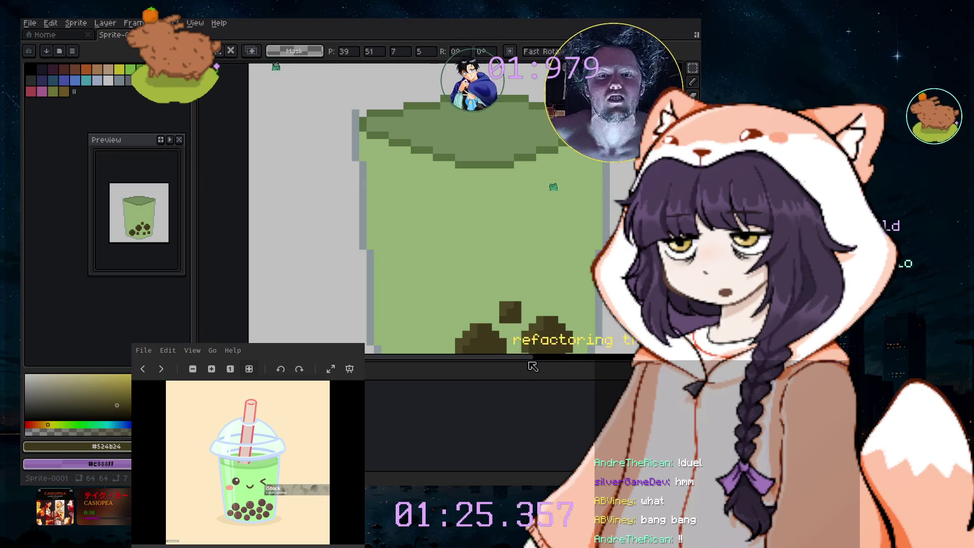
scroll(556, 294, down, 2)
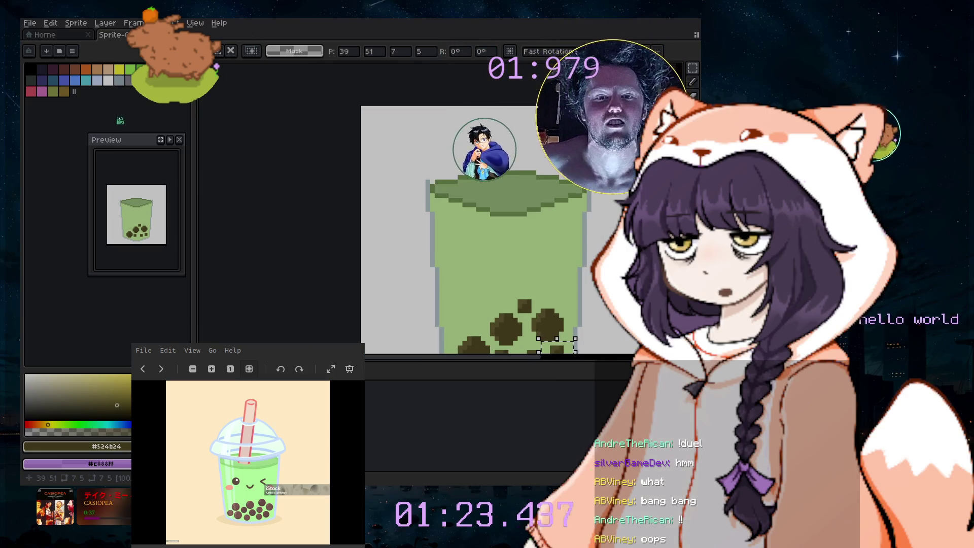
scroll(508, 213, down, 2)
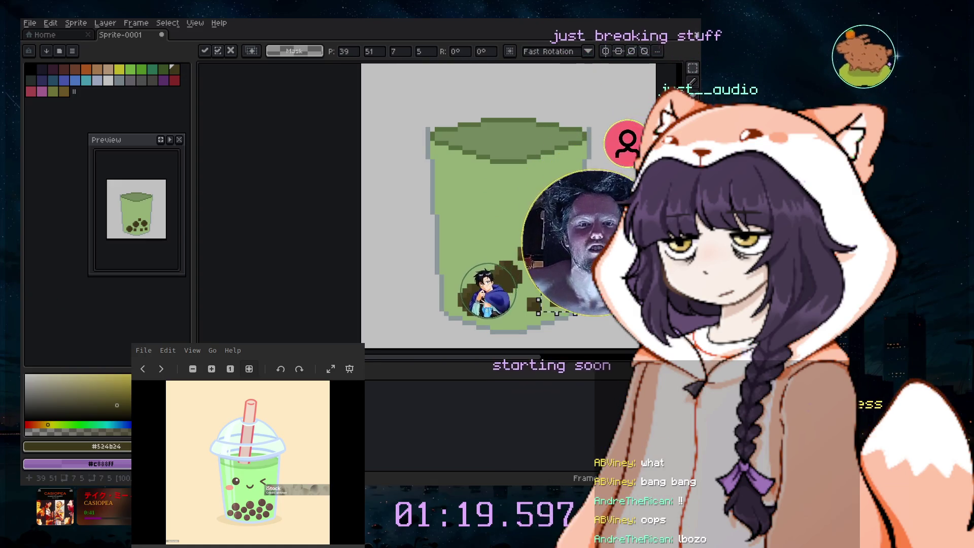
mouse_move(576, 311)
mouse_down()
mouse_move(495, 276)
mouse_move(552, 318)
mouse_move(575, 304)
mouse_up()
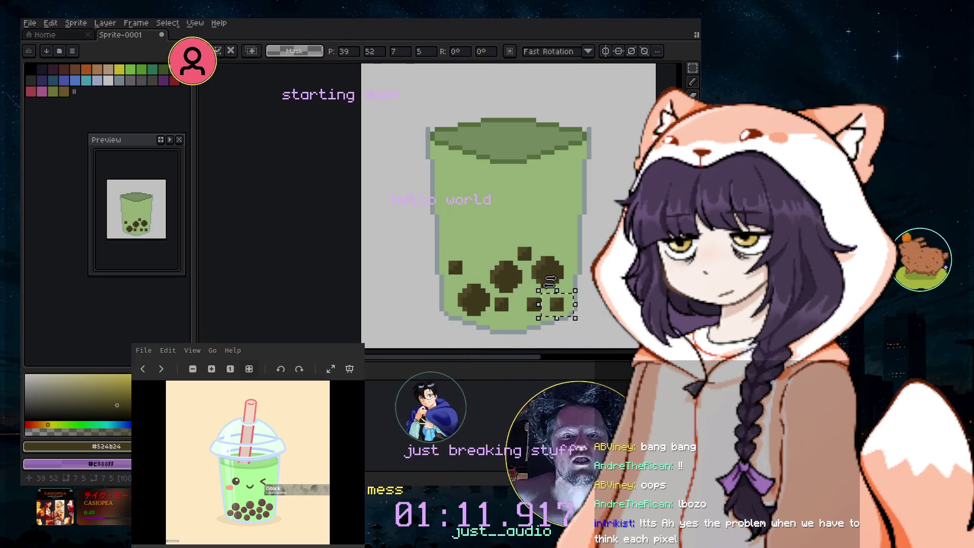
click(590, 281)
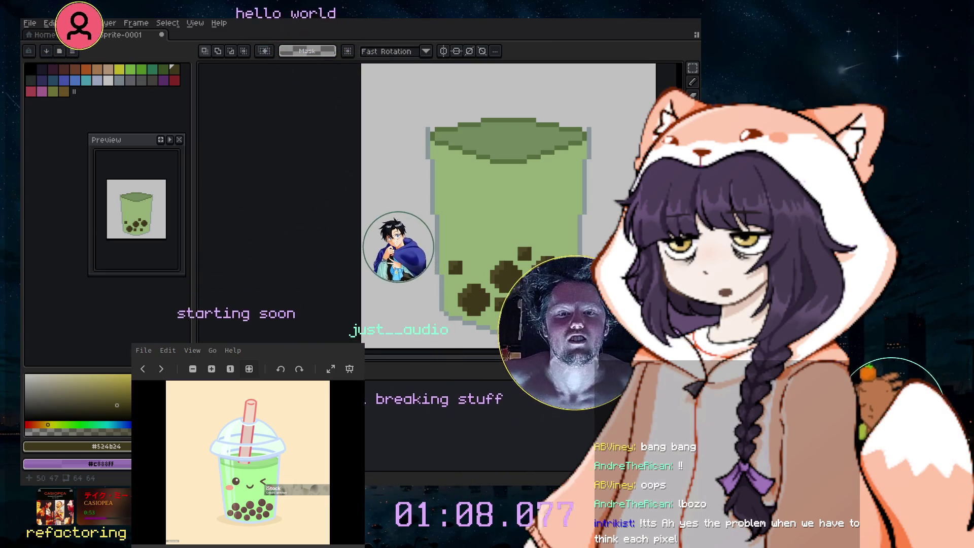
- Move the small pearl on the right side down one pixel
scroll(596, 289, up, 1)
scroll(562, 267, up, 1)
scroll(570, 253, up, 1)
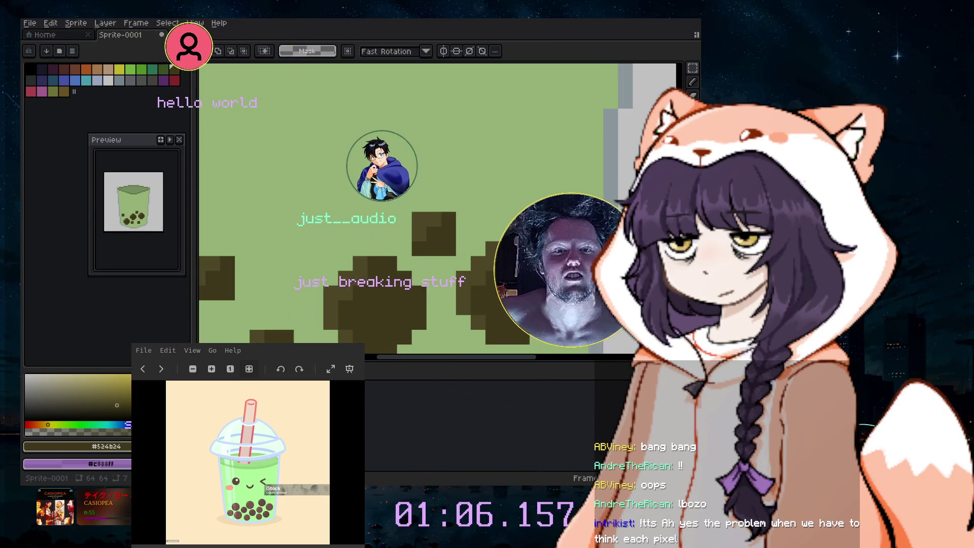
scroll(449, 136, down, 2)
drag(463, 149, 576, 277)
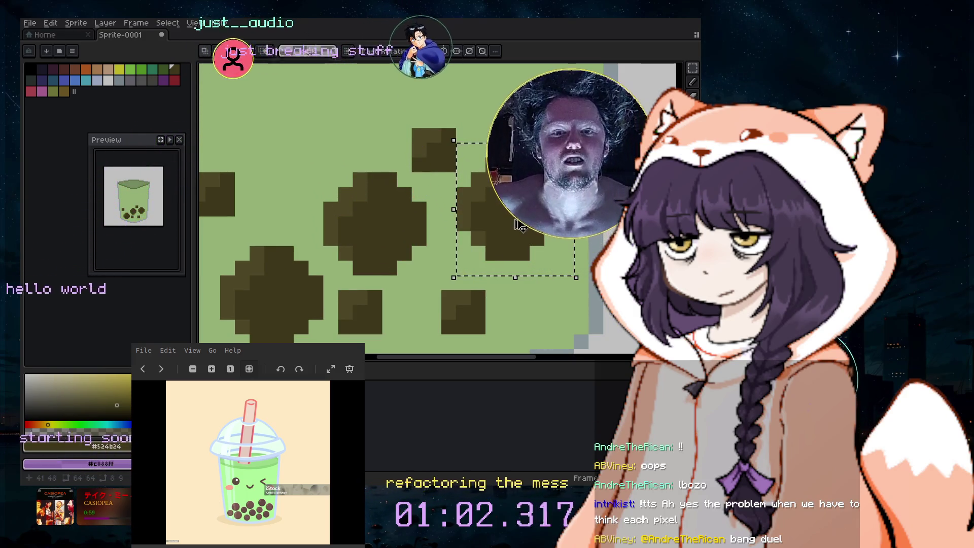
drag(516, 210, 531, 248)
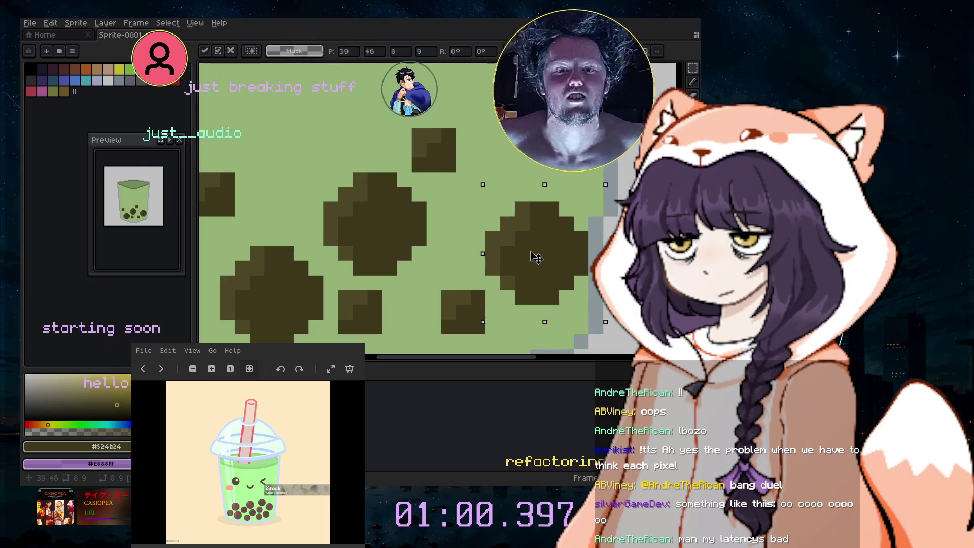
scroll(533, 248, down, 1)
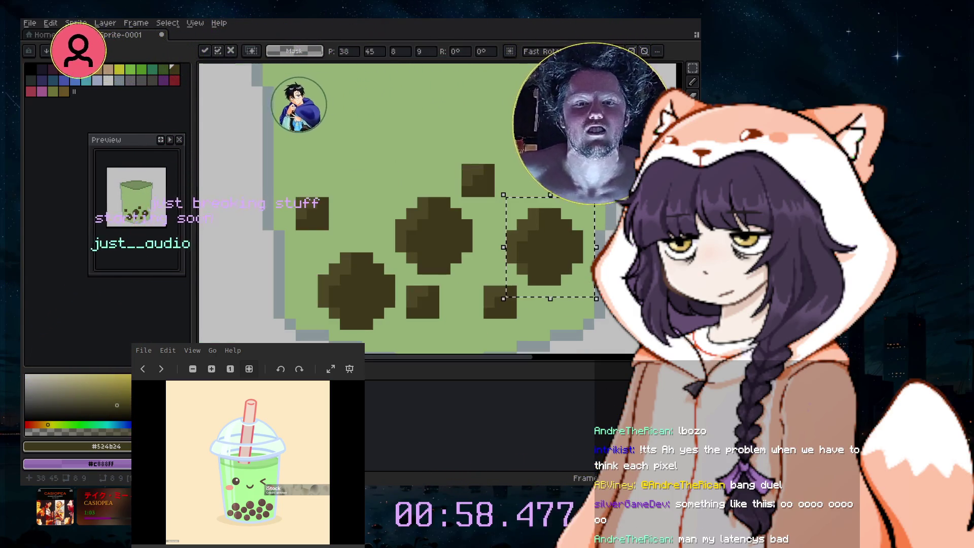
scroll(508, 264, down, 2)
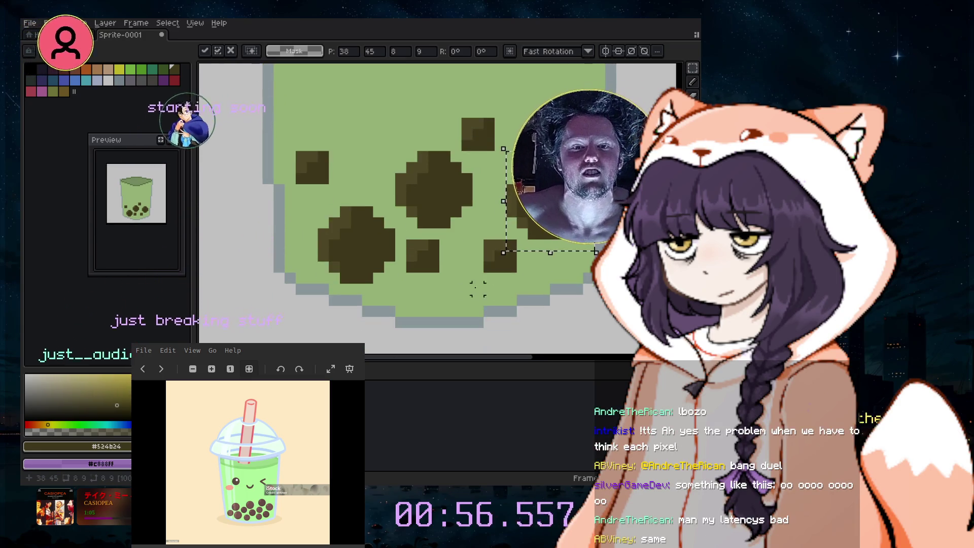
click(489, 278)
- Shift the lower small pearl down one pixel and reposition the centre pearl
mouse_move(528, 229)
mouse_down()
mouse_move(530, 257)
mouse_move(495, 163)
mouse_up()
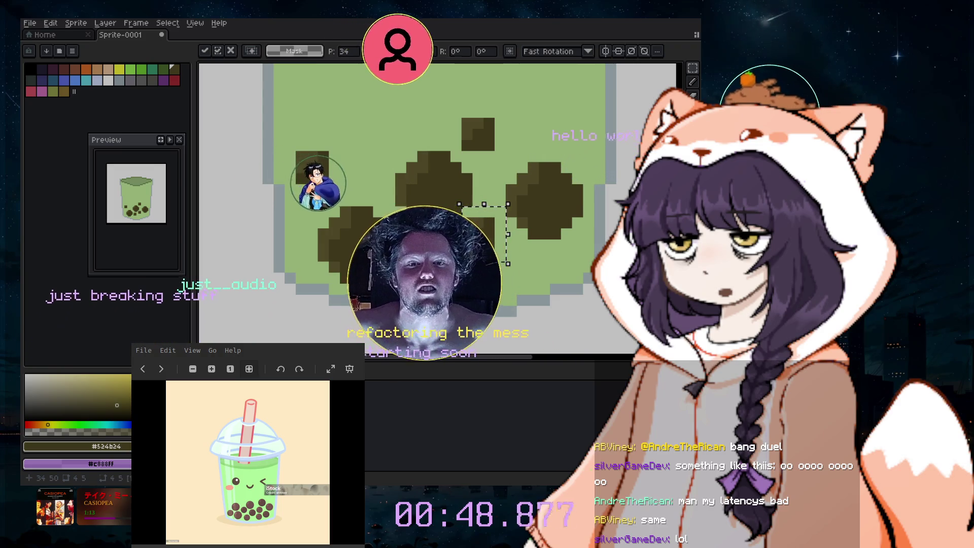
drag(392, 248, 453, 319)
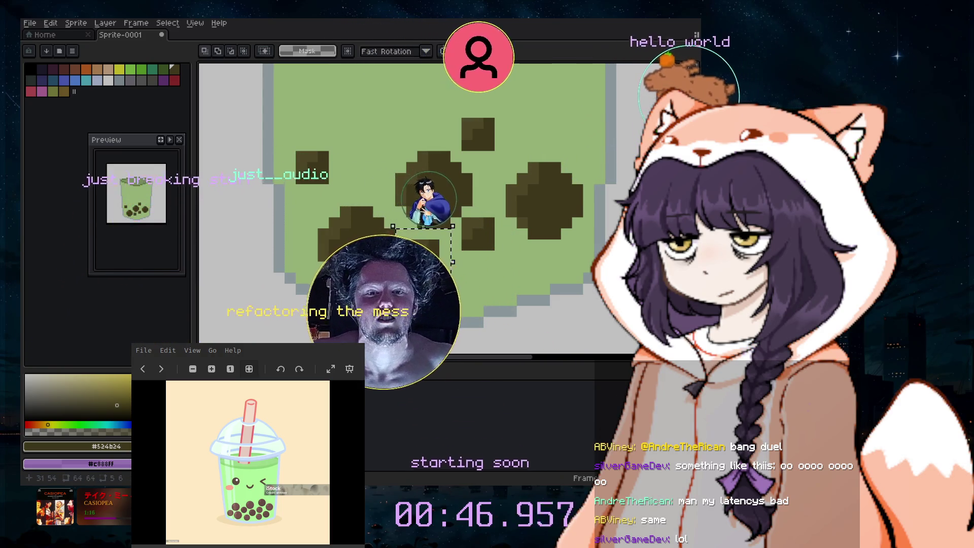
key(Down)
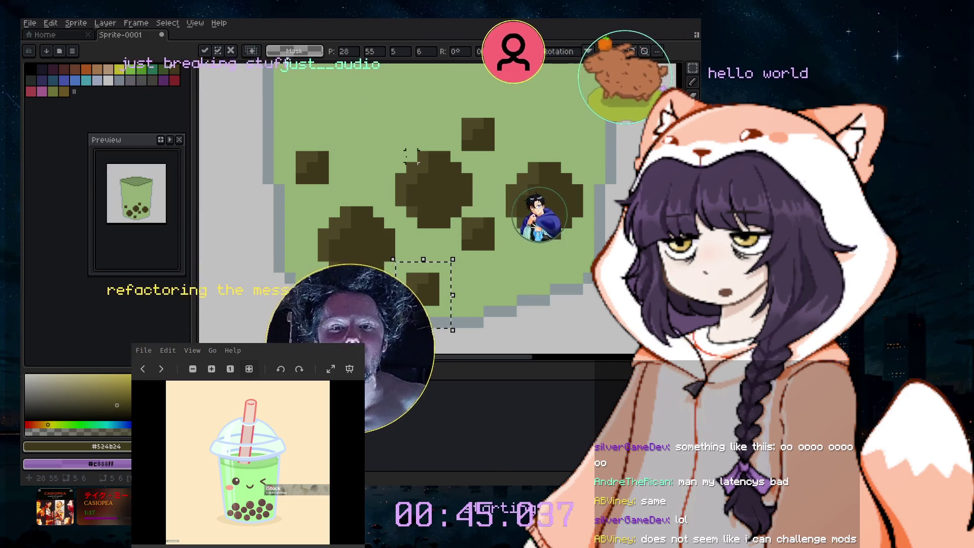
mouse_move(391, 145)
mouse_down()
mouse_move(424, 212)
mouse_move(396, 162)
mouse_up()
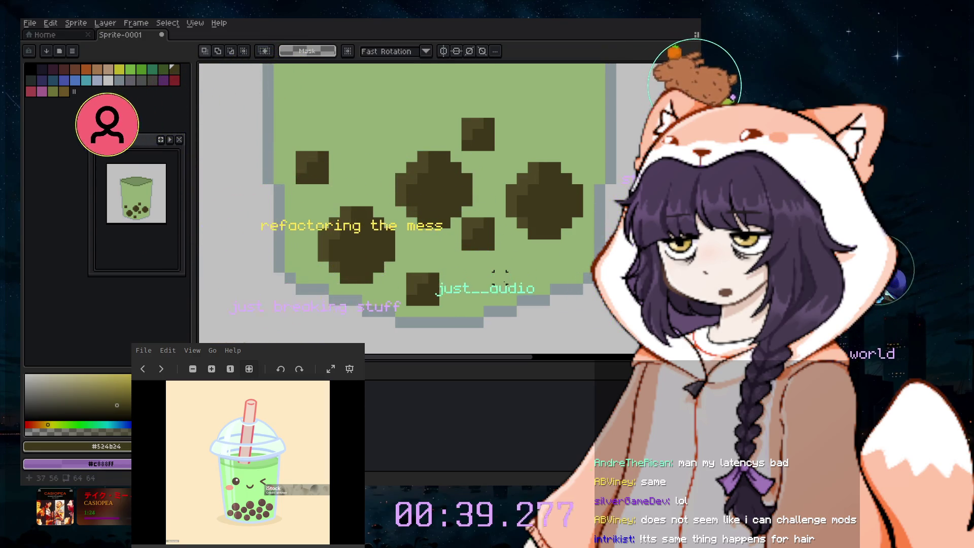
mouse_move(449, 228)
mouse_down()
mouse_move(510, 264)
mouse_move(500, 266)
mouse_up()
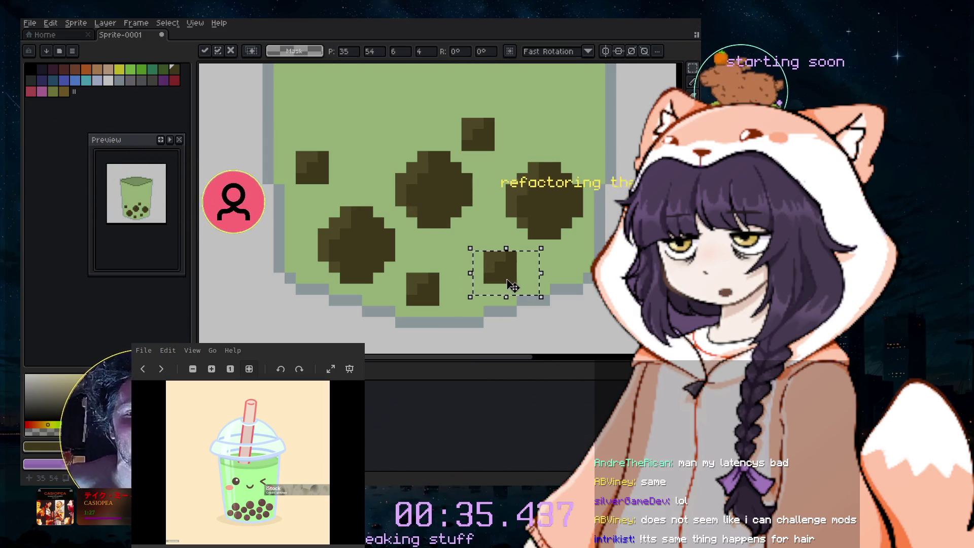
drag(614, 160, 629, 187)
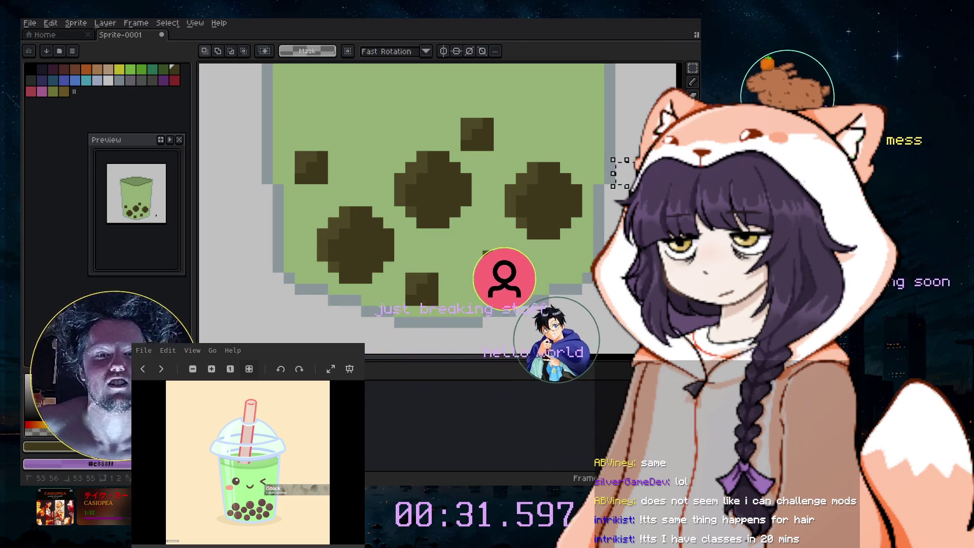
scroll(628, 213, down, 1)
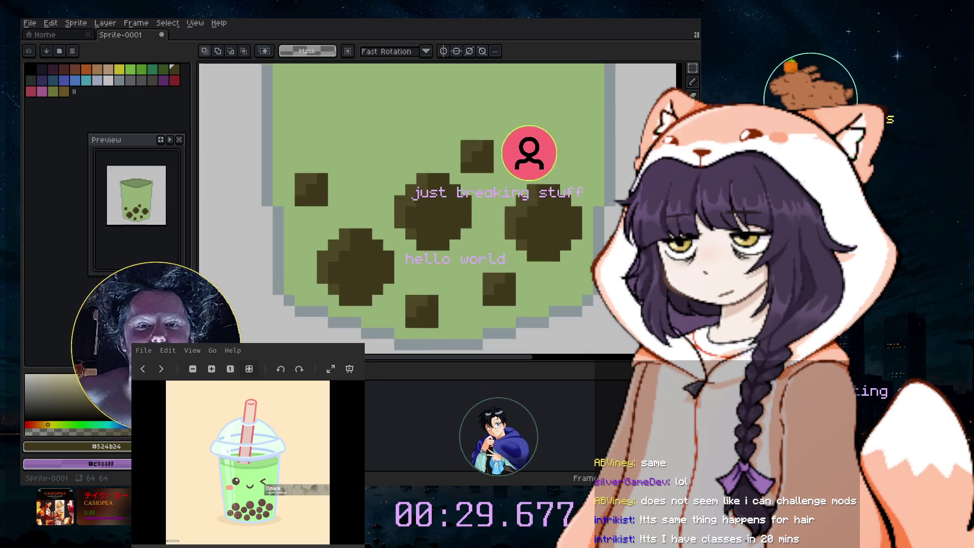
scroll(627, 213, down, 1)
scroll(628, 213, down, 1)
scroll(618, 213, down, 1)
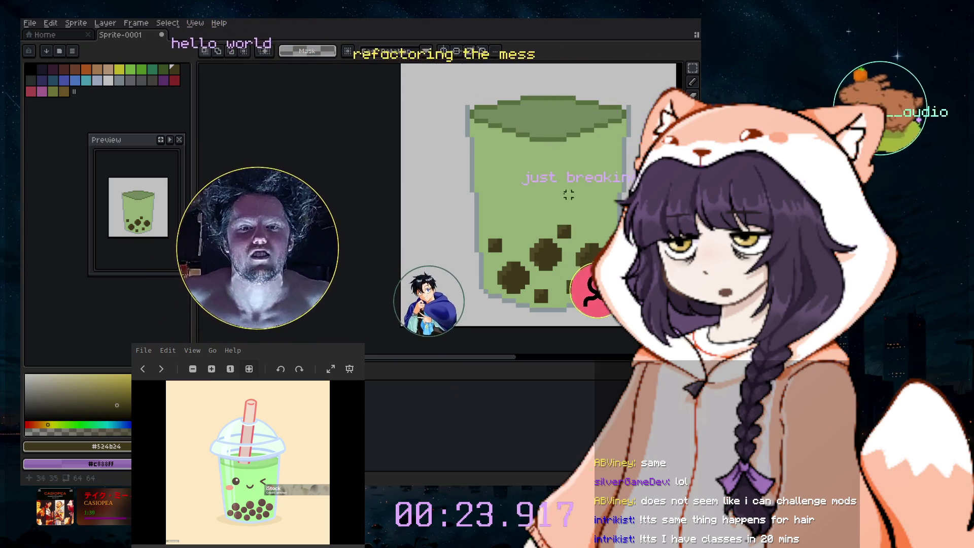
scroll(564, 190, up, 1)
scroll(564, 190, down, 1)
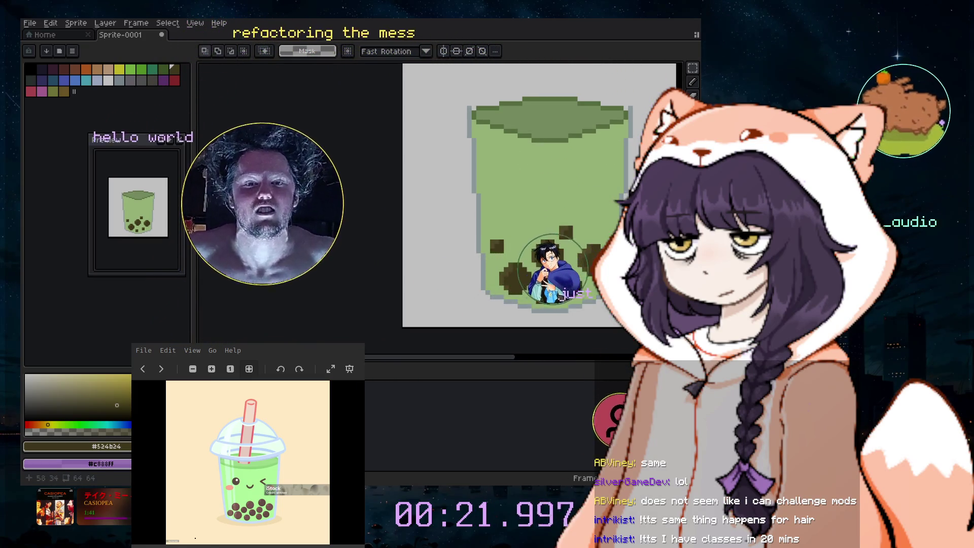
scroll(654, 198, up, 1)
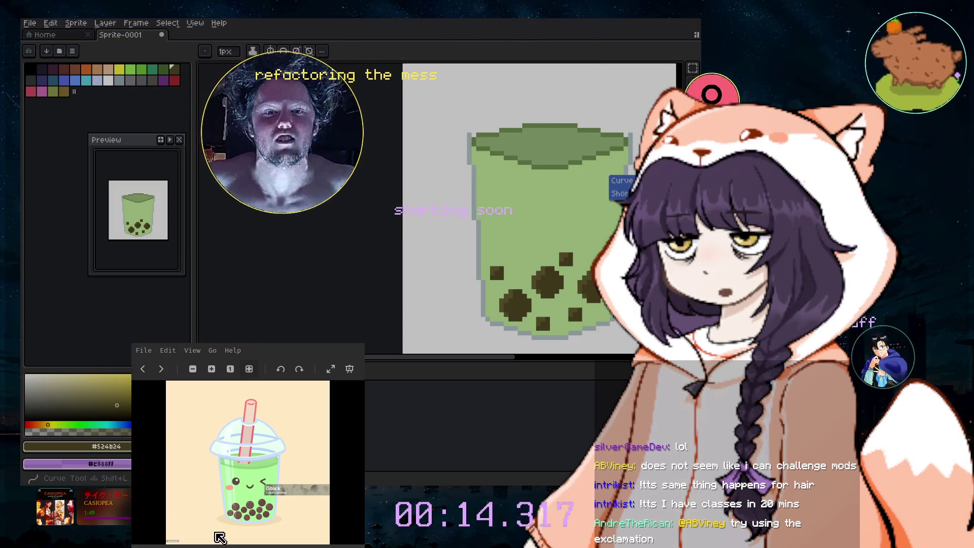
- Pick light grey-blue #b7c8cc from the reference and outline an oval above the cup rim
key(shift+u)
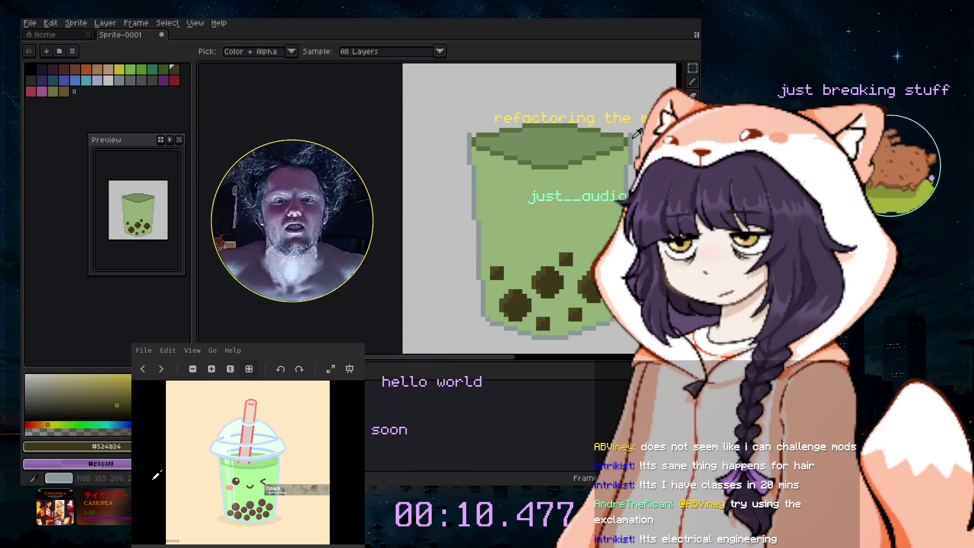
click(464, 93)
key(b)
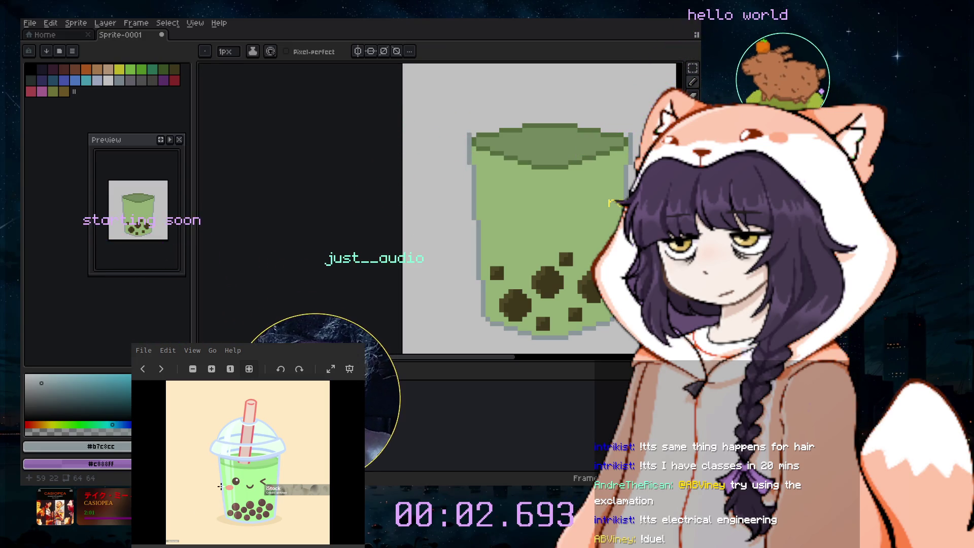
key(u)
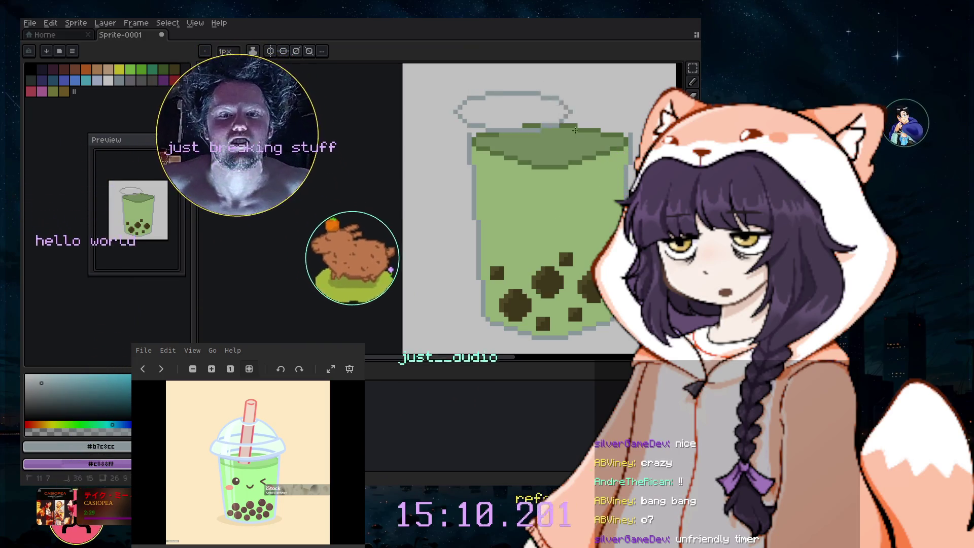
- Stretch the grey-blue lid oval wider across the cup top, removing and restoring it once
drag(566, 128, 641, 137)
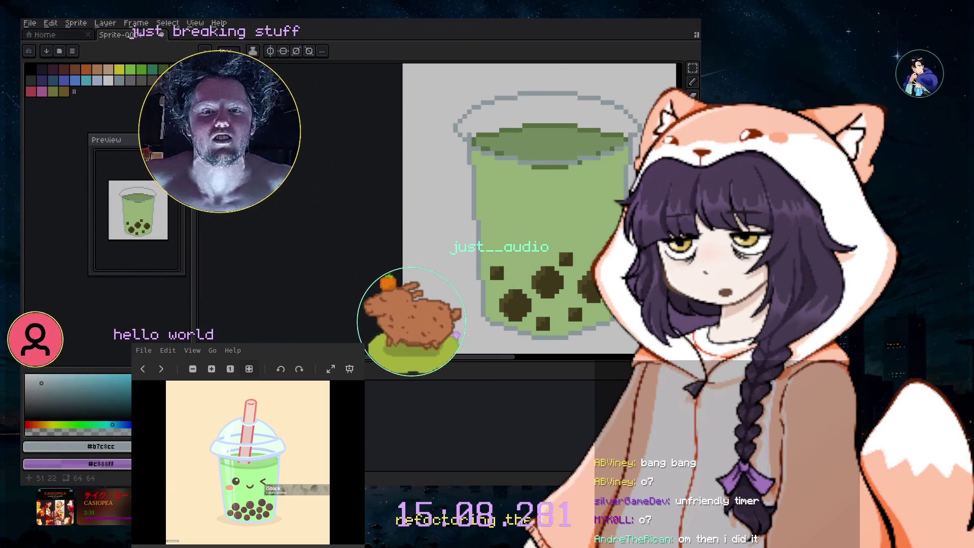
key(Delete)
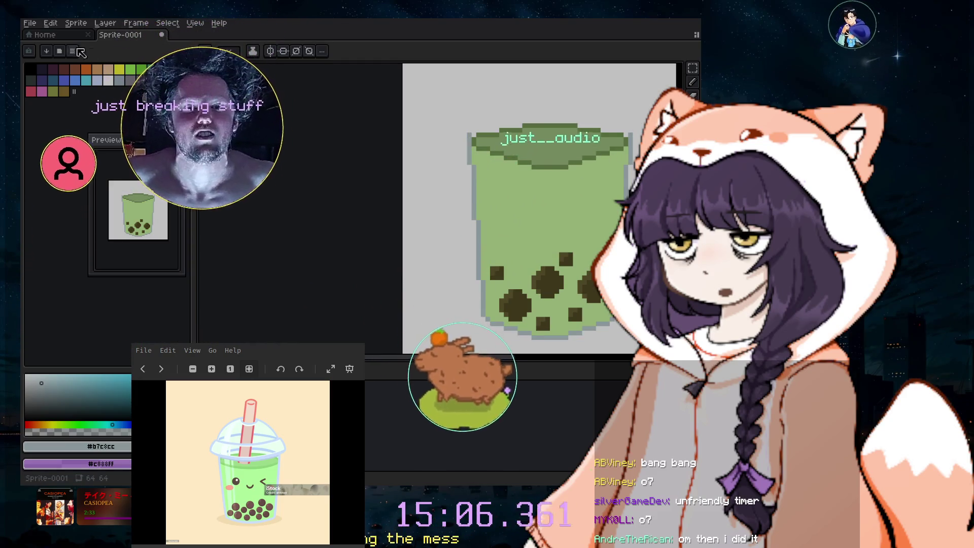
click(105, 22)
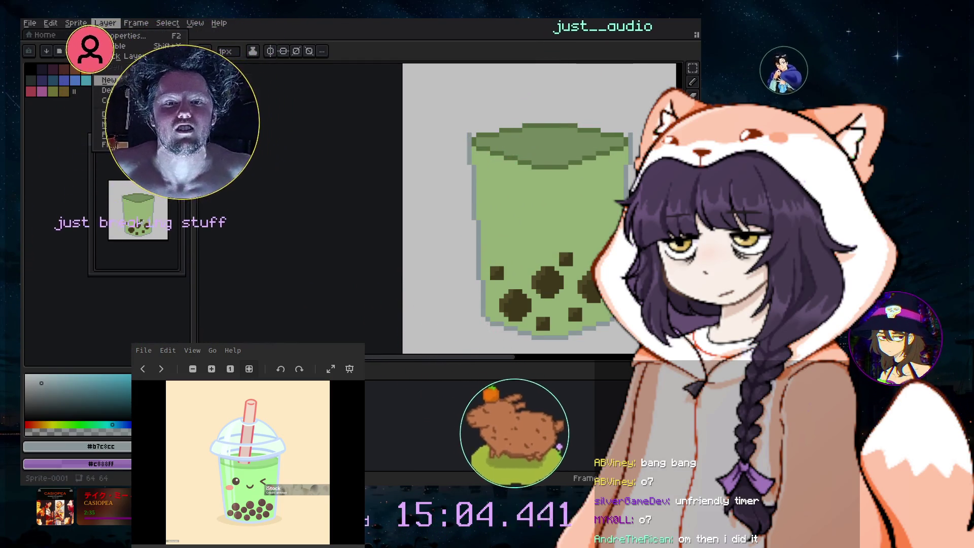
key(Escape)
key(ctrl+z)
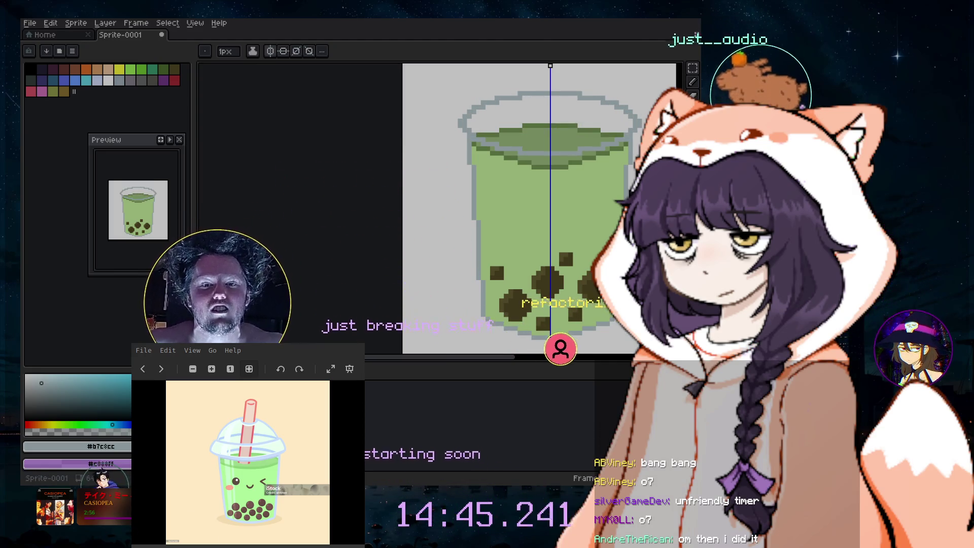
- Draw a small light grey-blue circle at the top centre of the lid
scroll(538, 208, up, 1)
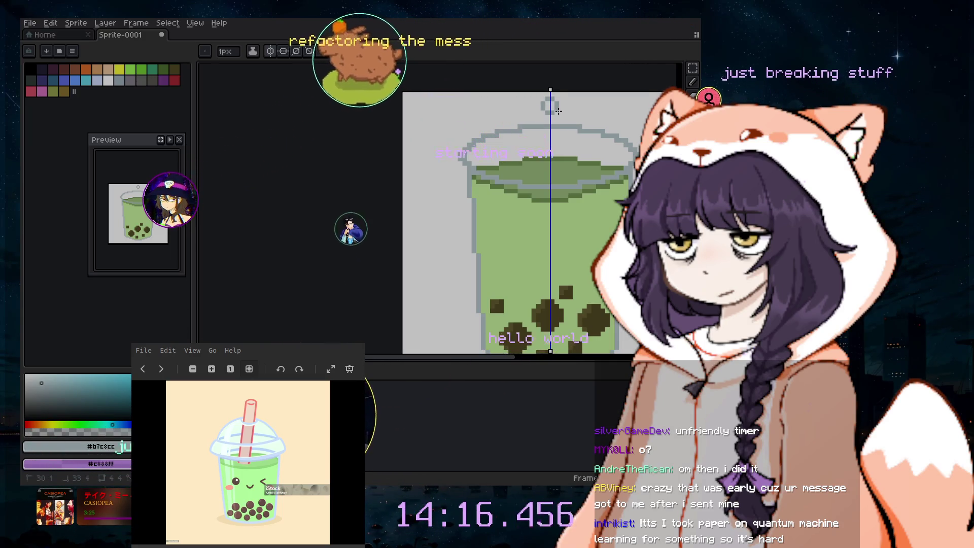
drag(558, 111, 560, 108)
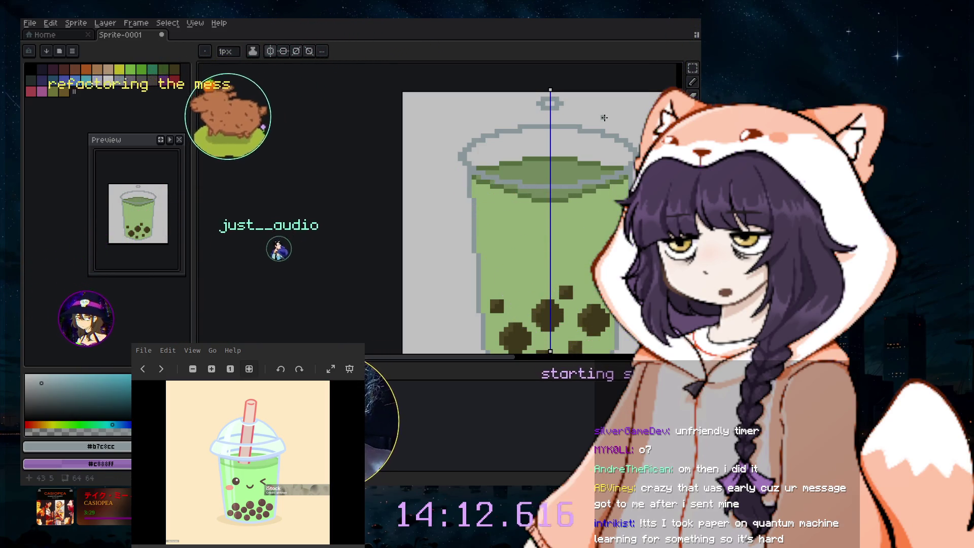
- Undo the small circle and paint over the upper lid outline with a 6px background-grey brush
key(ctrl+z)
scroll(528, 229, up, 2)
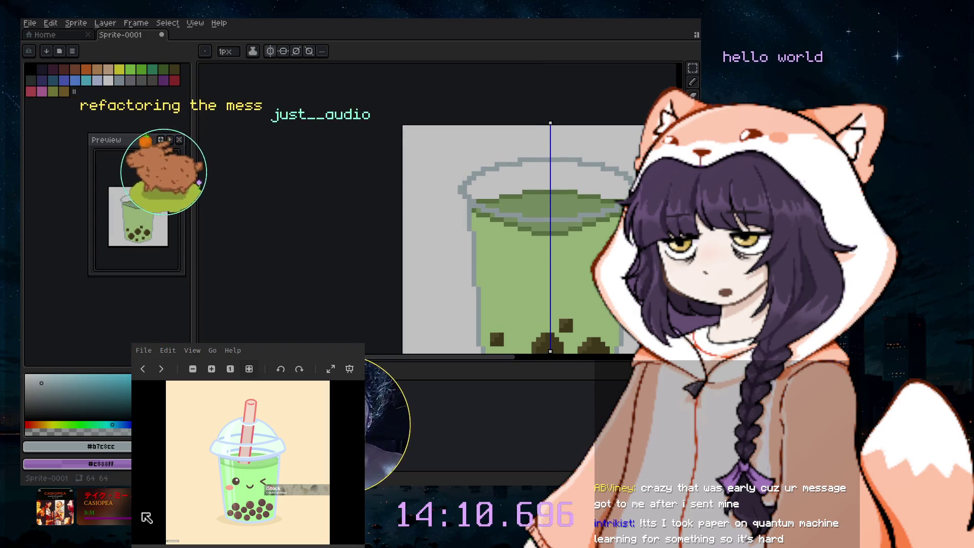
scroll(558, 289, right, 3)
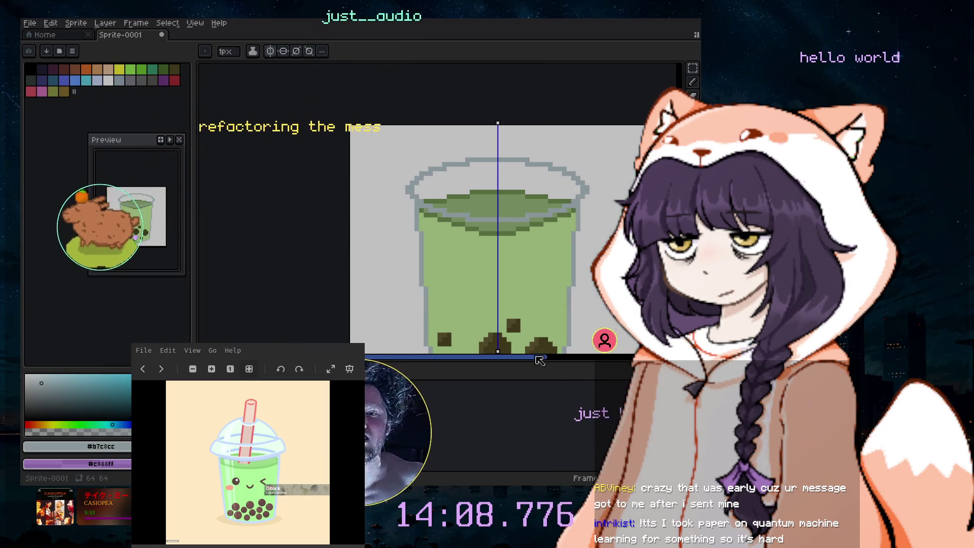
scroll(497, 228, down, 3)
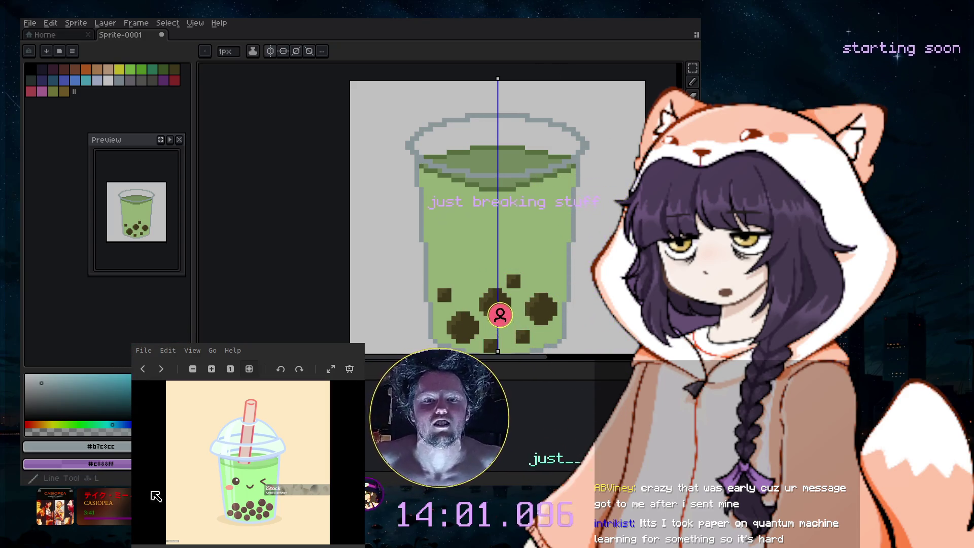
key(b)
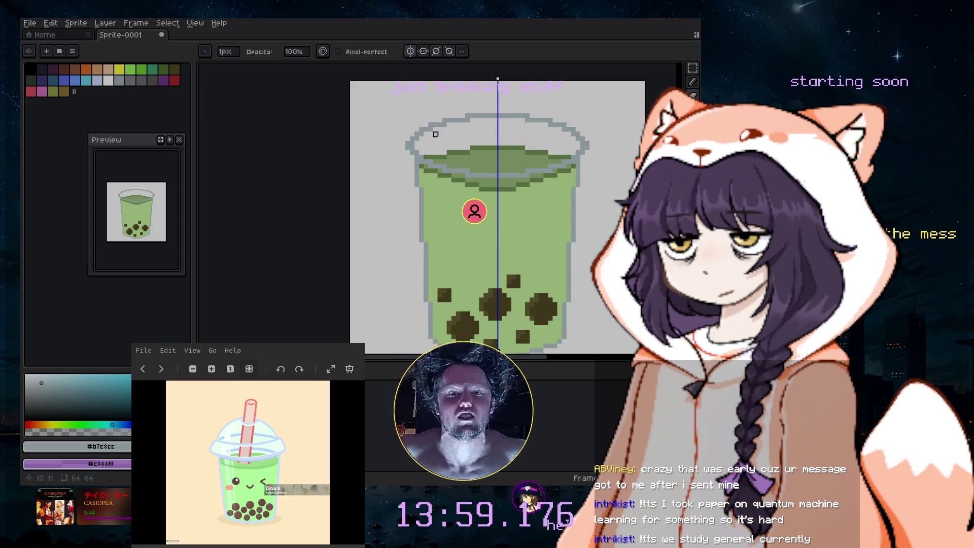
key(plus)
key(plus)
key(plus)
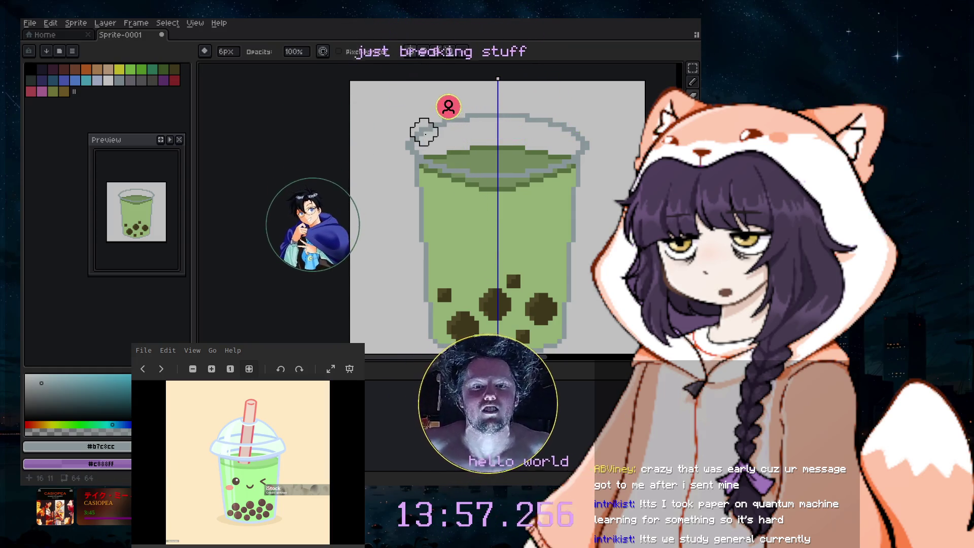
drag(425, 132, 484, 132)
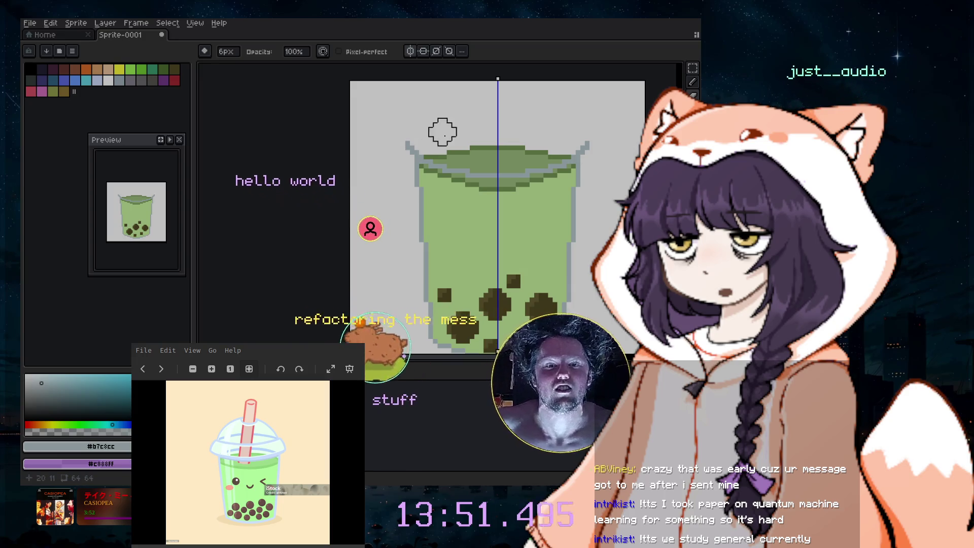
- Sketch a mirrored lid outline above the cup with a 1px pencil, then undo it
scroll(581, 122, up, 1)
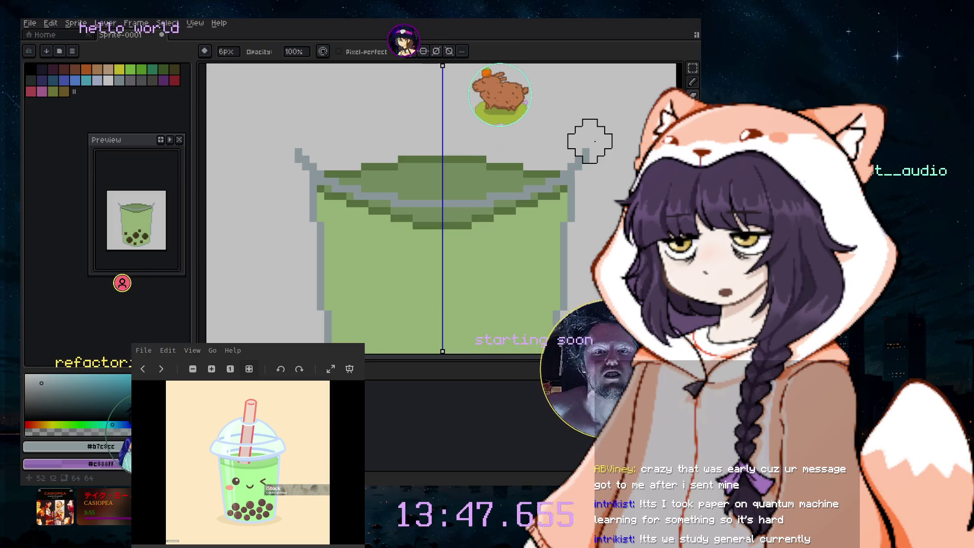
click(694, 82)
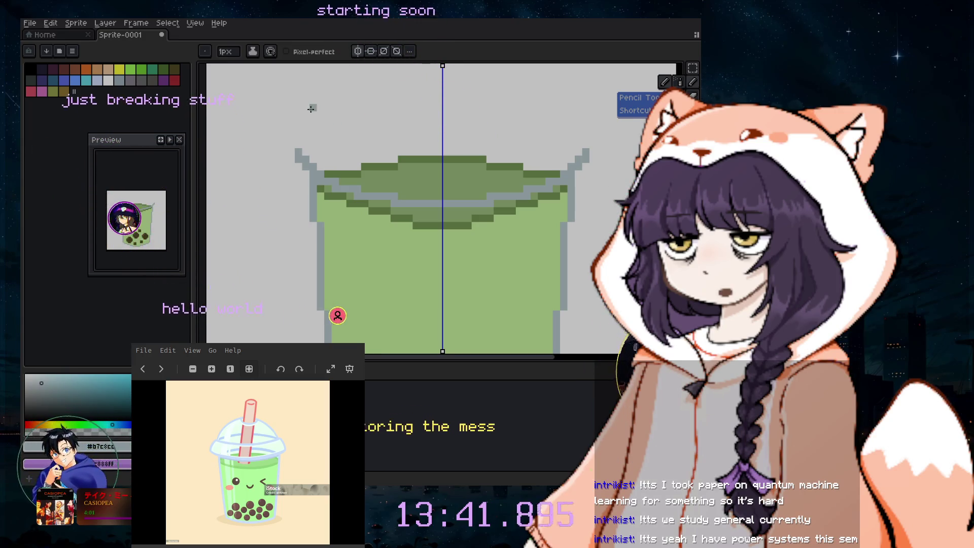
drag(311, 108, 514, 138)
key(ctrl+z)
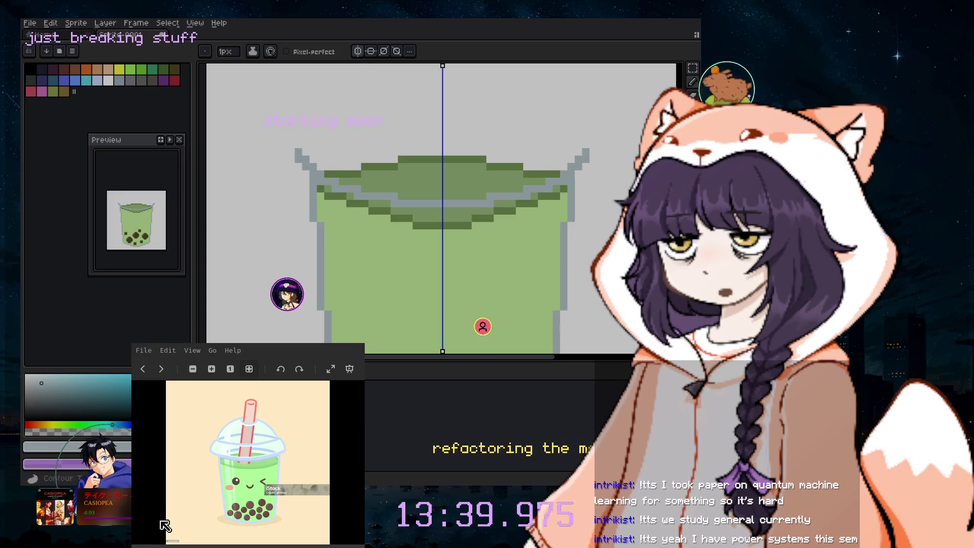
click(693, 203)
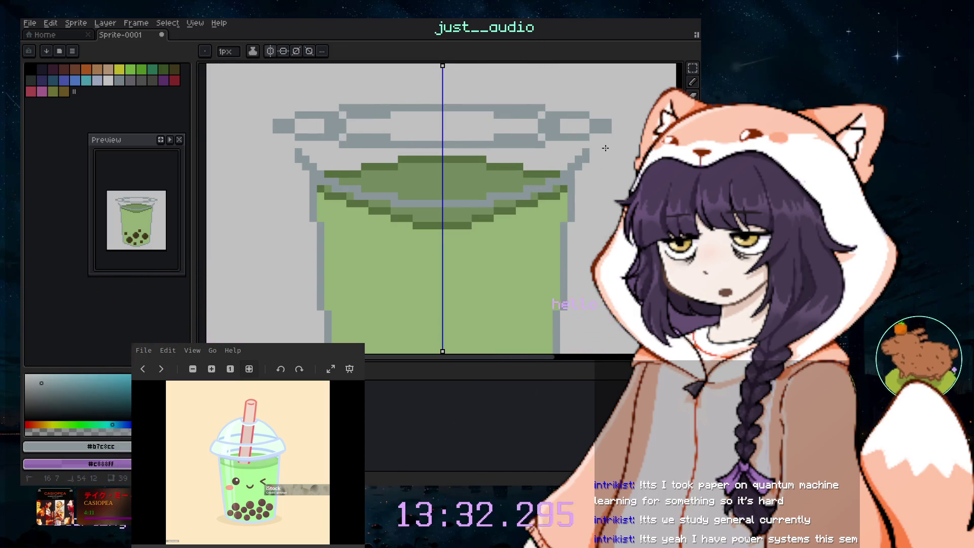
- Drag out and commit a wide oval lid rim across the top of the cup
drag(606, 148, 554, 150)
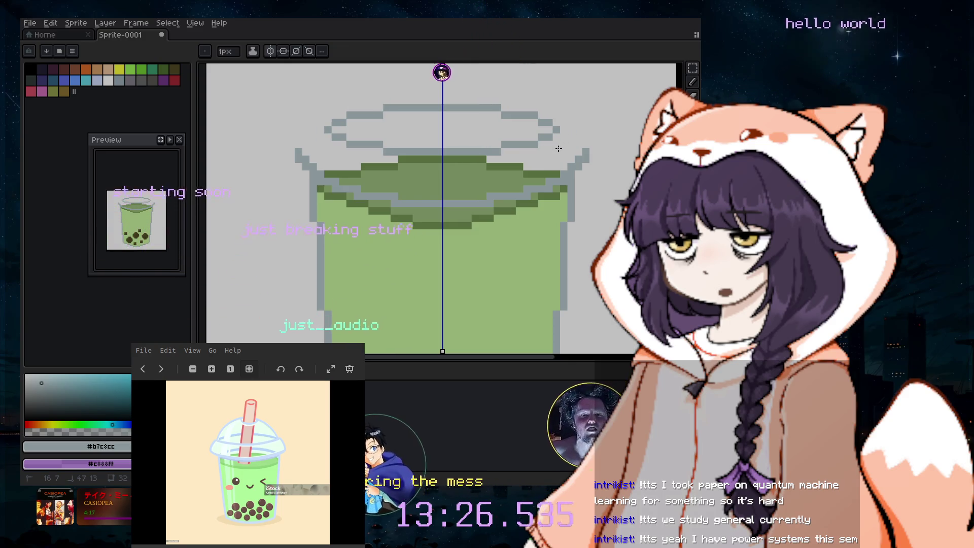
drag(558, 148, 557, 150)
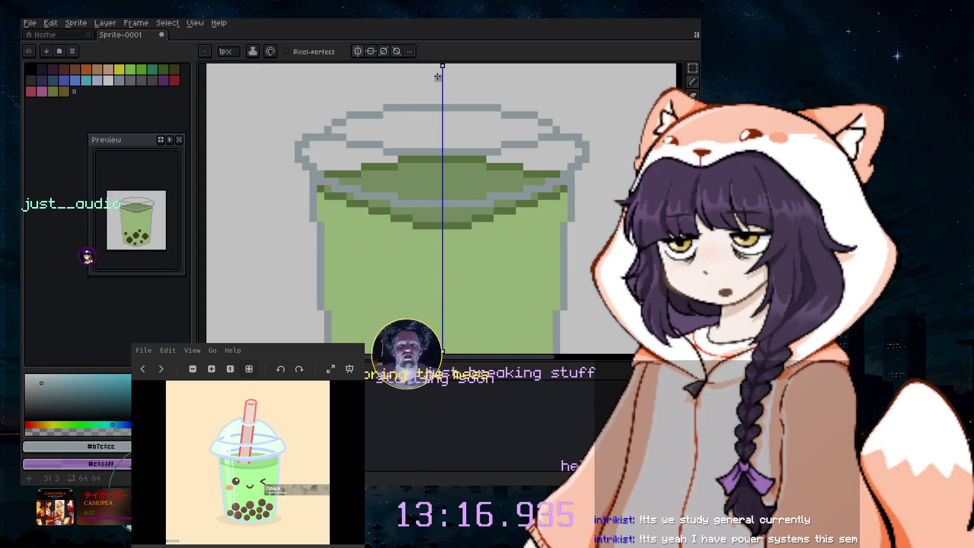
scroll(435, 119, up, 2)
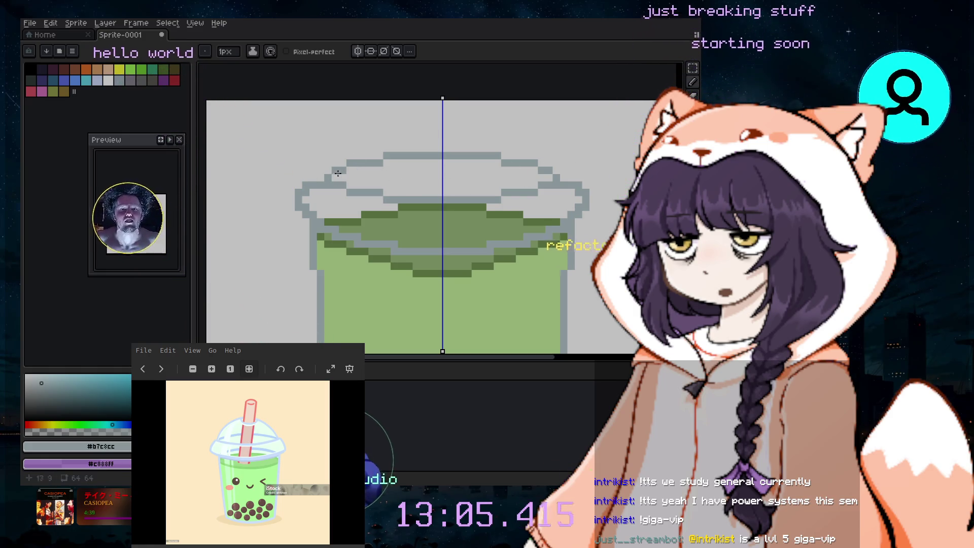
- Add mirrored grey pixels forming a dome above the lid band
click(432, 104)
drag(434, 105, 342, 162)
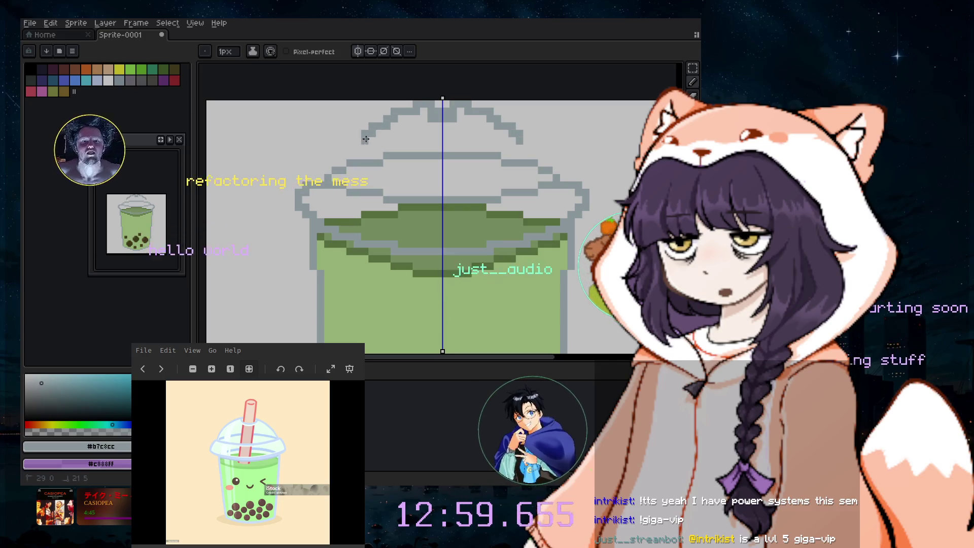
scroll(521, 210, down, 2)
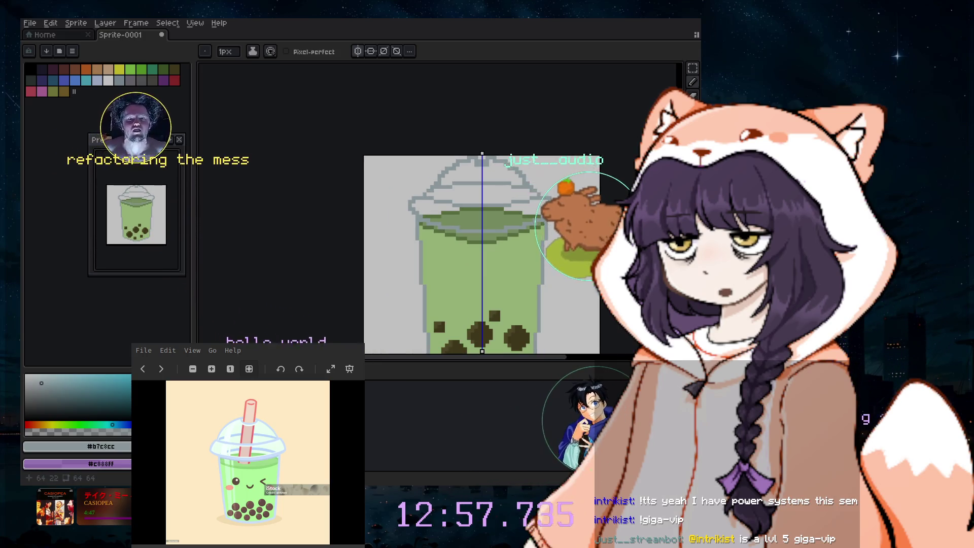
scroll(604, 164, down, 2)
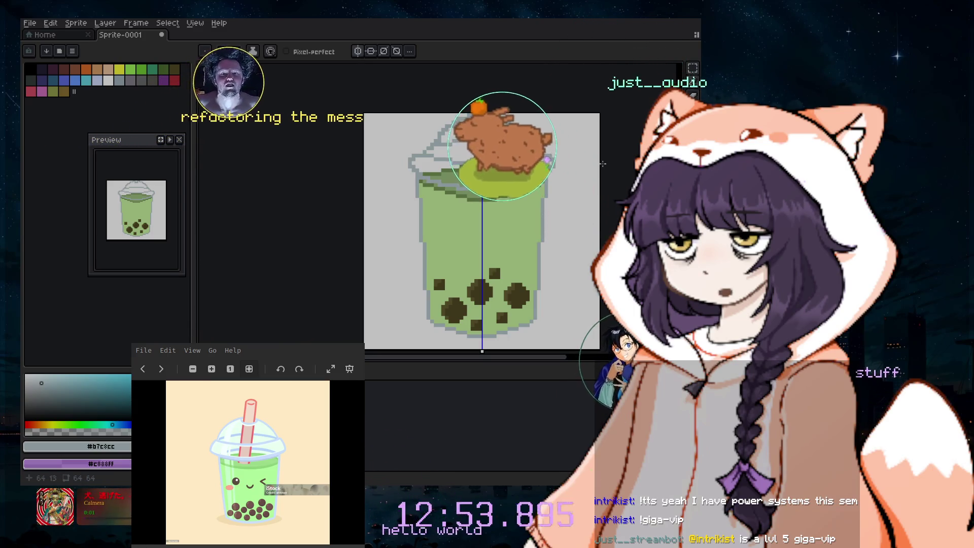
- Erase the lid and dome from the cup with an 18px eraser
key(e)
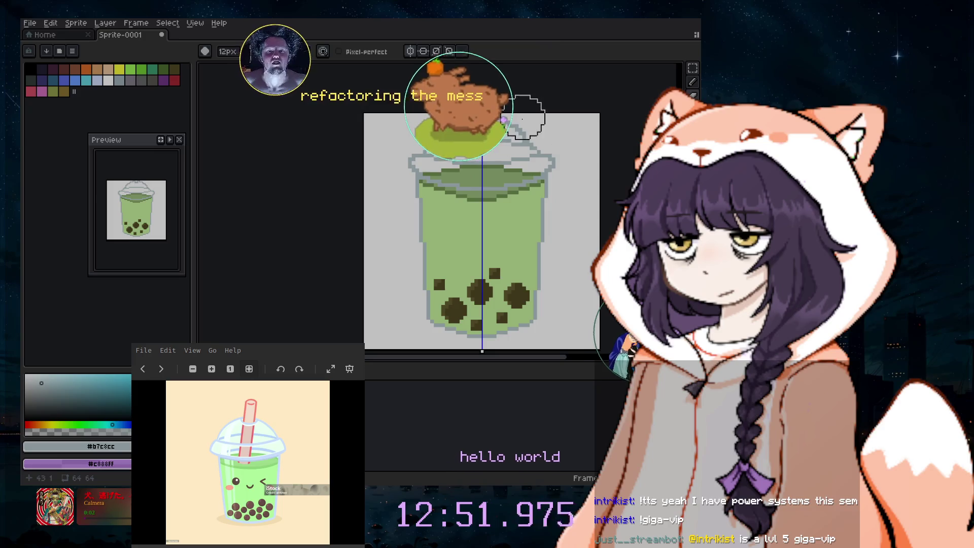
drag(522, 130, 467, 163)
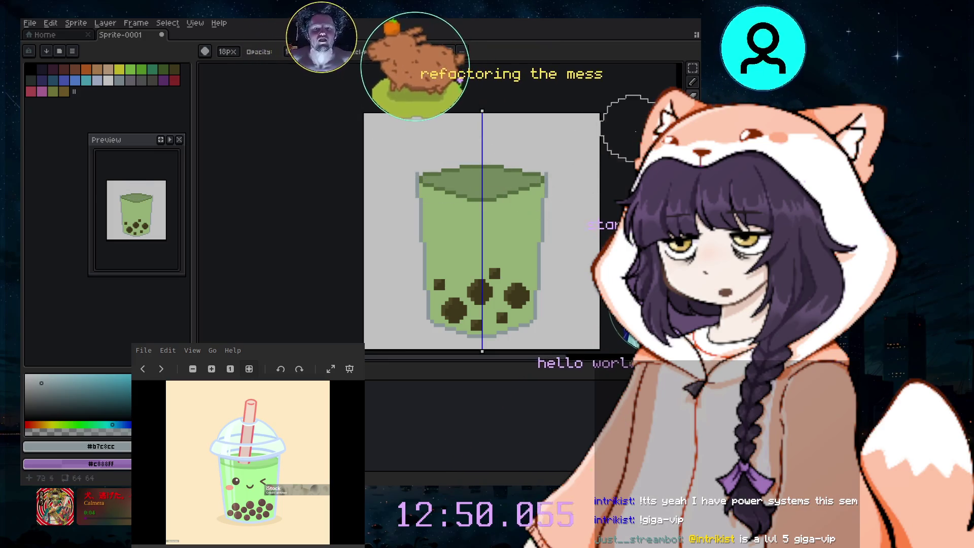
key(b)
scroll(535, 145, up, 1)
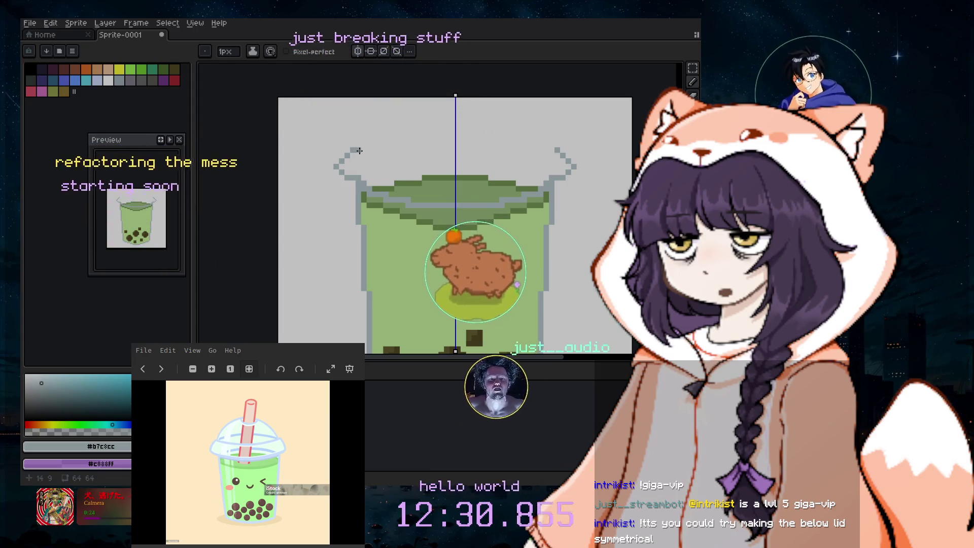
- Draw mirrored 1px grey lid edges and extend them up into a closed dome over the cup
drag(359, 150, 439, 161)
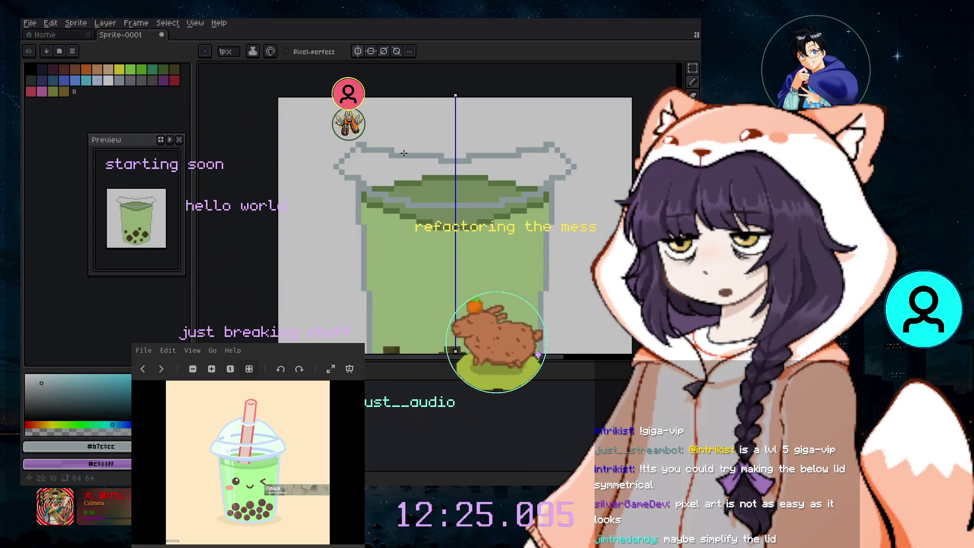
click(371, 139)
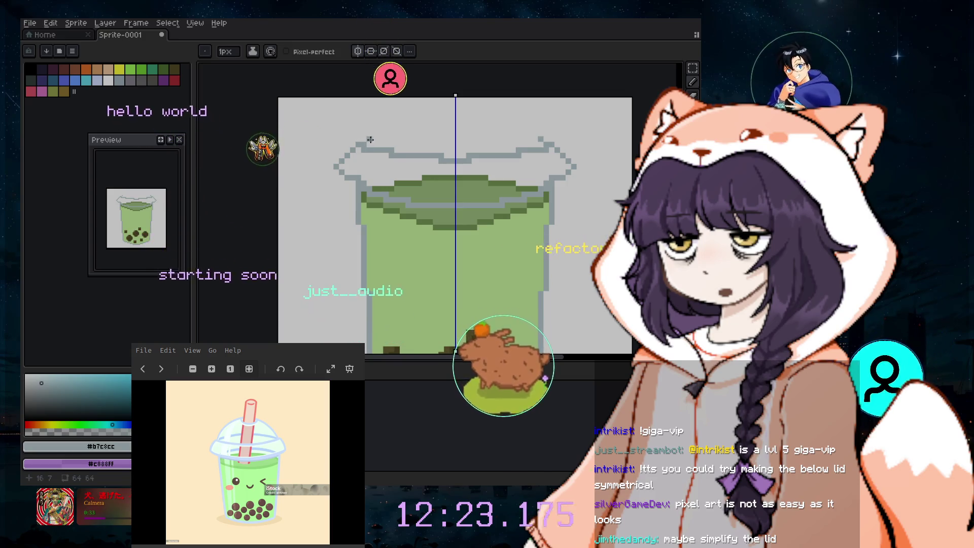
click(380, 133)
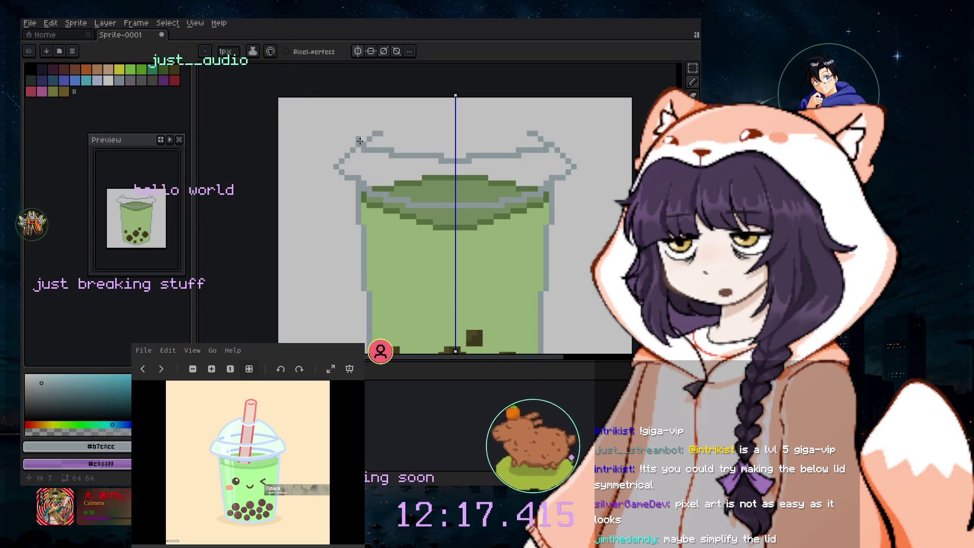
mouse_move(367, 132)
mouse_down()
mouse_move(386, 110)
mouse_move(416, 101)
mouse_up()
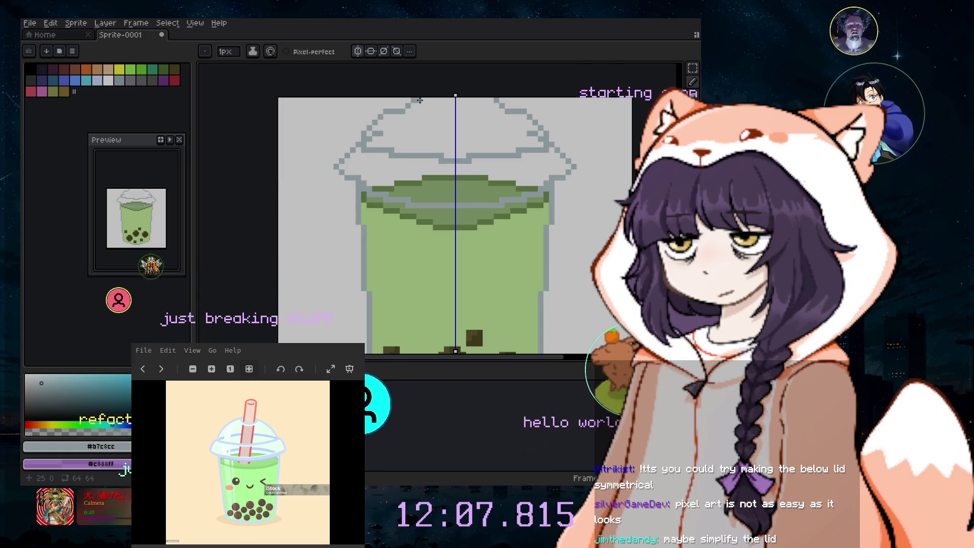
key(minus)
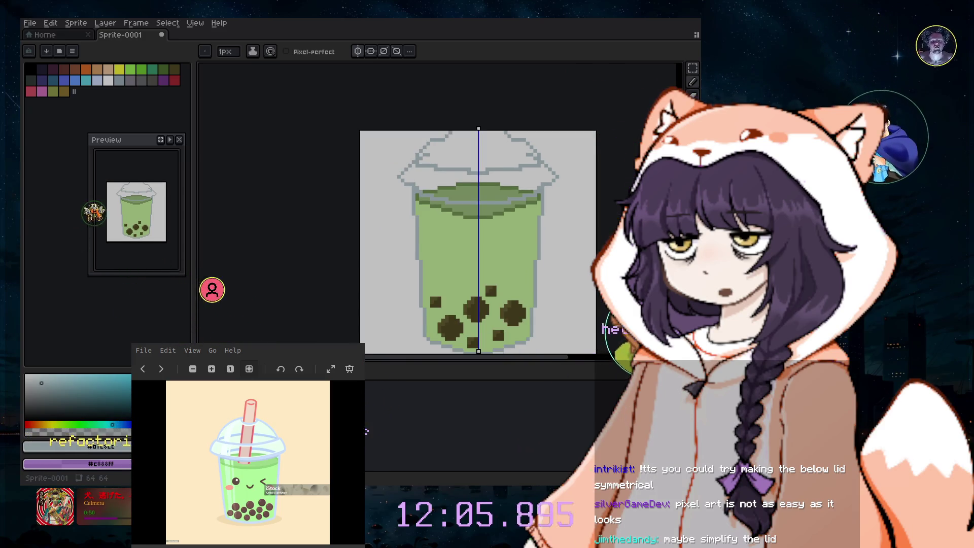
scroll(479, 228, down, 2)
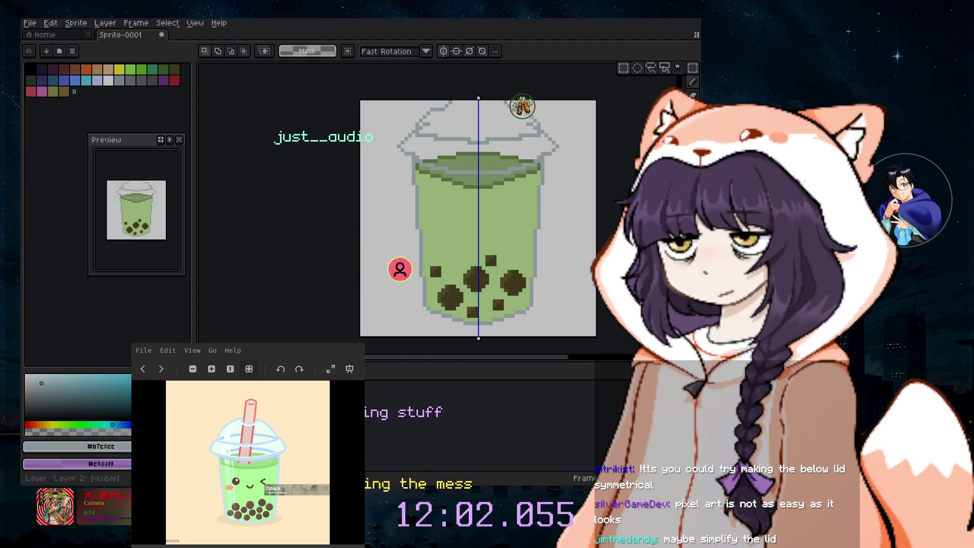
scroll(478, 203, down, 3)
key(ctrl+a)
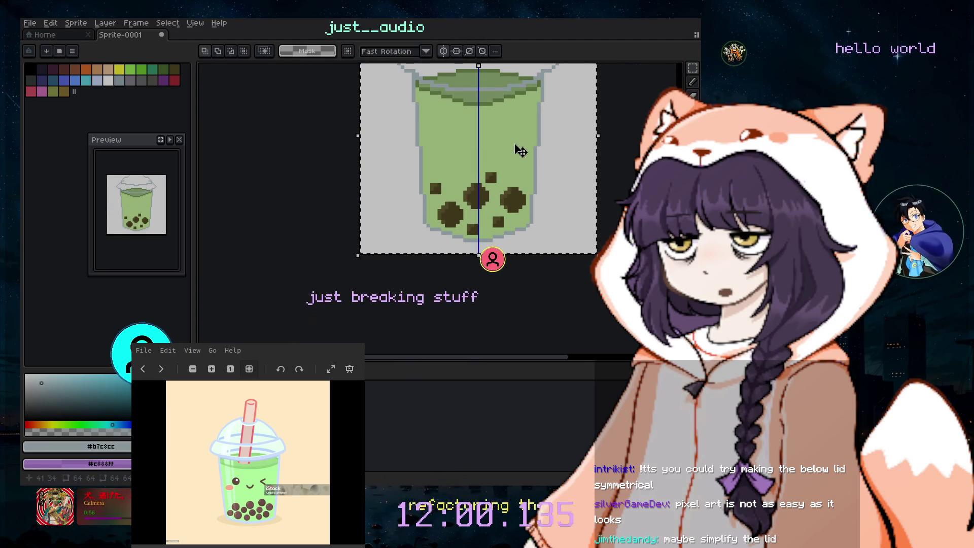
key(Return)
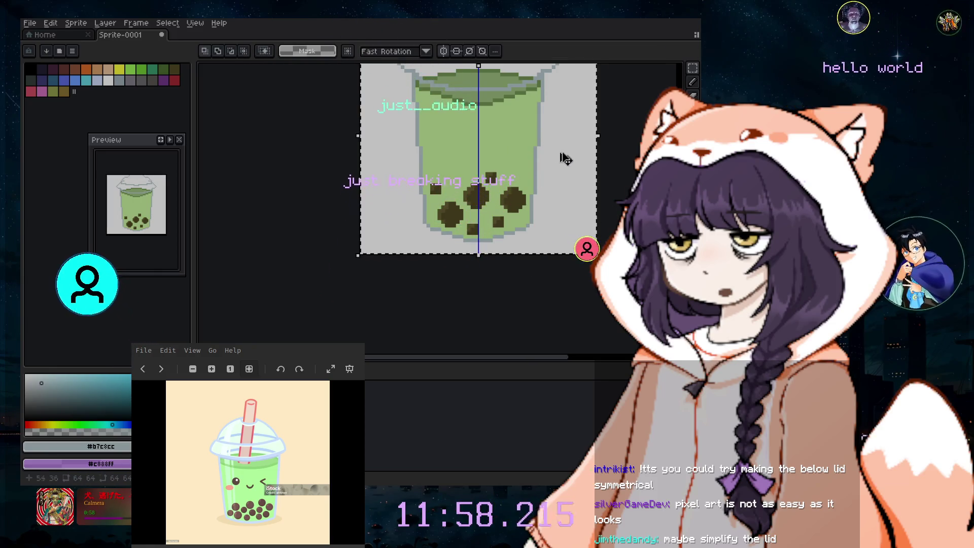
scroll(478, 208, up, 2)
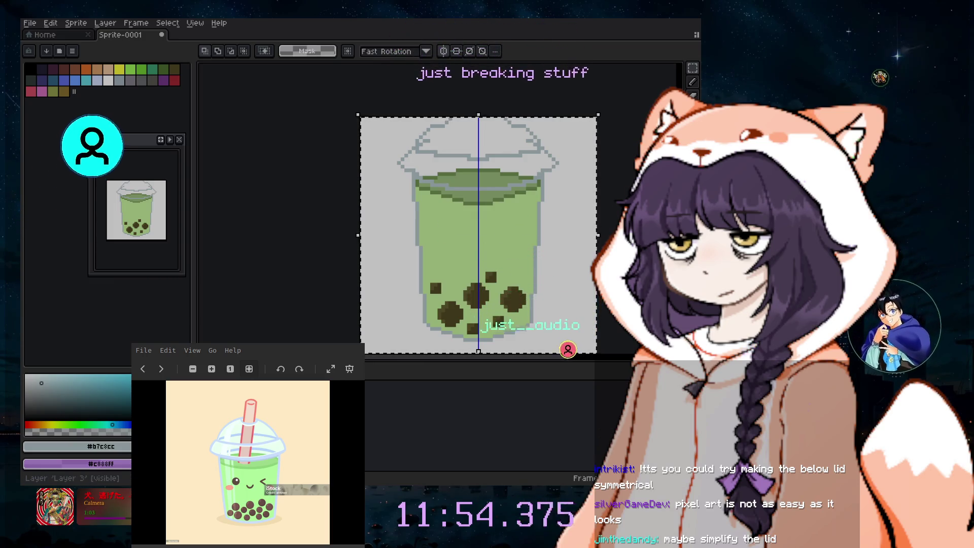
drag(403, 141, 409, 187)
key(Escape)
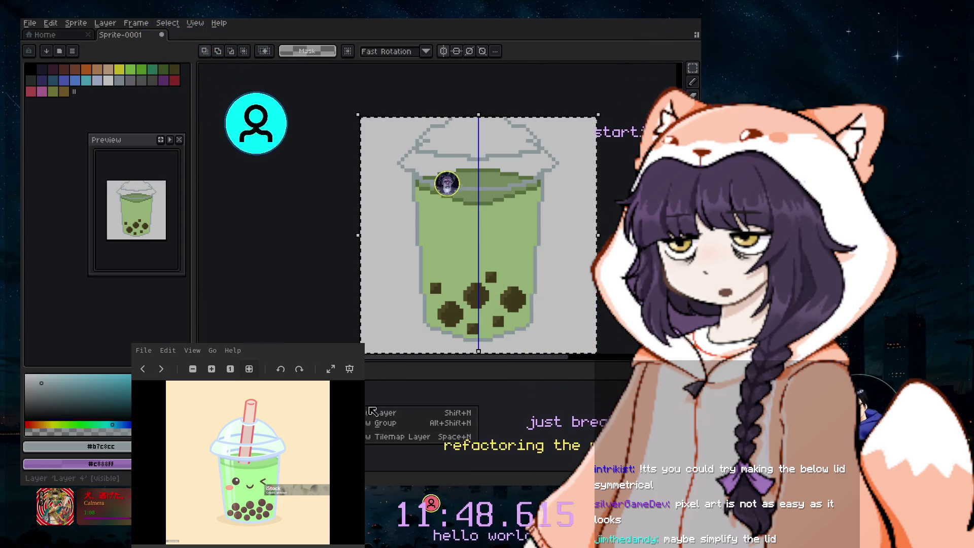
key(ctrl+d)
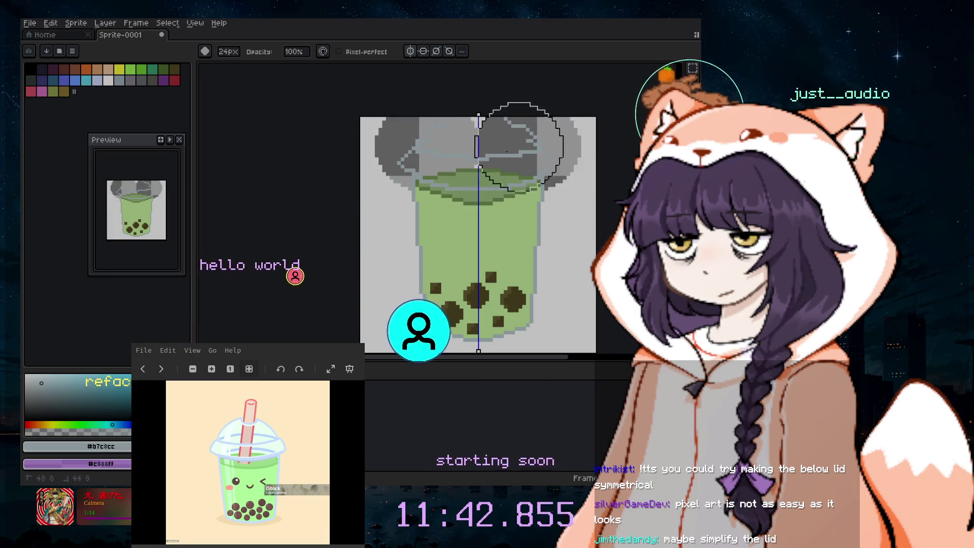
- Erase the dome lid from the cup top with a large eraser
key(v)
key(e)
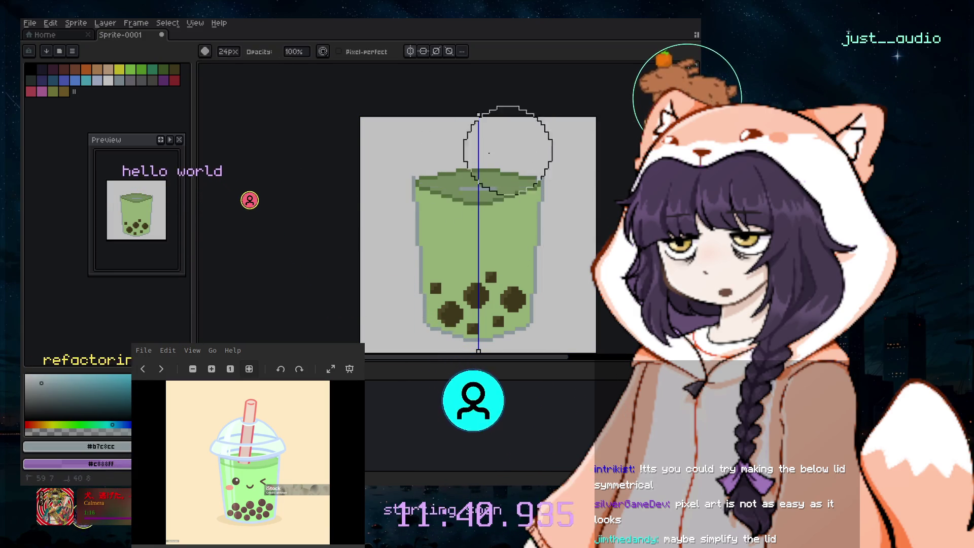
drag(426, 147, 508, 140)
key(b)
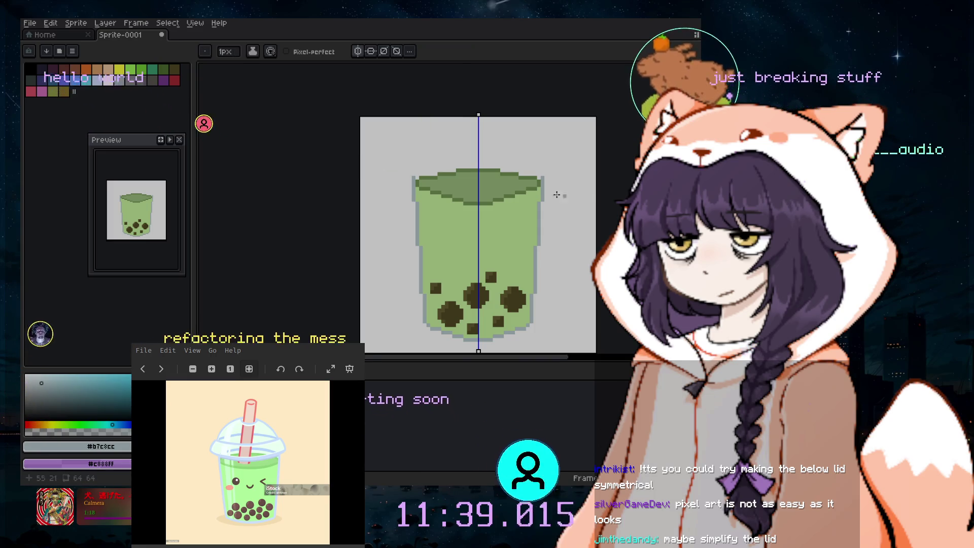
scroll(534, 197, up, 2)
scroll(534, 197, down, 1)
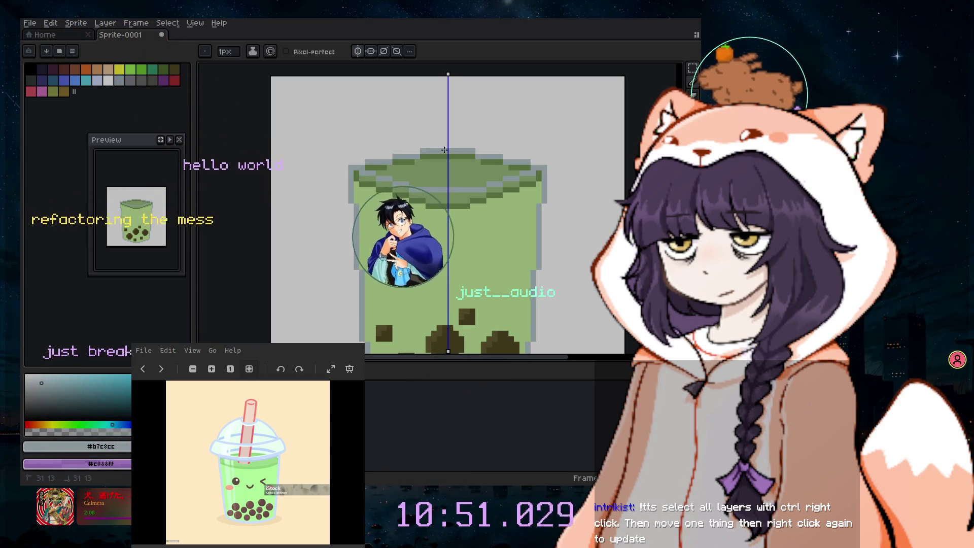
- Undo the last pencil stroke, then try moving the cup upward and undo that move
key(ctrl+z)
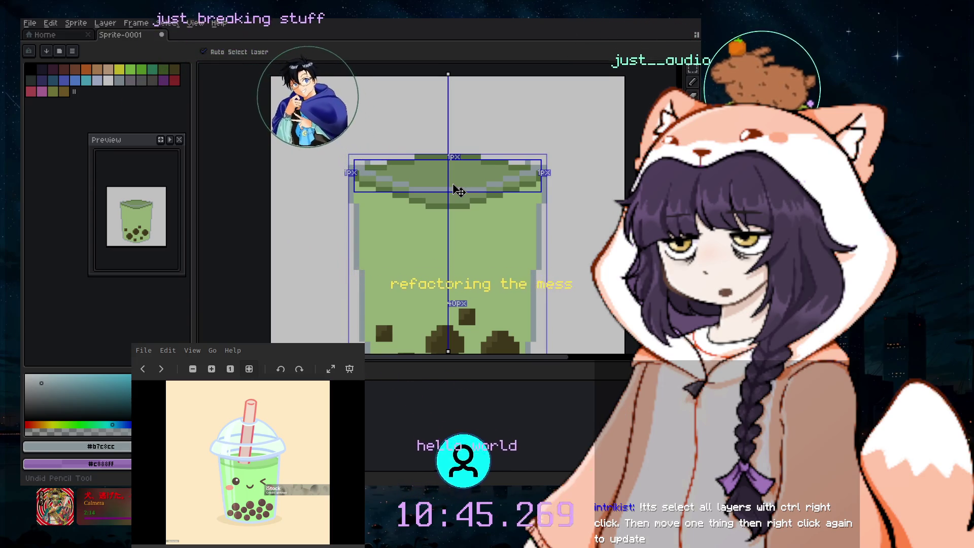
key(b)
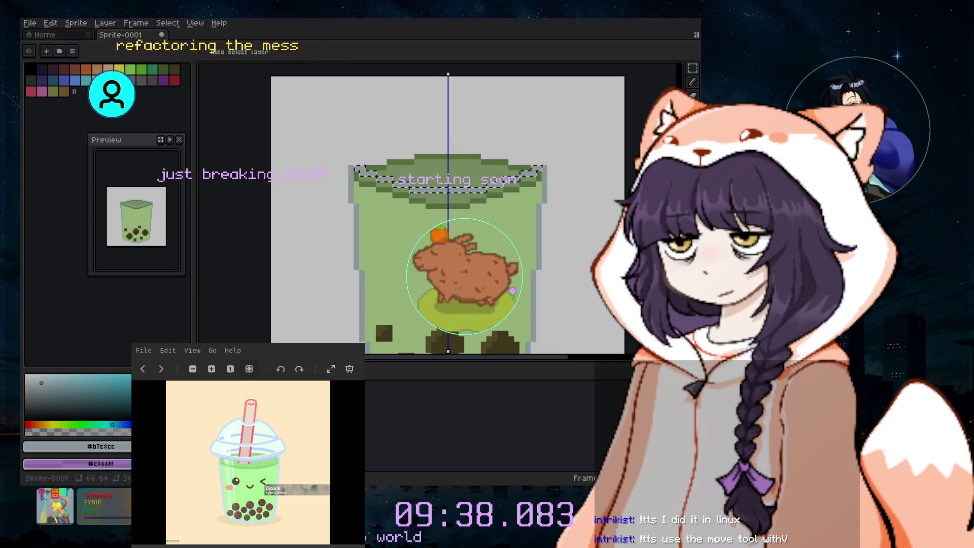
drag(405, 249, 408, 148)
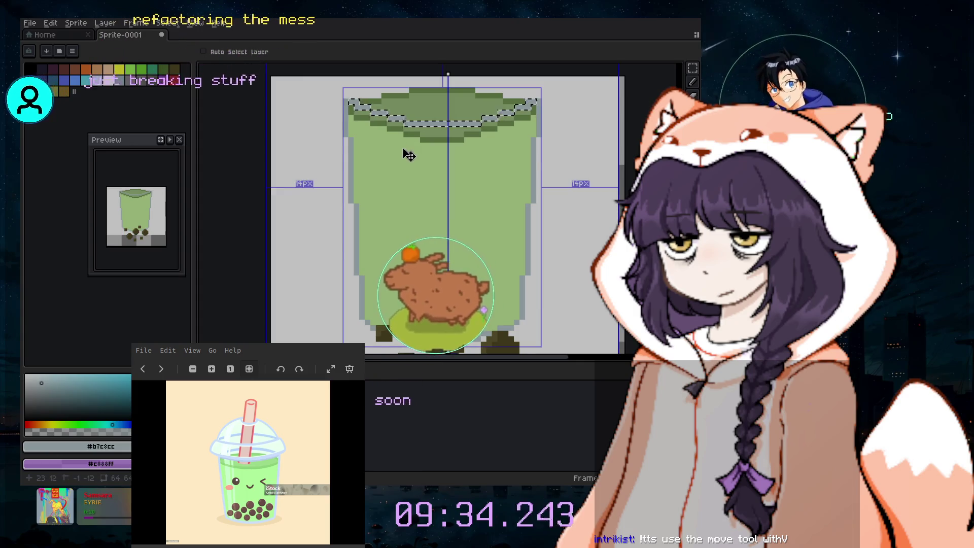
key(ctrl+z)
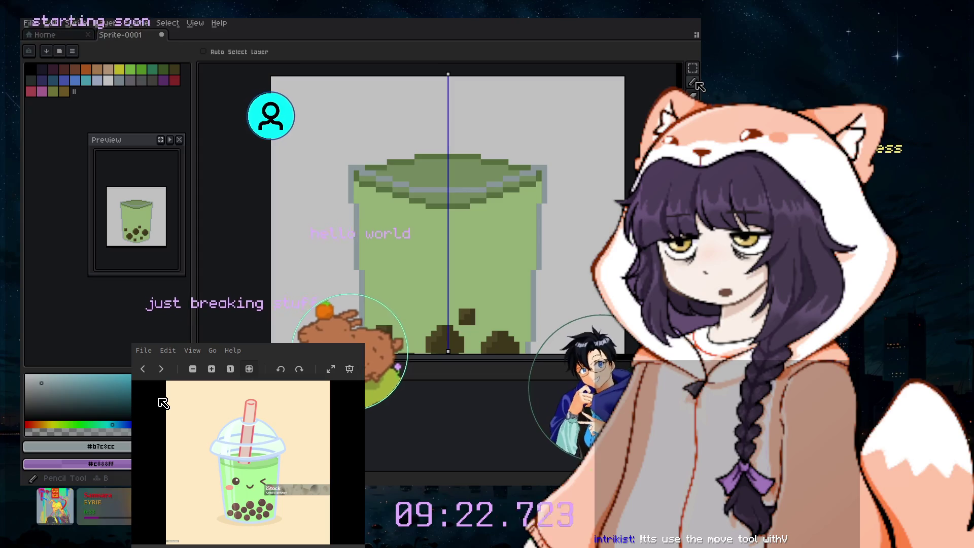
- Draw mirrored grey diagonal pixels rising inward from both top corners of the cup
key(l)
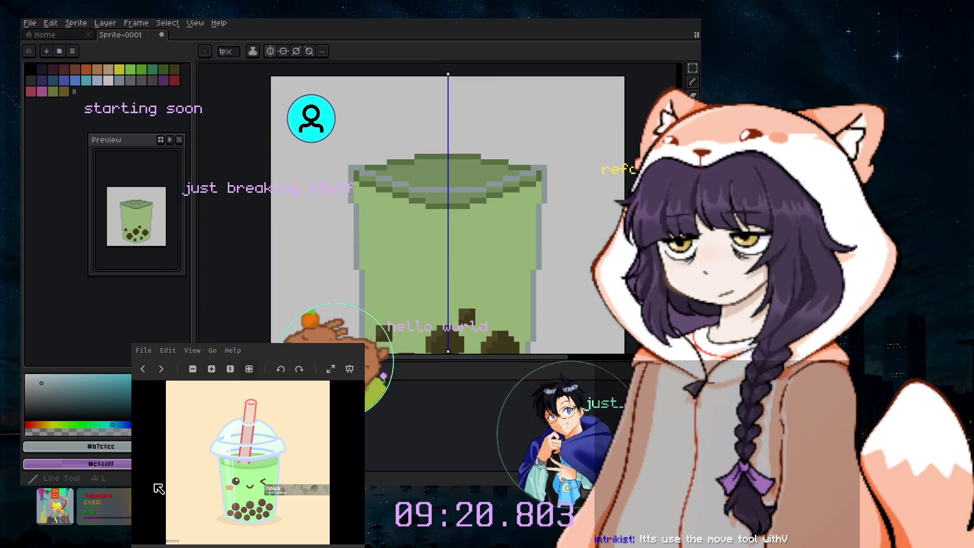
key(i)
click(695, 83)
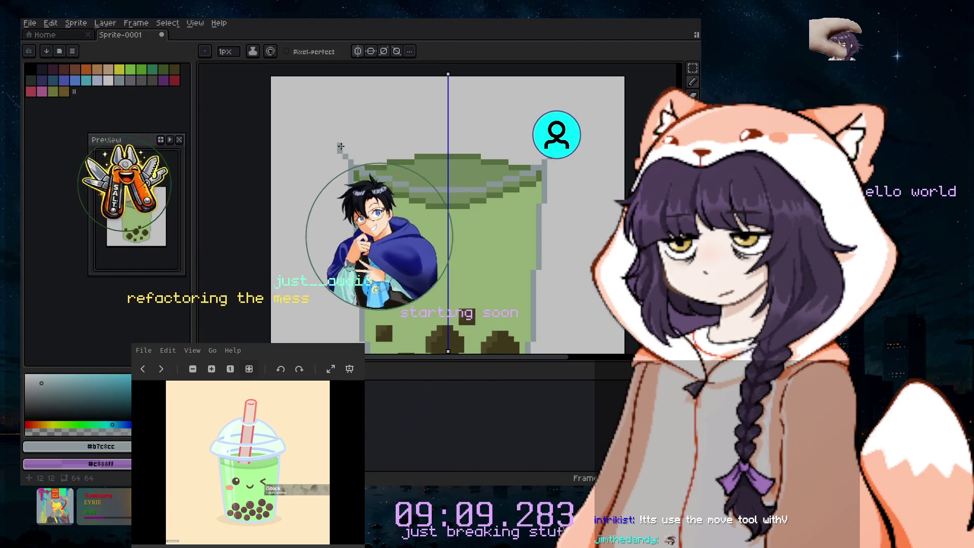
drag(344, 147, 348, 136)
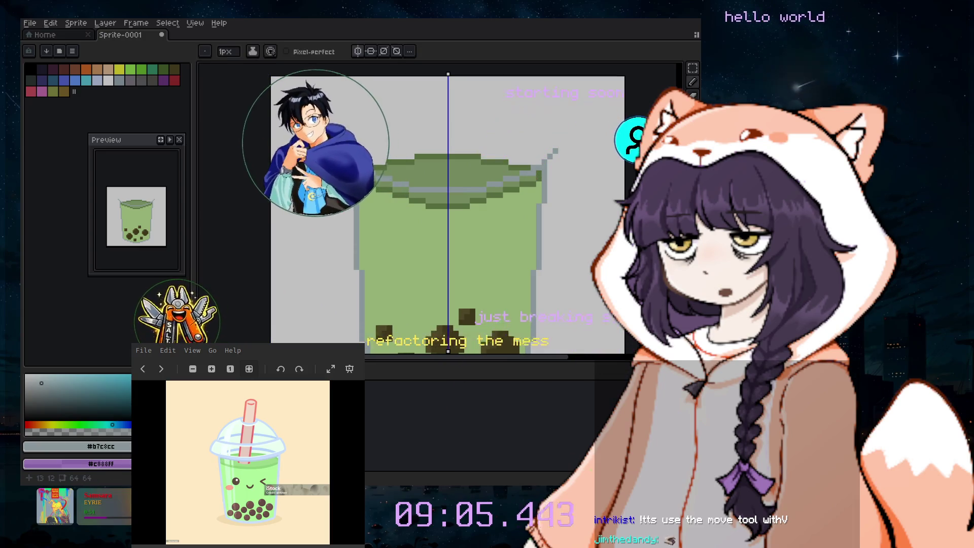
click(351, 140)
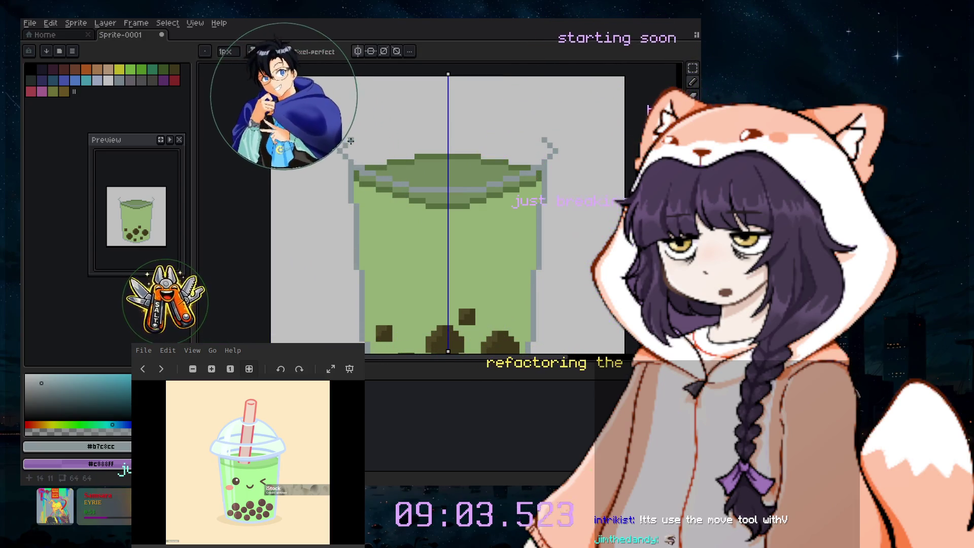
click(357, 133)
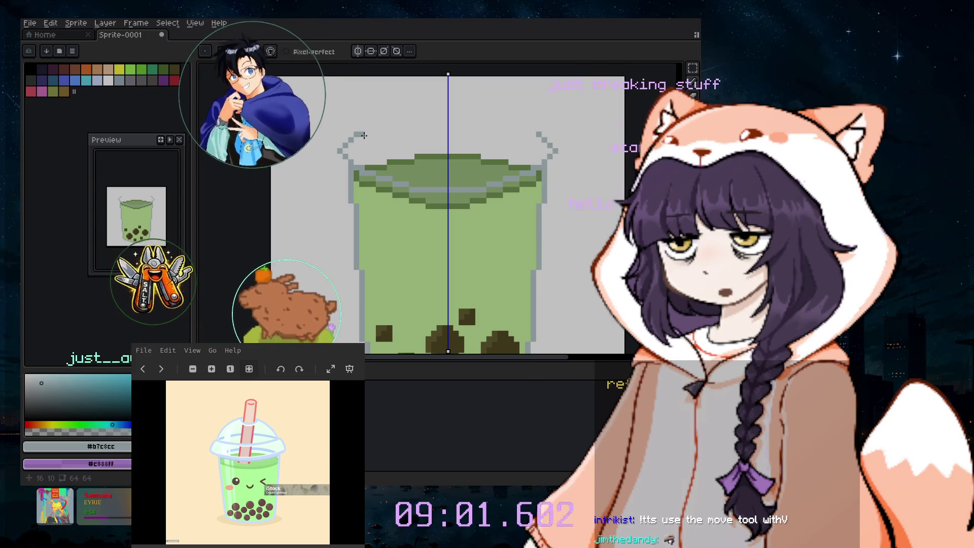
- Select the whole canvas, then deselect it and return to the freehand pencil
key(ctrl+a)
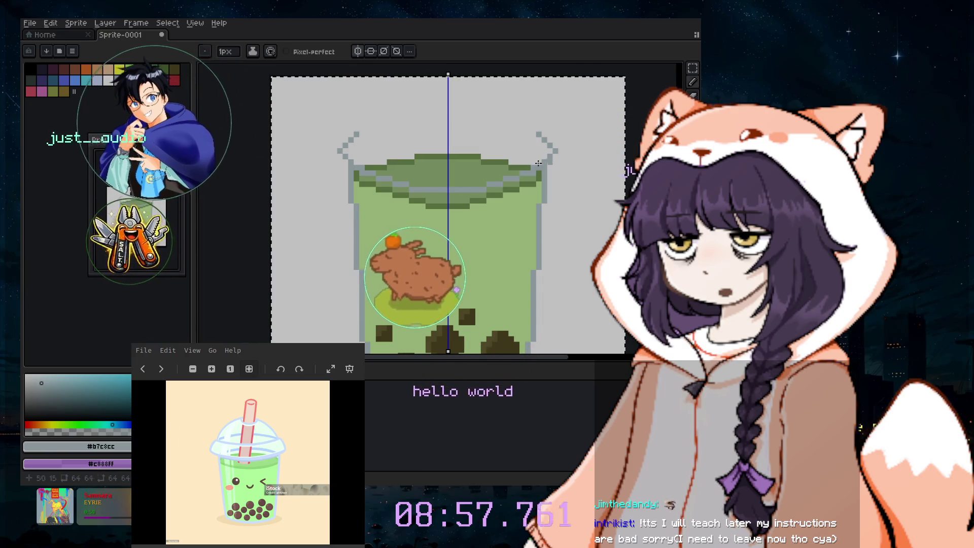
key(v)
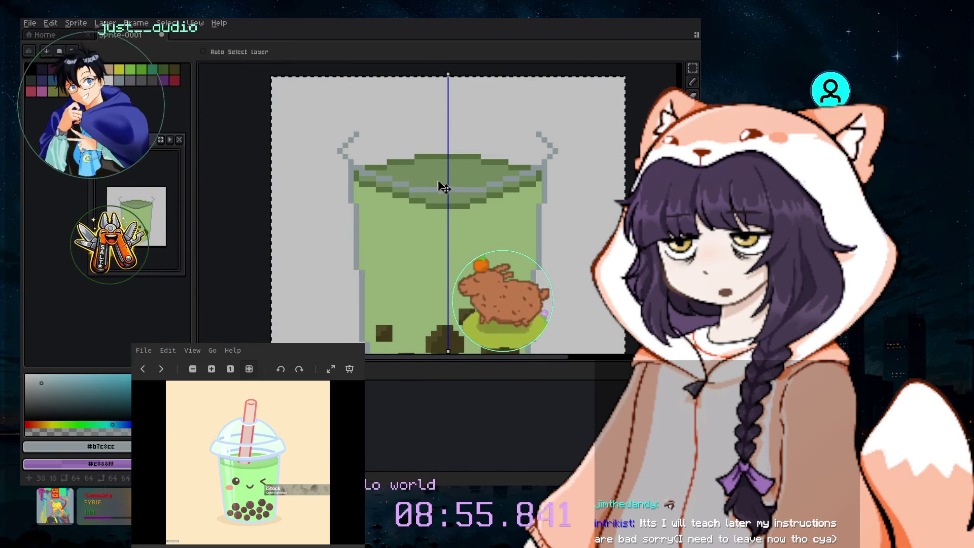
key(ctrl+d)
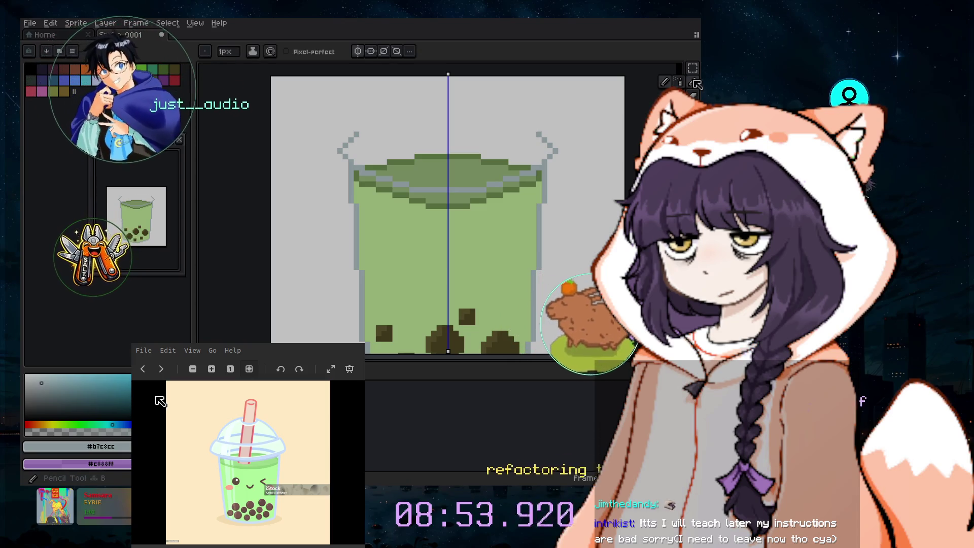
click(692, 82)
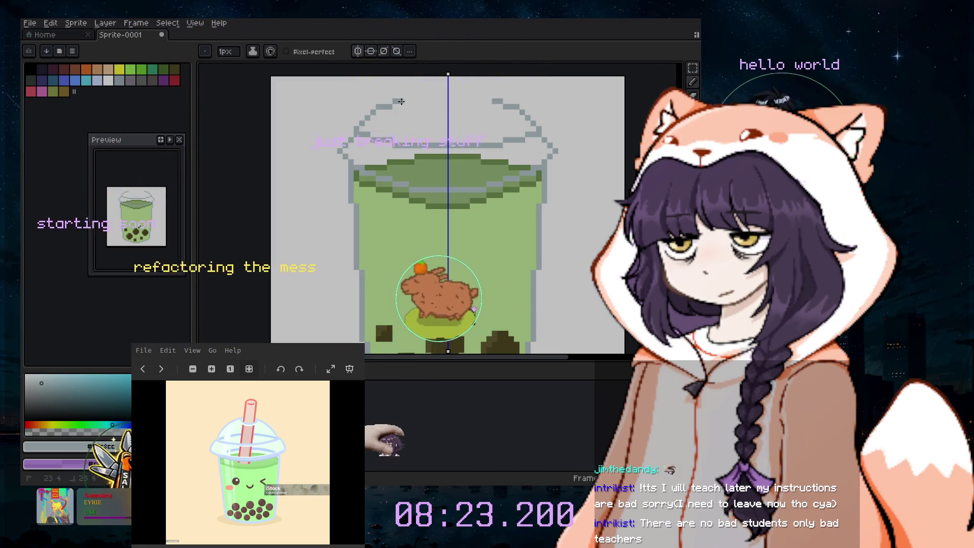
- Draw the mirrored grey lid top outline stepping toward the centre, undoing misplaced strokes
drag(394, 102, 425, 96)
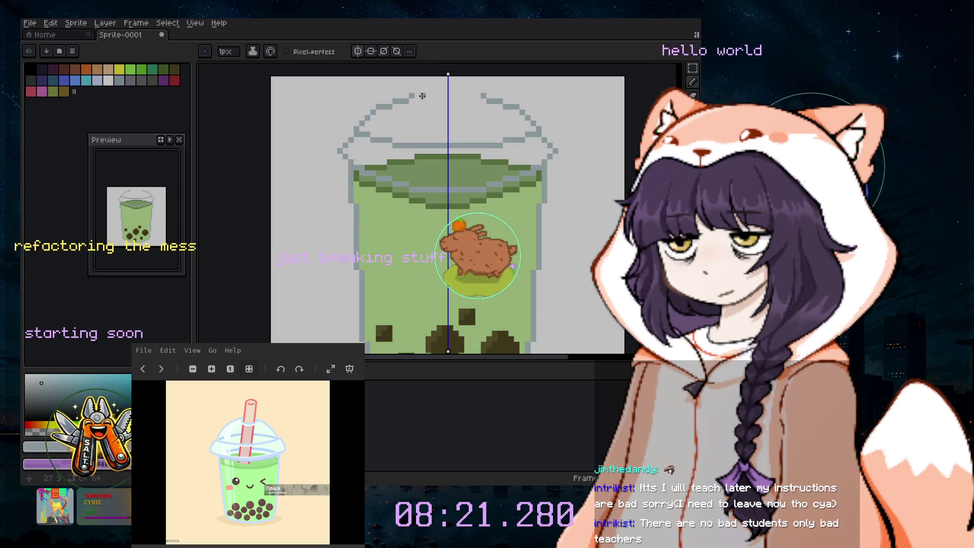
key(ctrl+z)
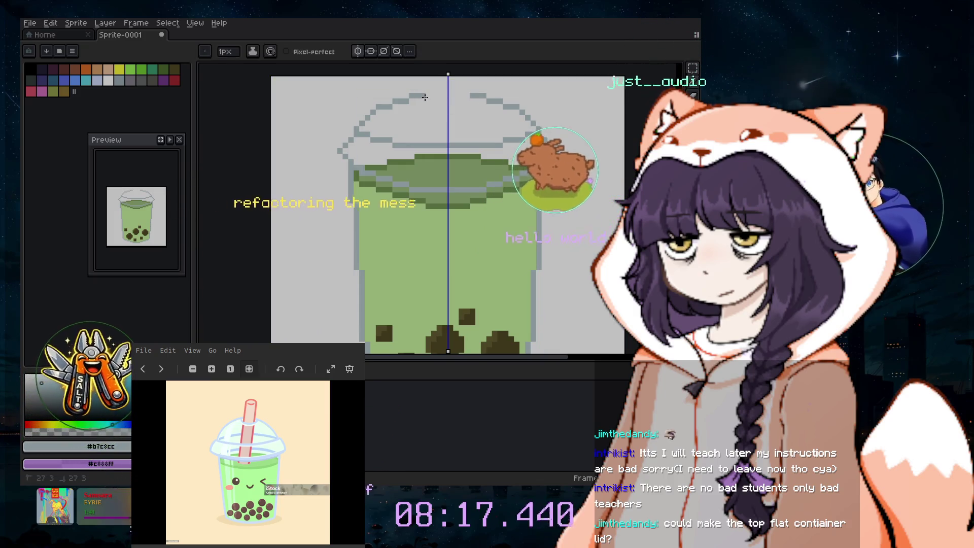
click(429, 94)
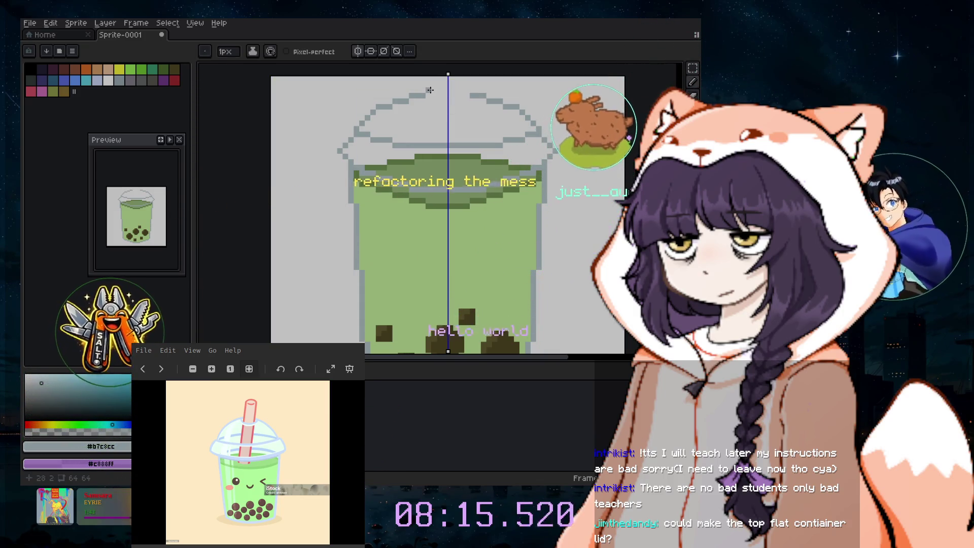
drag(432, 90, 440, 89)
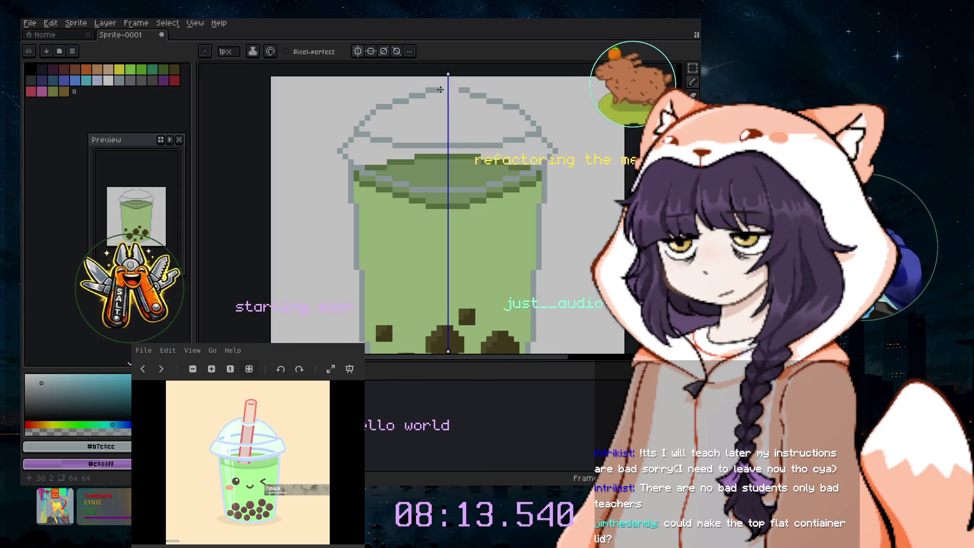
key(ctrl+z)
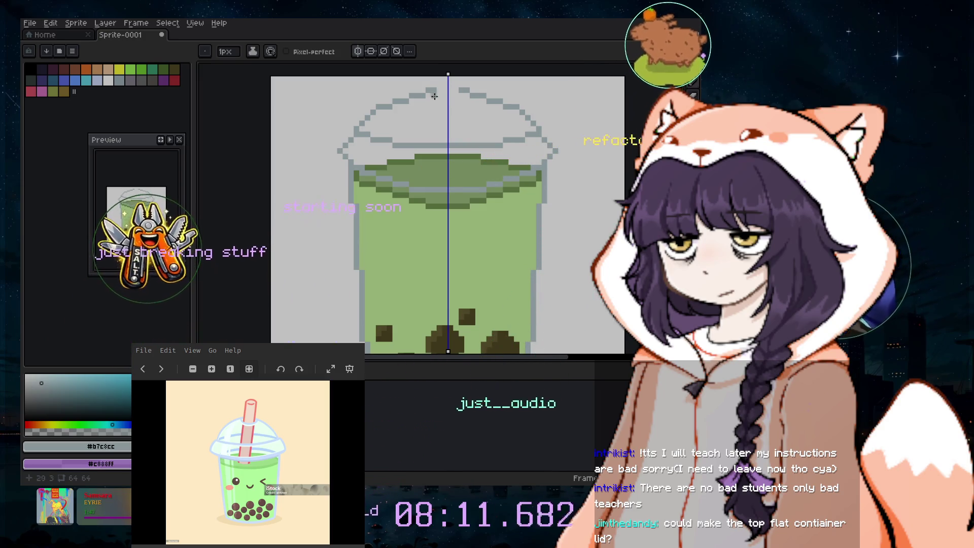
drag(435, 98, 442, 103)
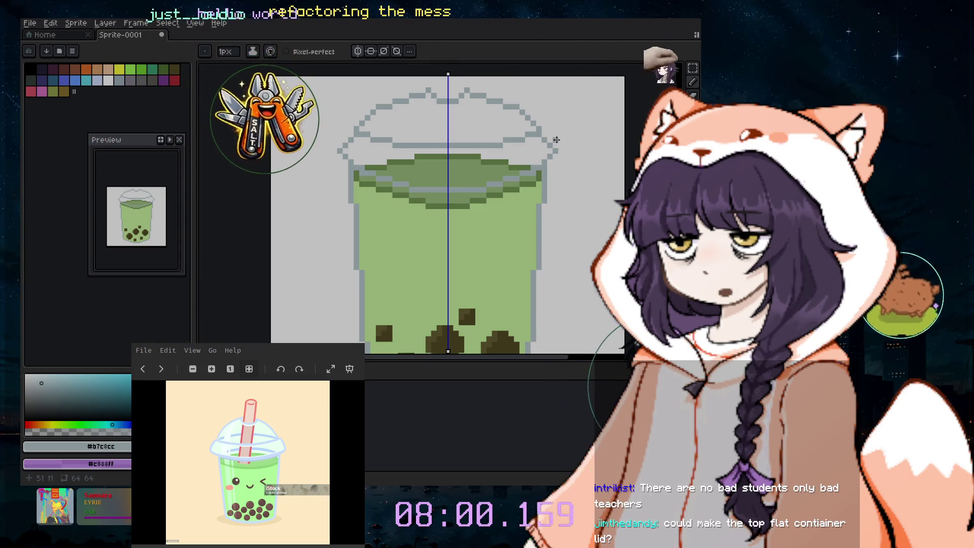
- Switch to a 15px eraser and undo back past the latest lid outline strokes
key(i)
key(e)
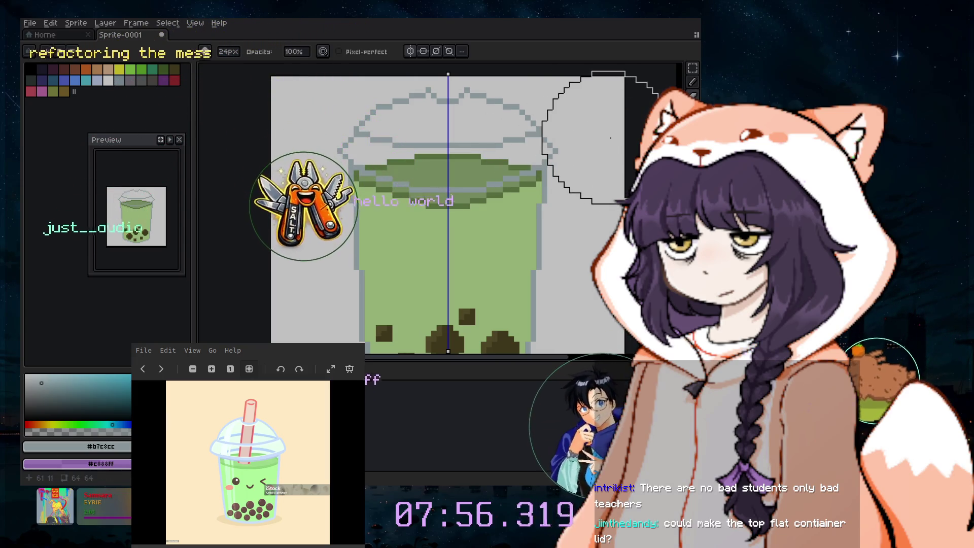
scroll(616, 152, up, 1)
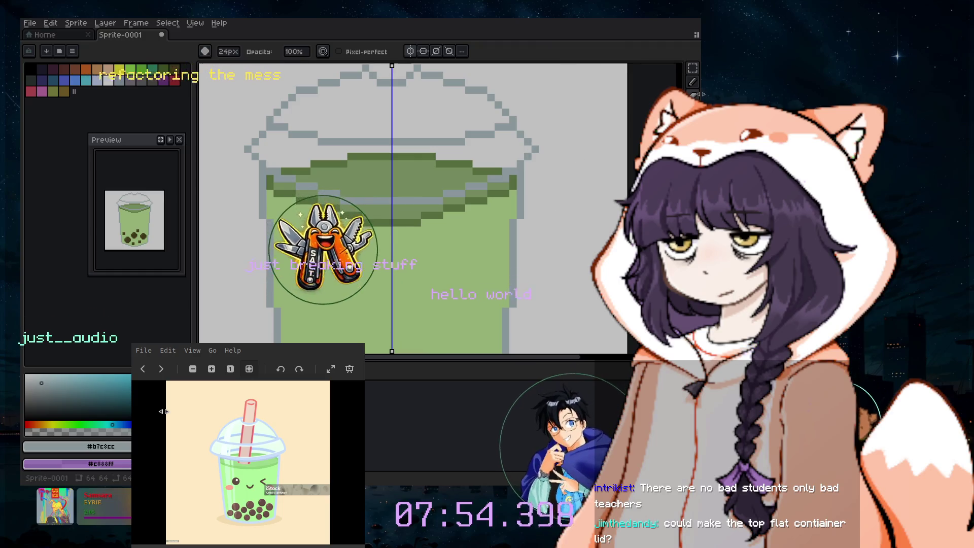
key(minus)
key(minus)
key(minus)
key(minus)
key(minus)
key(minus)
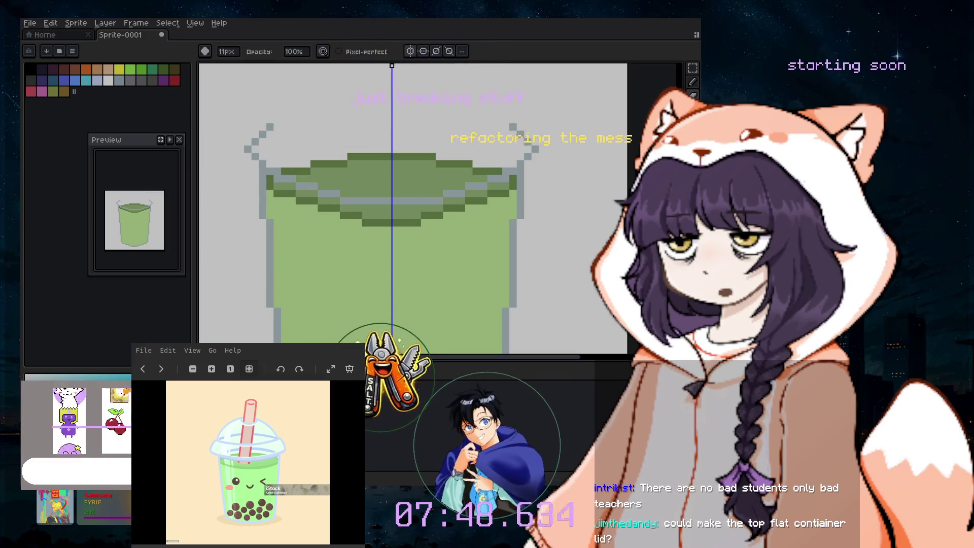
key(ctrl+z)
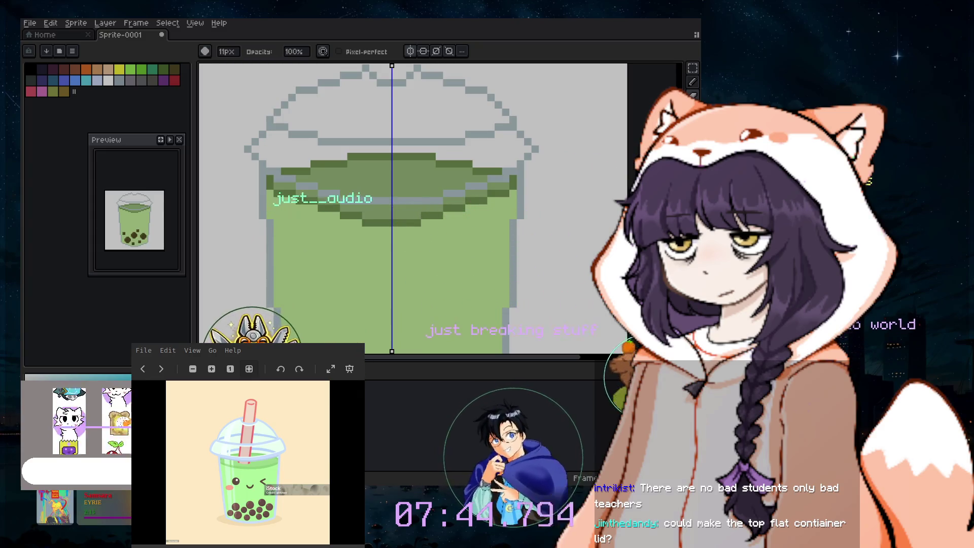
key(m)
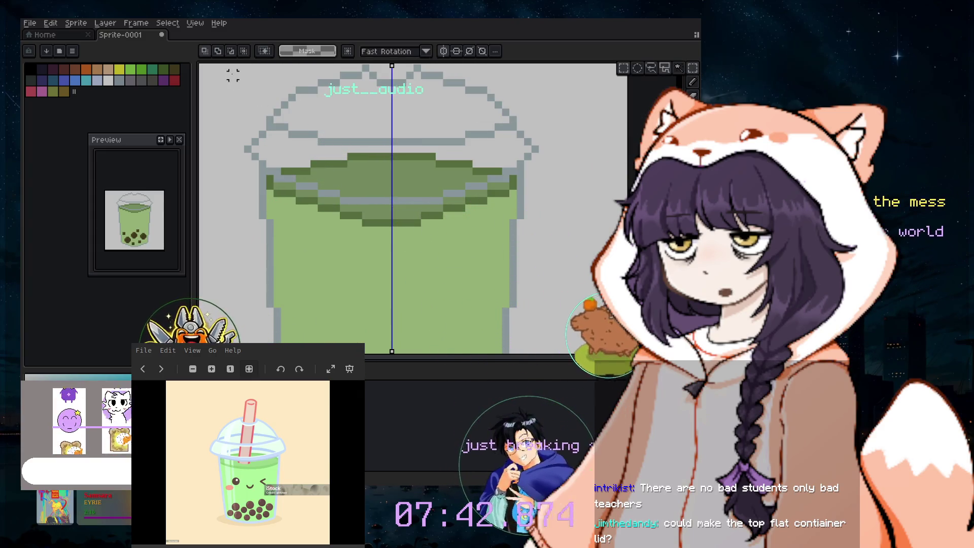
- Cut the dome lid out, paste it back in the same place, and clear the selection
scroll(556, 203, up, 2)
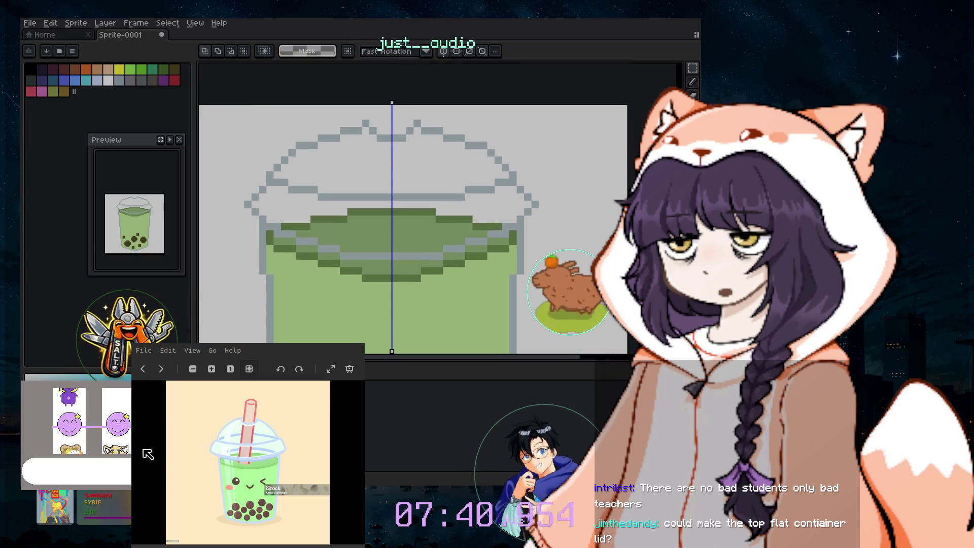
key(ctrl+z)
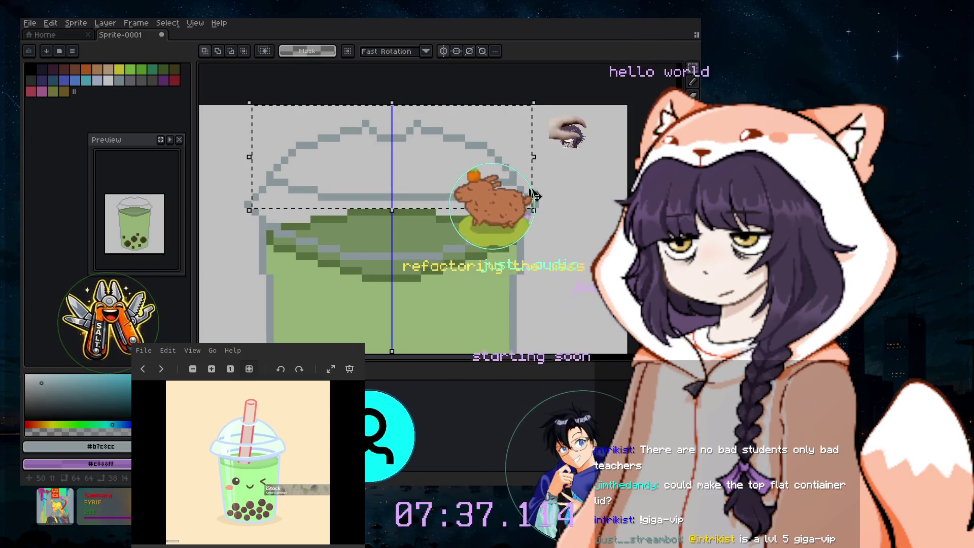
key(Delete)
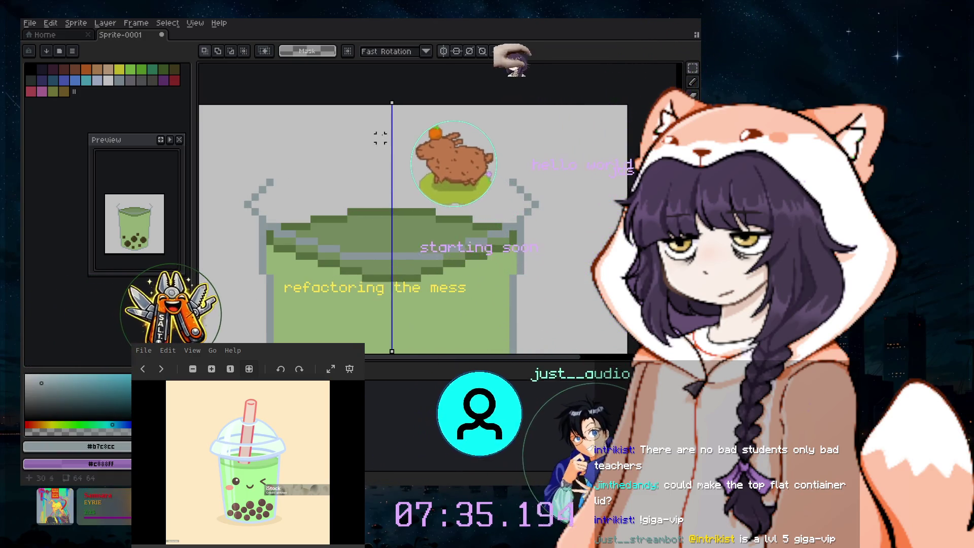
key(ctrl+v)
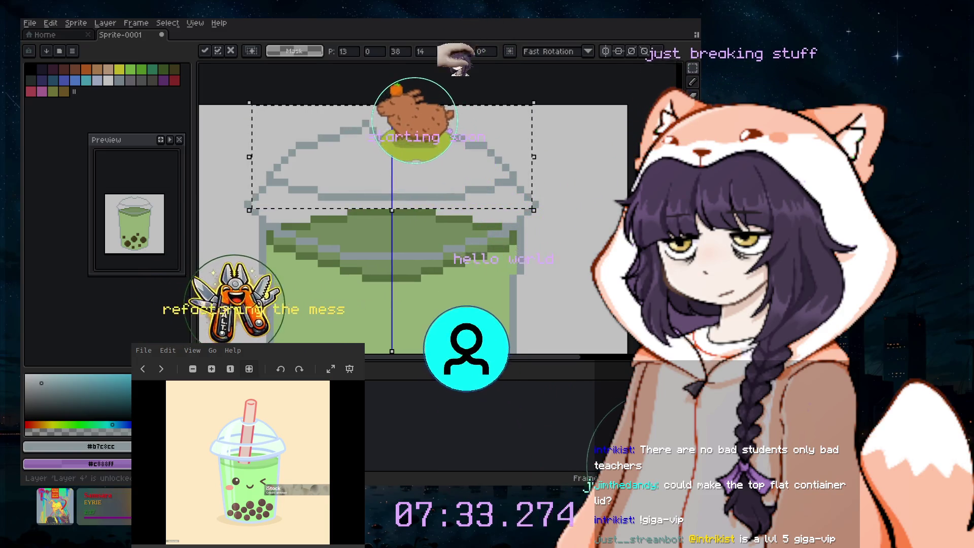
key(Return)
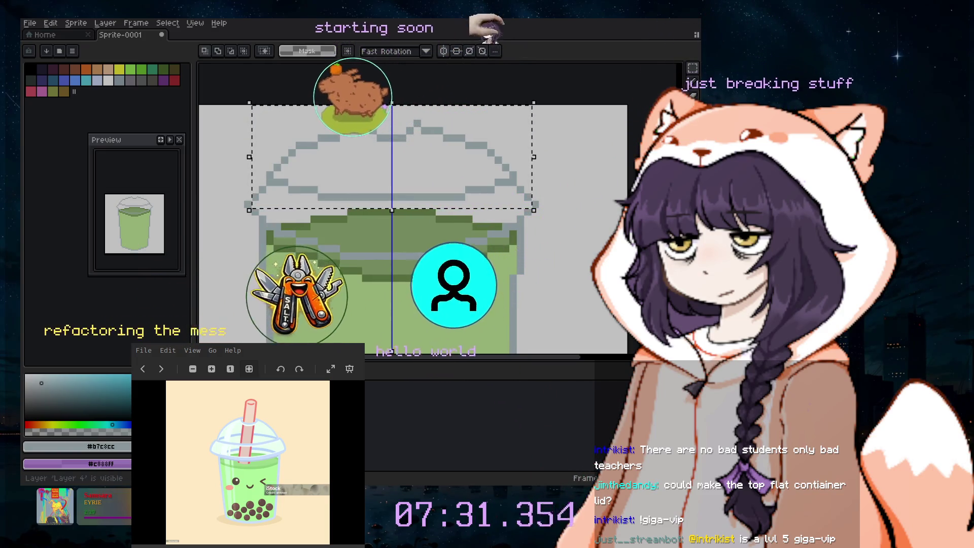
key(ctrl+d)
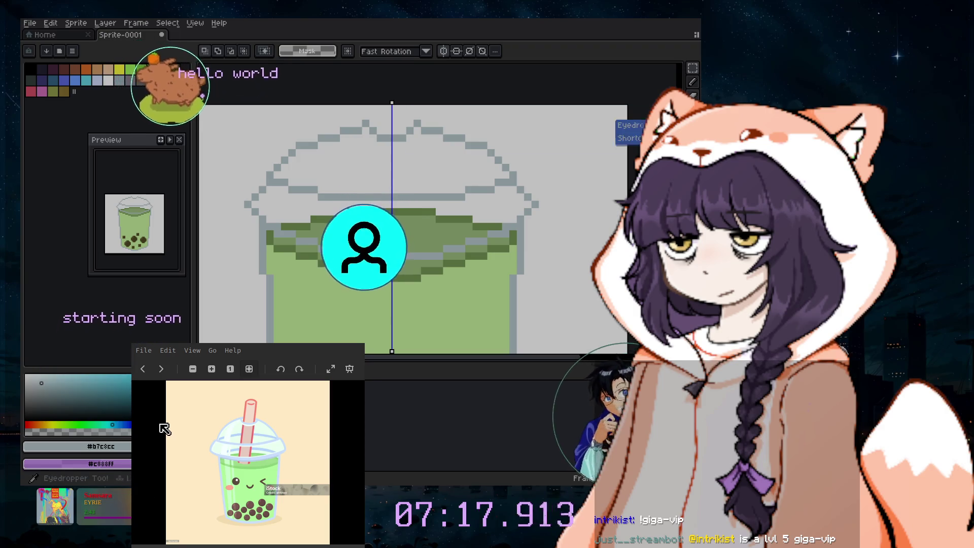
- Set the pencil to a 1px brush with a muted reddish foreground colour for the straw
key(b)
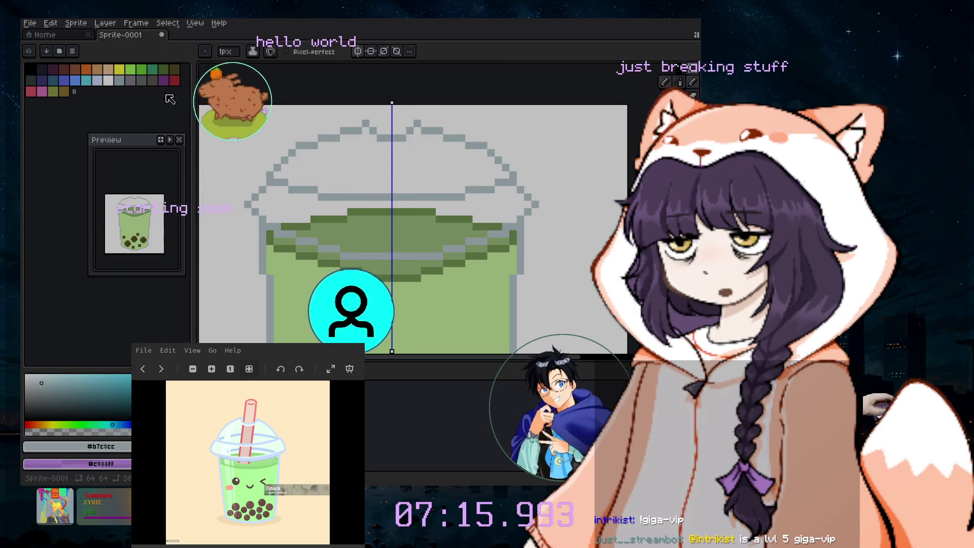
click(26, 424)
click(112, 384)
click(92, 392)
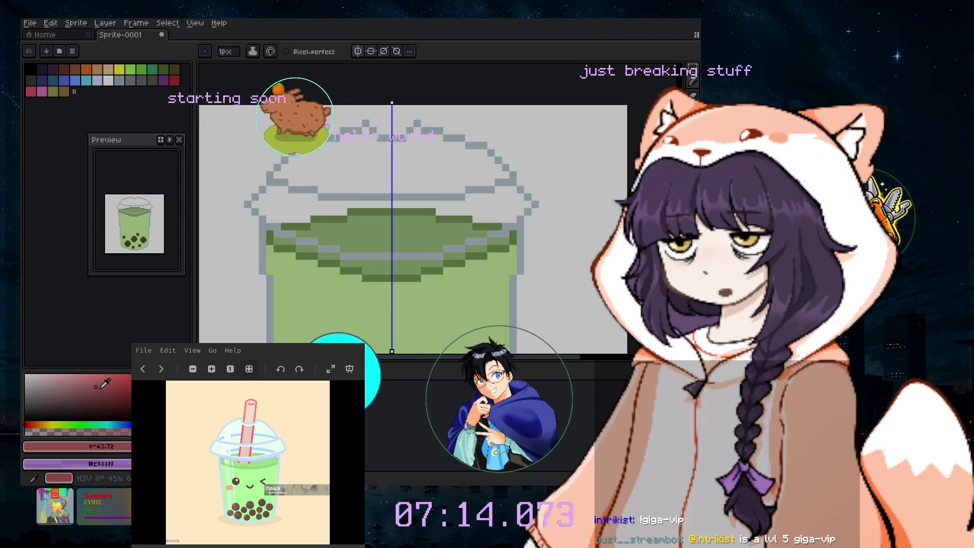
key(plus)
key(plus)
key(plus)
key(minus)
key(minus)
key(minus)
click(73, 384)
click(81, 386)
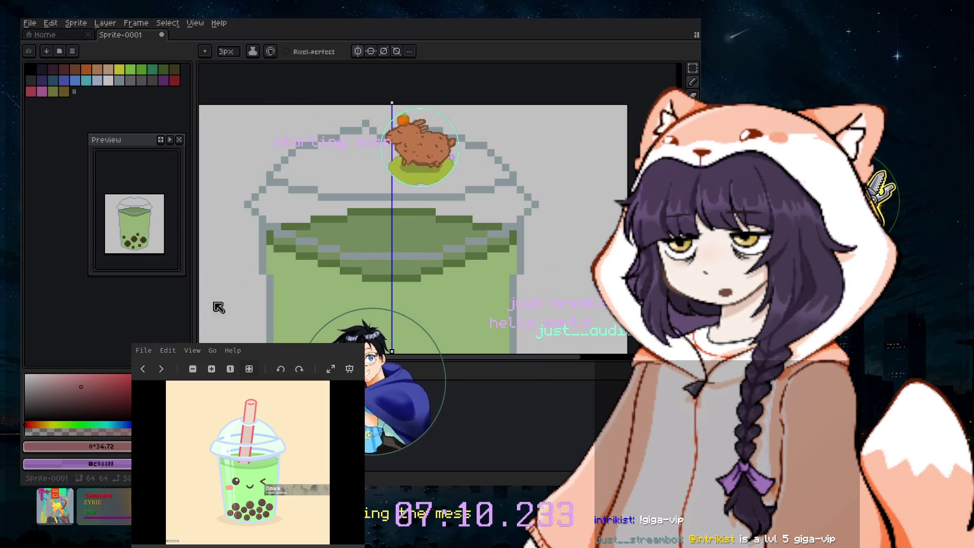
key(minus)
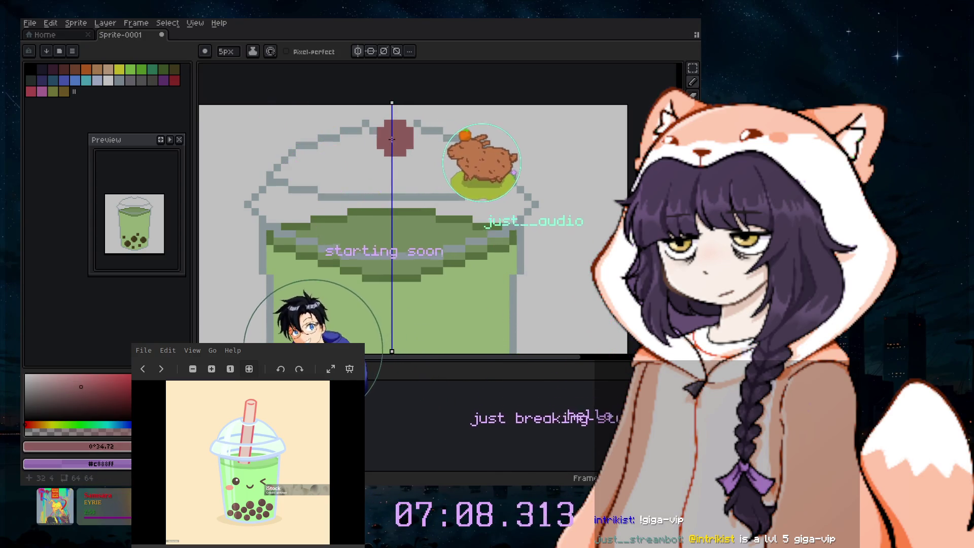
key(minus)
key(minus)
key(minus)
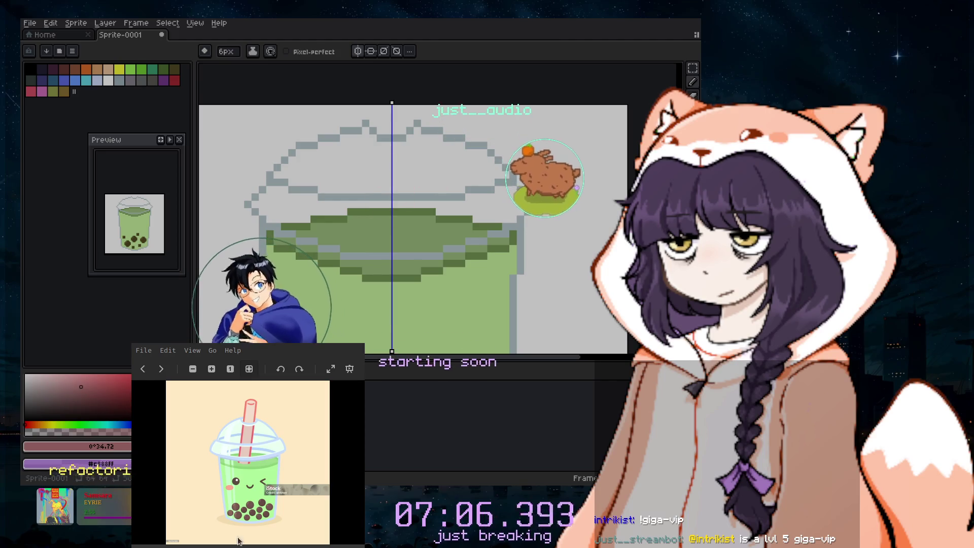
click(91, 385)
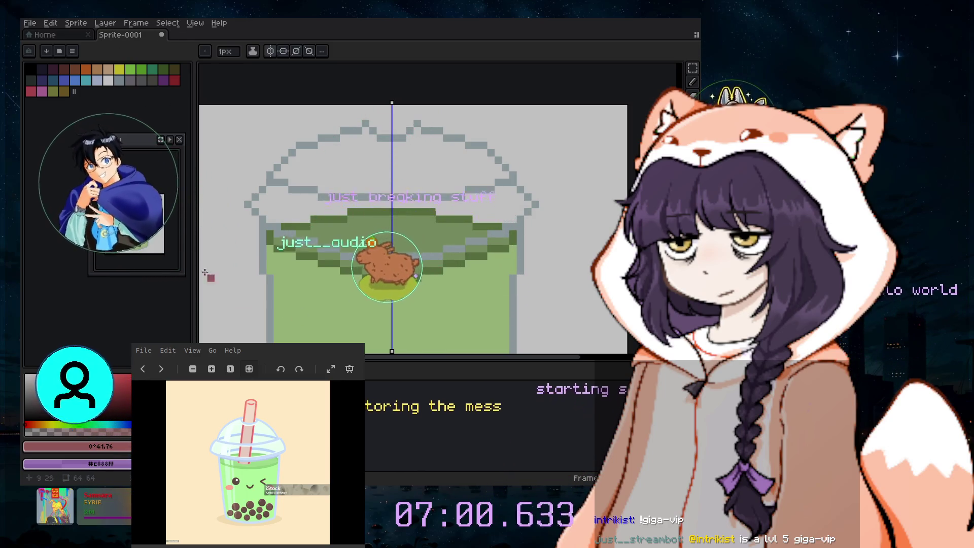
click(104, 23)
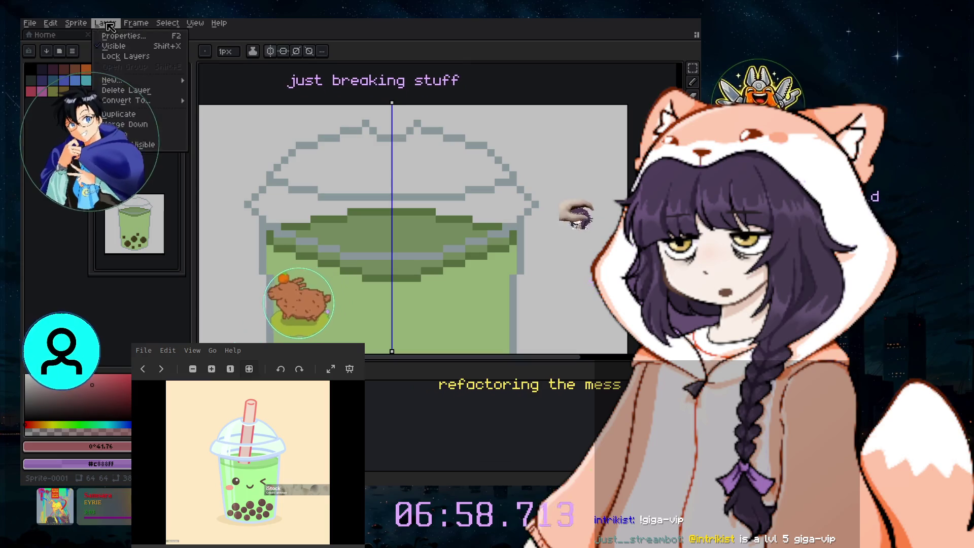
- Create a new empty layer with the Layer menu's New Layer command
key(Escape)
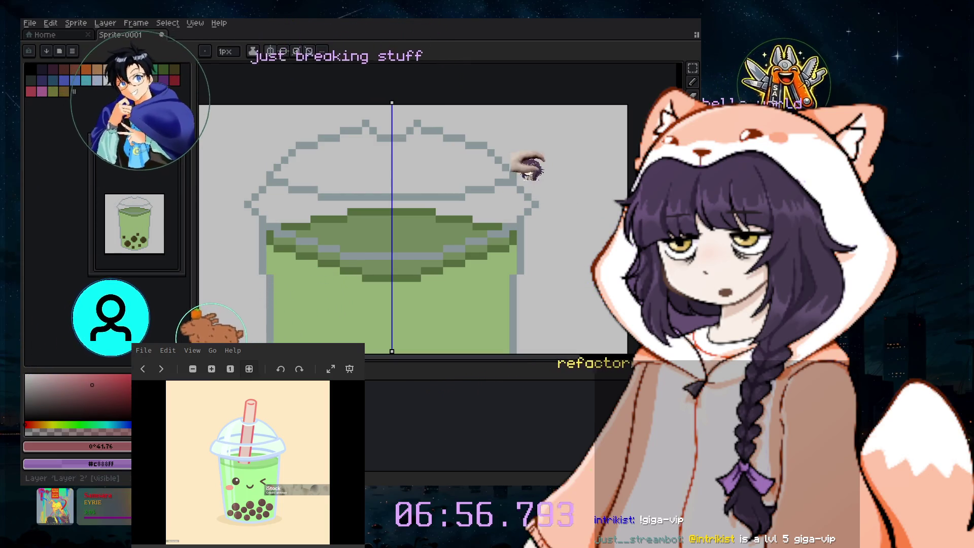
click(105, 23)
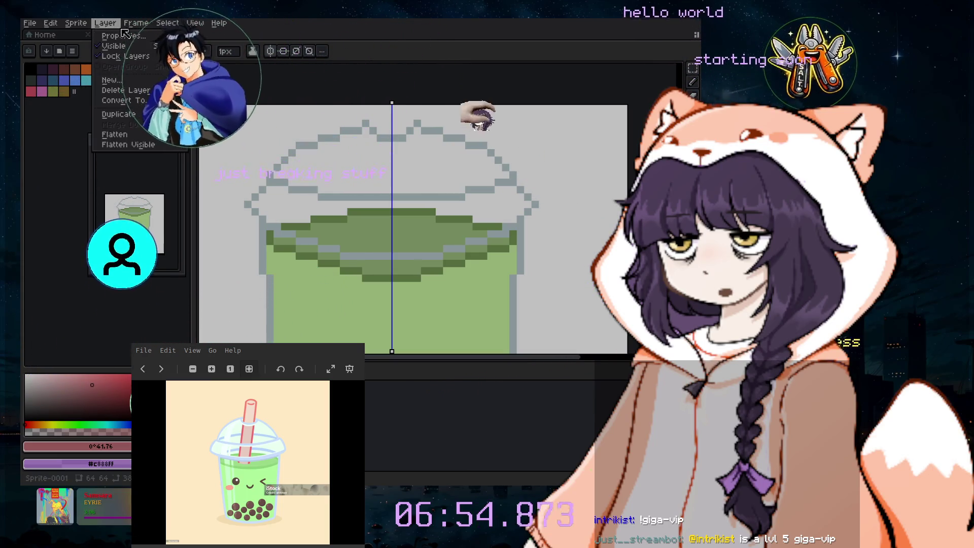
key(Escape)
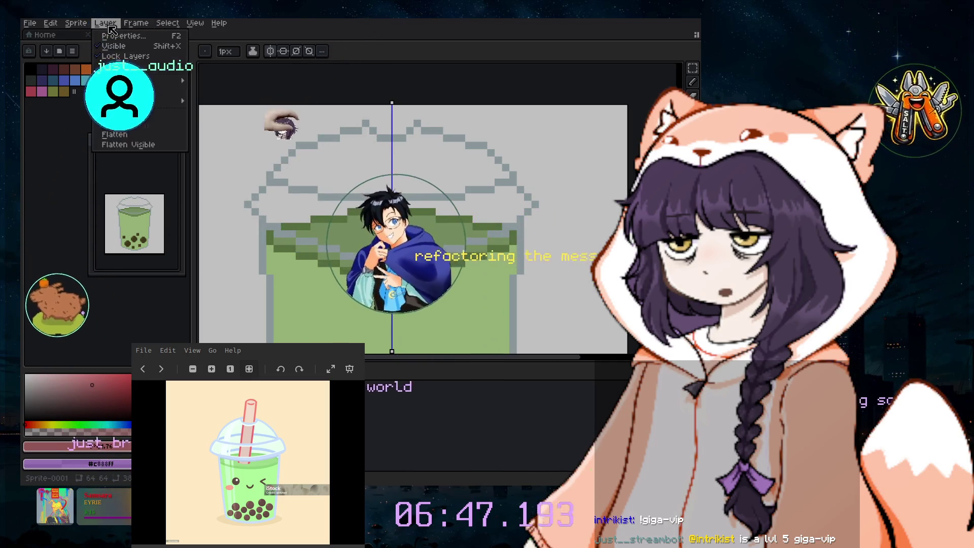
click(105, 23)
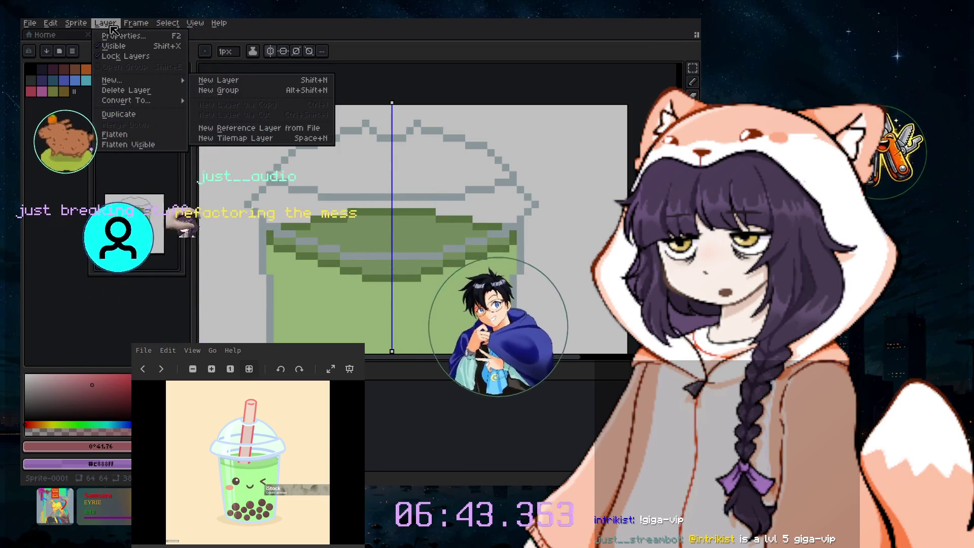
click(117, 57)
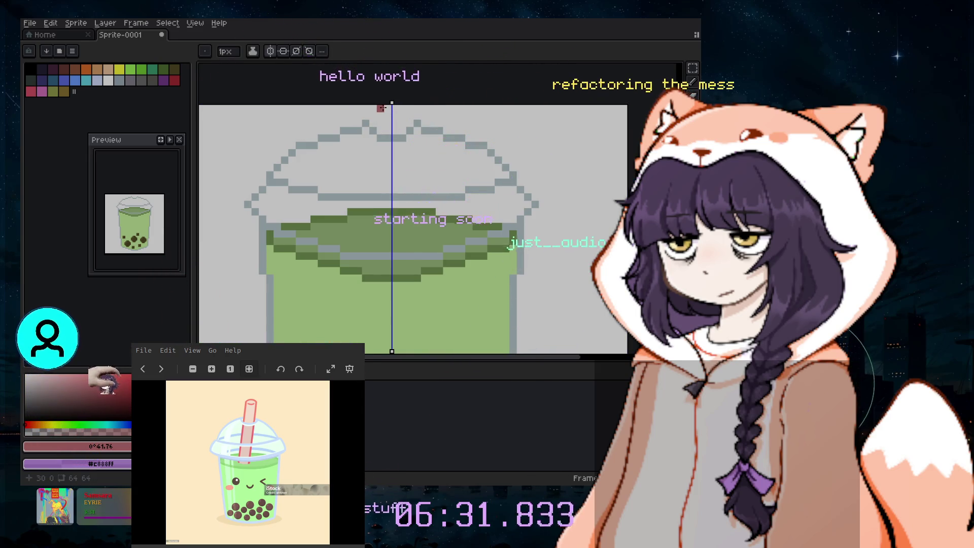
- Draw a first straight red straw line down the cup, with mirror symmetry still on
mouse_move(365, 188)
mouse_down()
mouse_move(334, 312)
mouse_move(386, 283)
mouse_up()
scroll(346, 198, down, 3)
scroll(349, 317, up, 2)
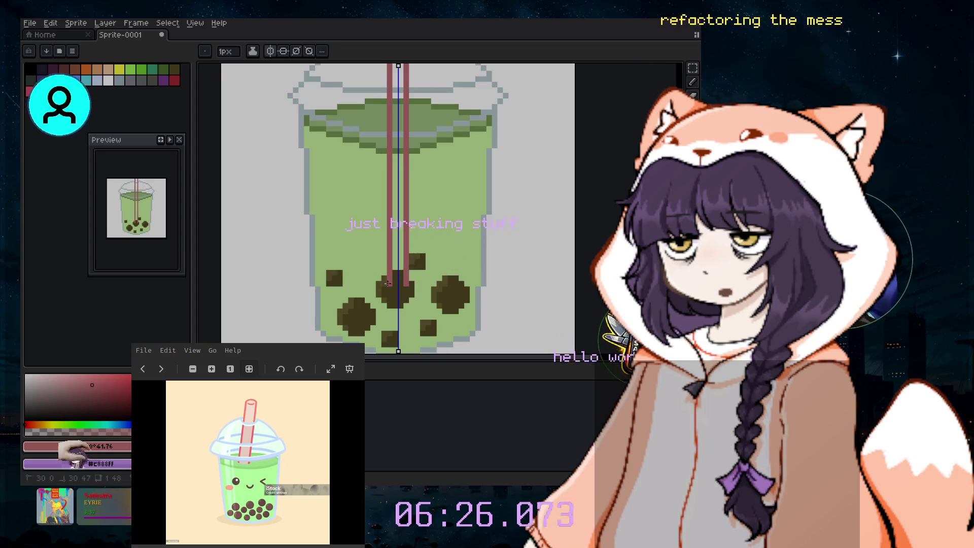
scroll(387, 282, down, 1)
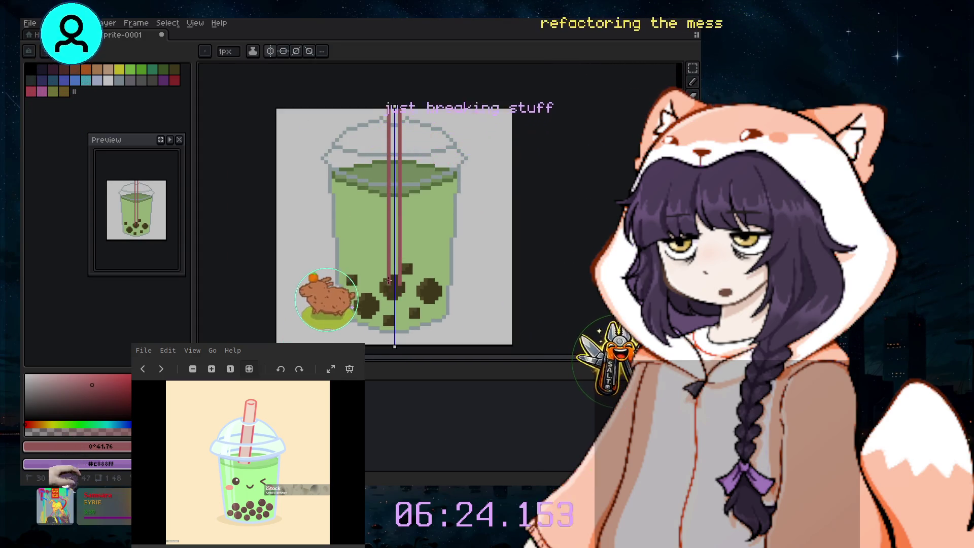
drag(387, 300, 394, 117)
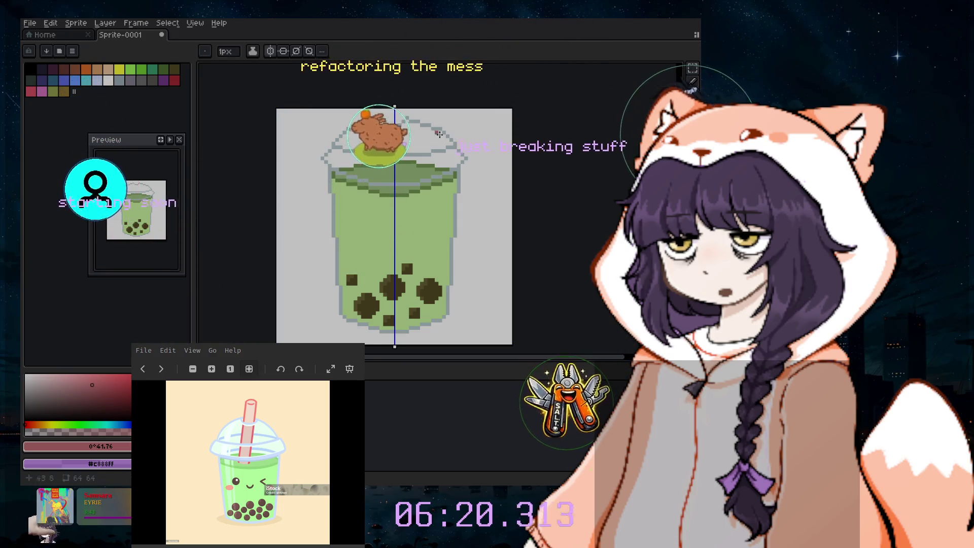
- Turn off mirror symmetry and draw a red straw line from the top edge into the drink
click(271, 51)
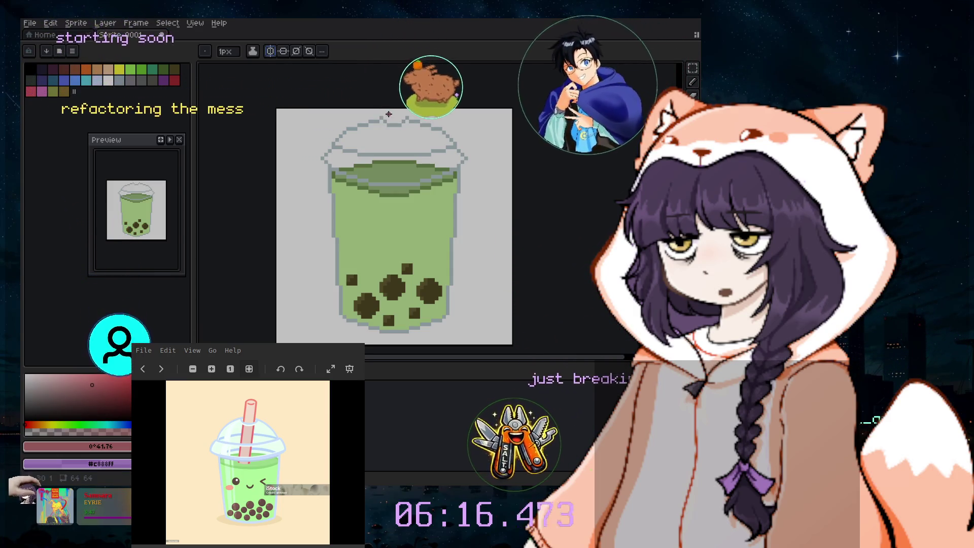
drag(389, 108, 377, 138)
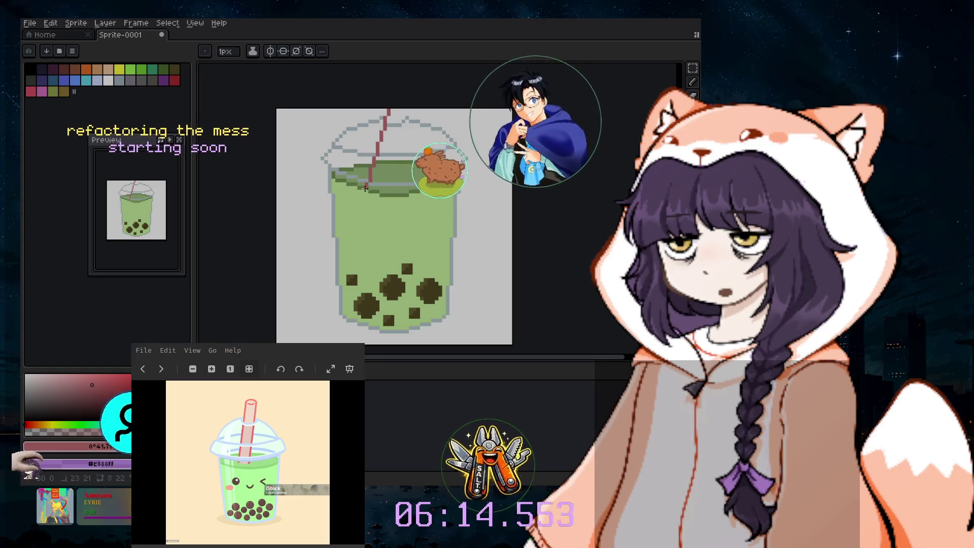
mouse_move(377, 138)
mouse_down()
mouse_move(385, 179)
mouse_move(369, 186)
mouse_up()
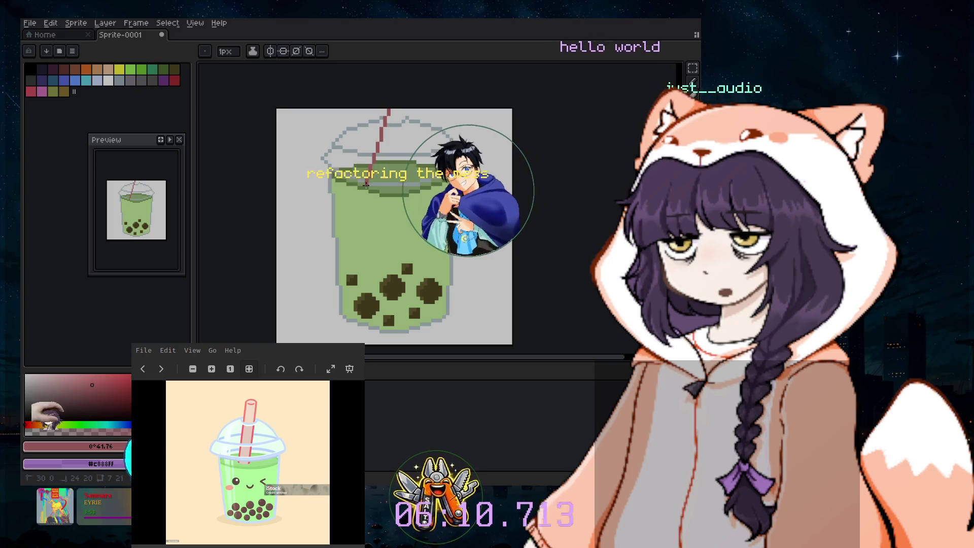
drag(369, 186, 363, 187)
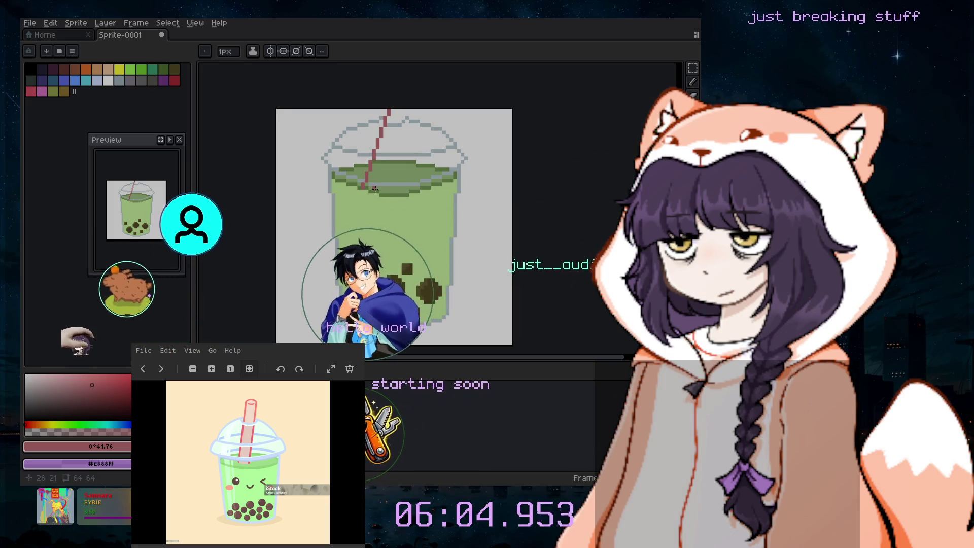
- Draw a second red straw line parallel to the first
scroll(375, 189, up, 1)
scroll(381, 183, up, 1)
scroll(391, 173, up, 1)
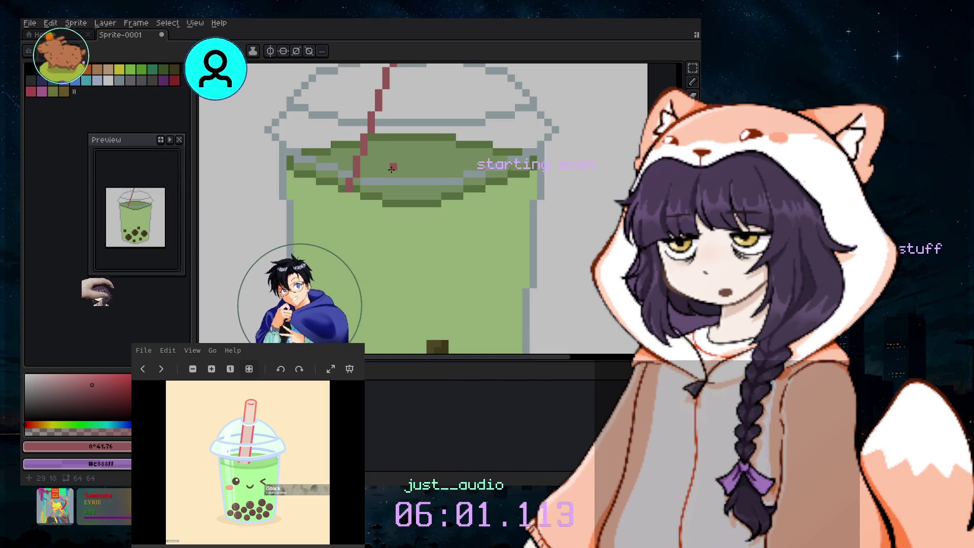
scroll(388, 168, down, 2)
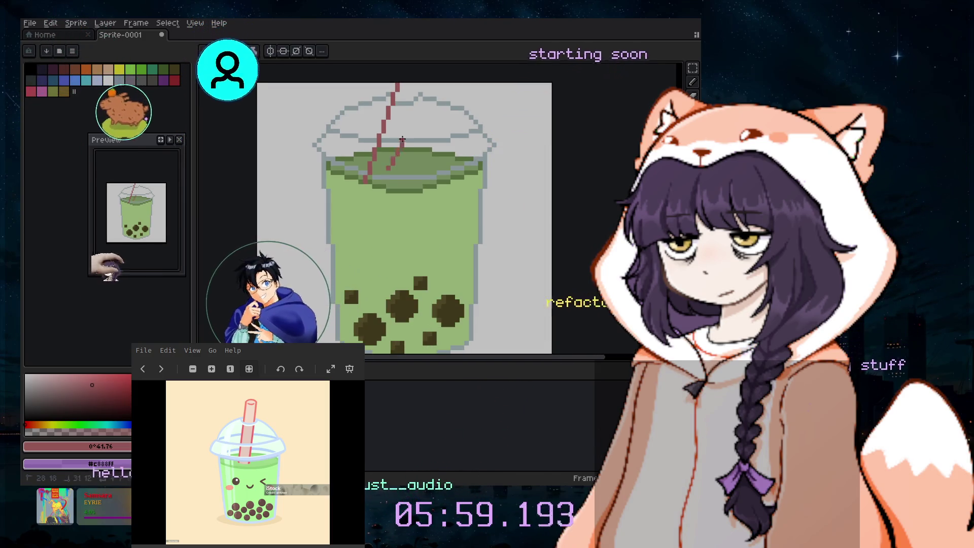
drag(388, 167, 416, 88)
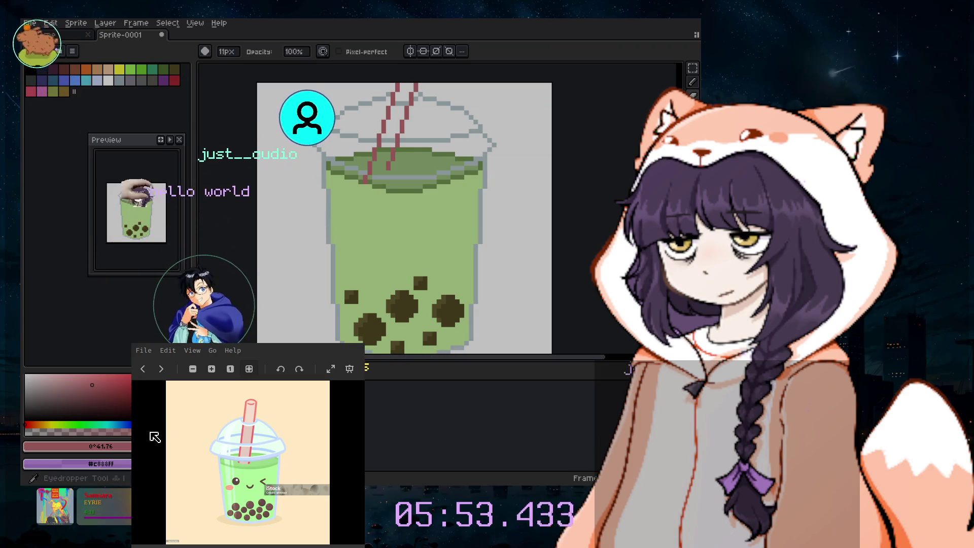
- Sample canvas colours with the eyedropper, ending with the straw's red as the drawing colour
click(429, 156)
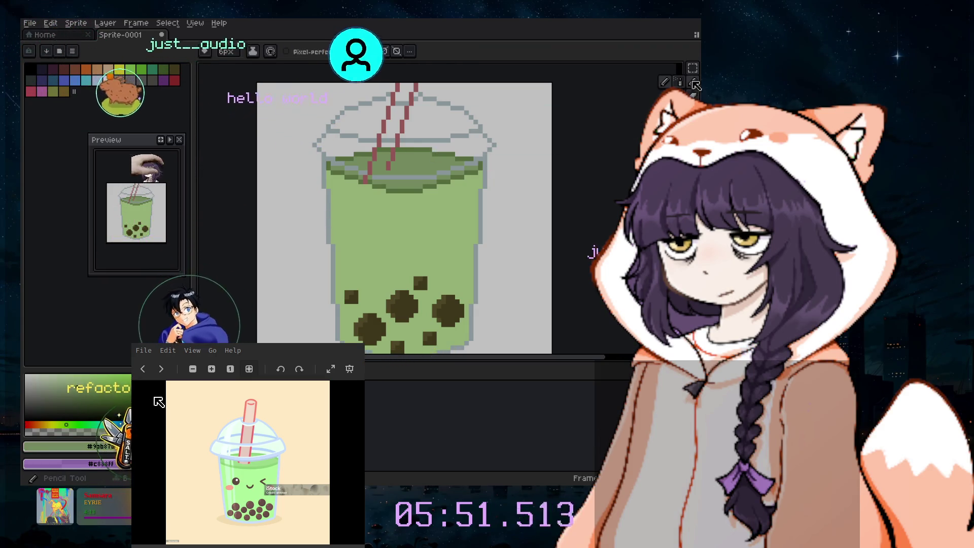
scroll(396, 163, up, 2)
scroll(331, 183, down, 2)
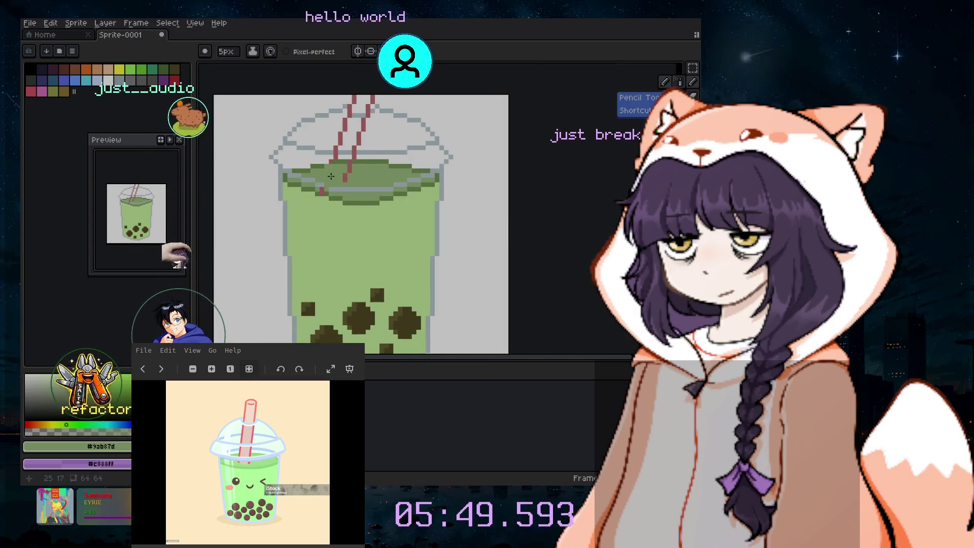
scroll(333, 177, up, 2)
scroll(325, 185, up, 1)
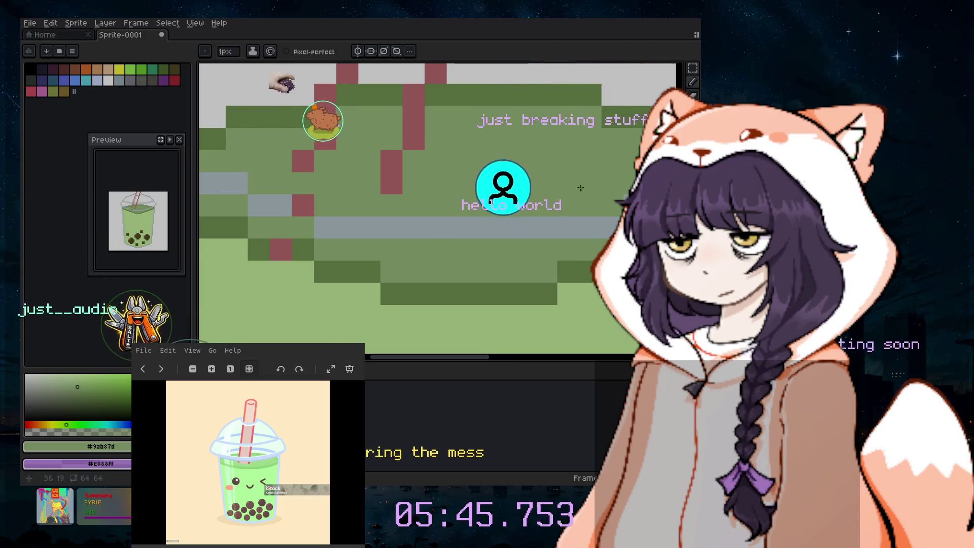
key(i)
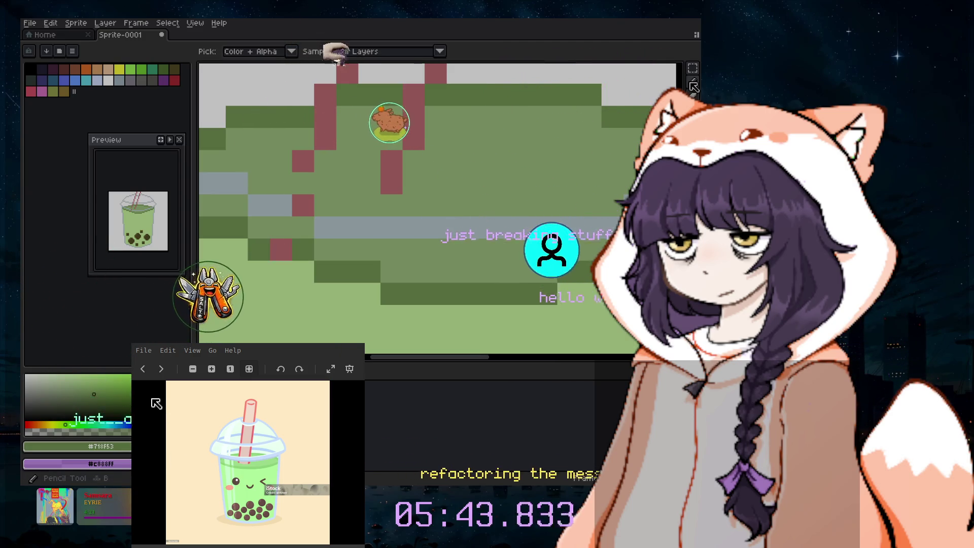
click(693, 84)
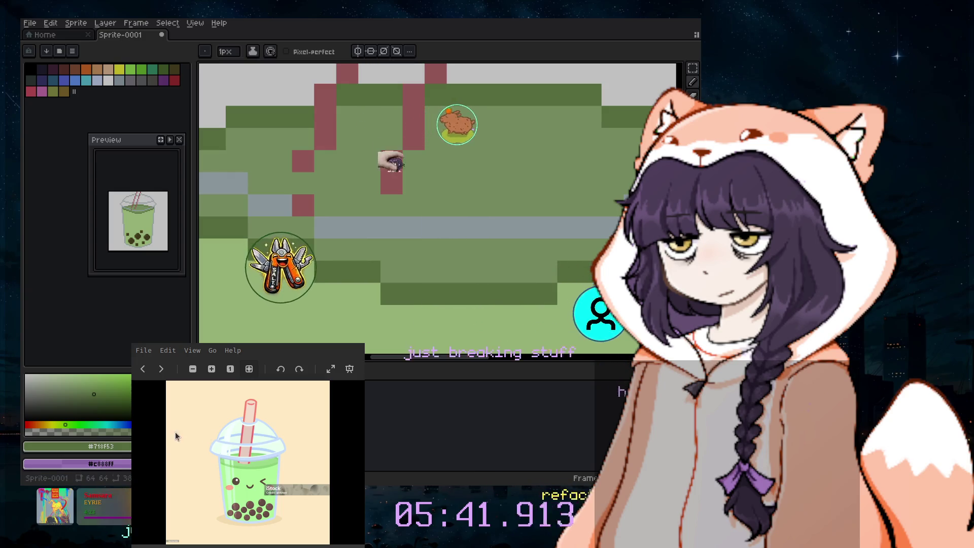
click(577, 197)
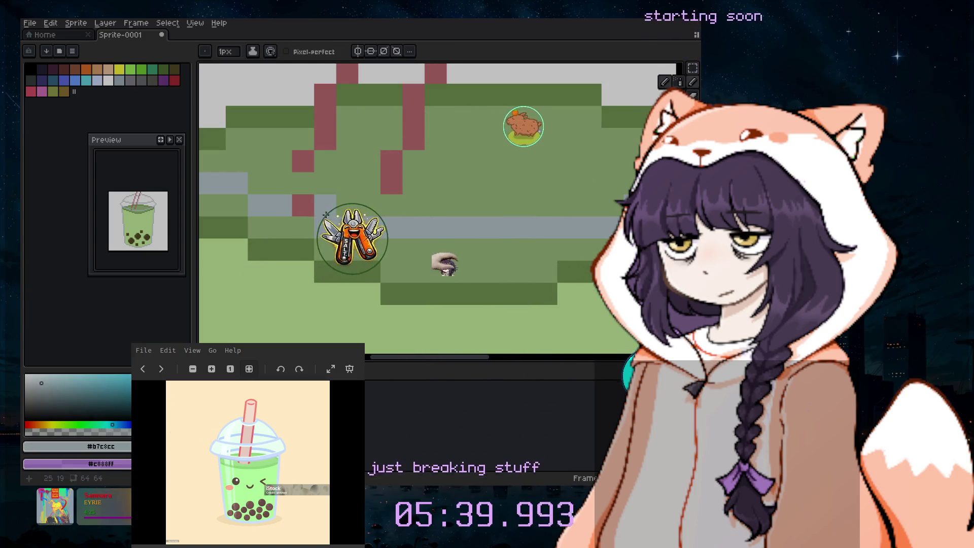
click(423, 123)
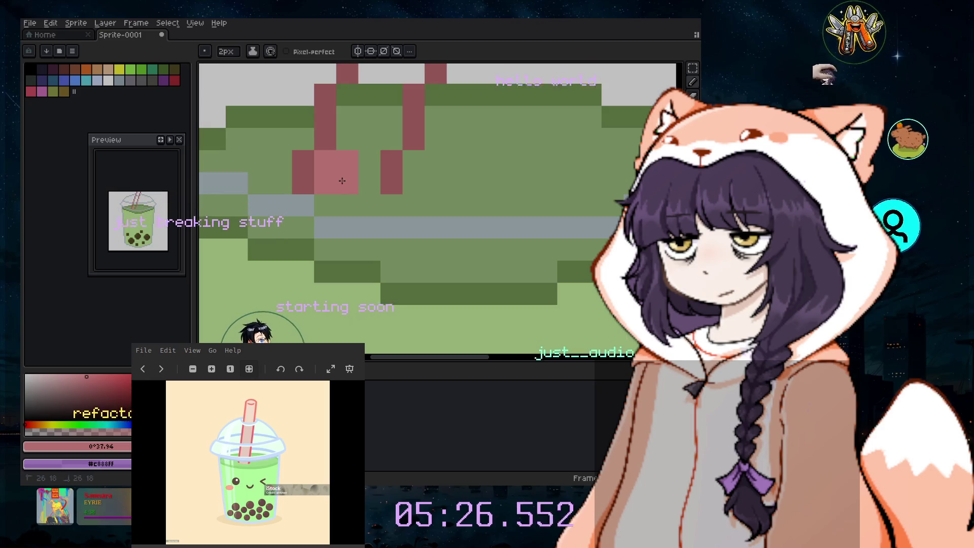
- Paint pink pixels inside the straw, then zoom out until the whole cup is visible
drag(355, 180, 361, 133)
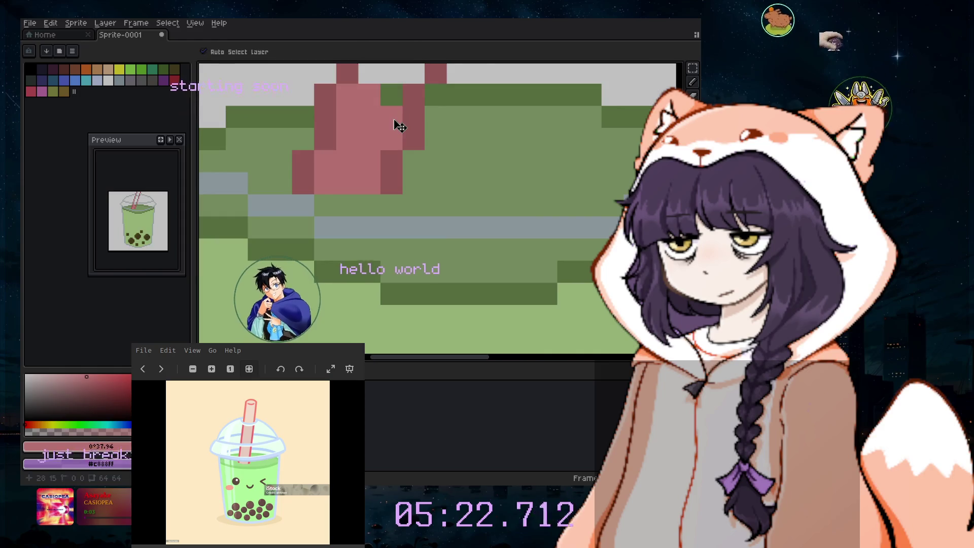
scroll(399, 126, down, 3)
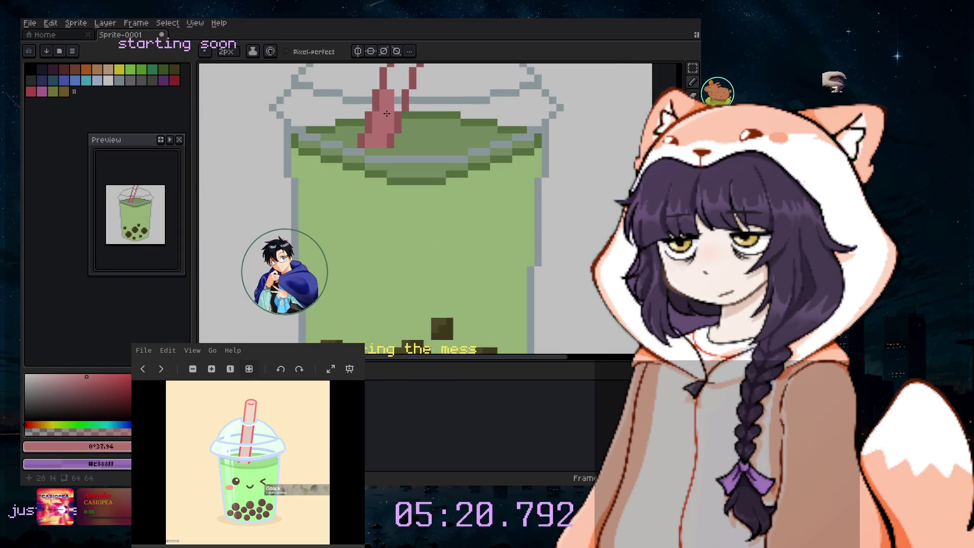
scroll(399, 108, up, 1)
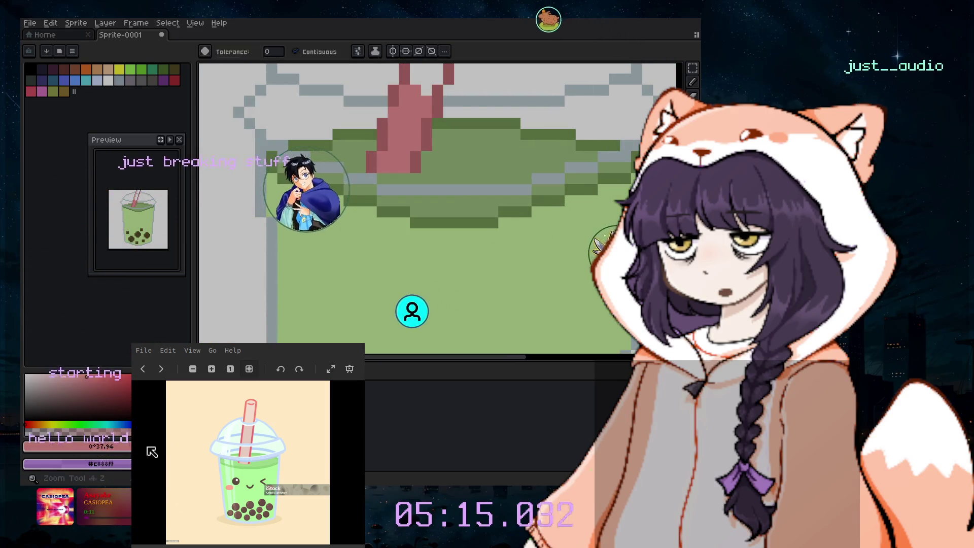
scroll(466, 190, up, 5)
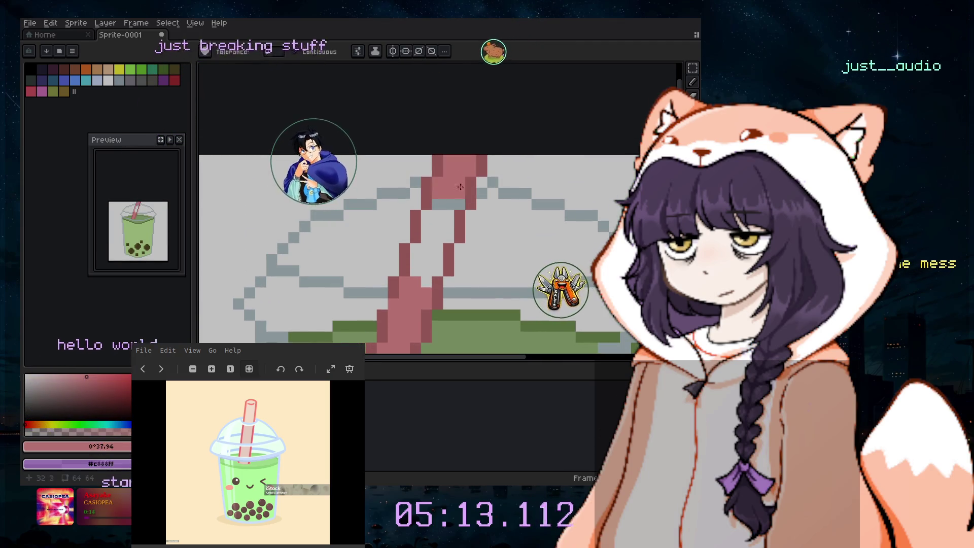
scroll(440, 254, down, 2)
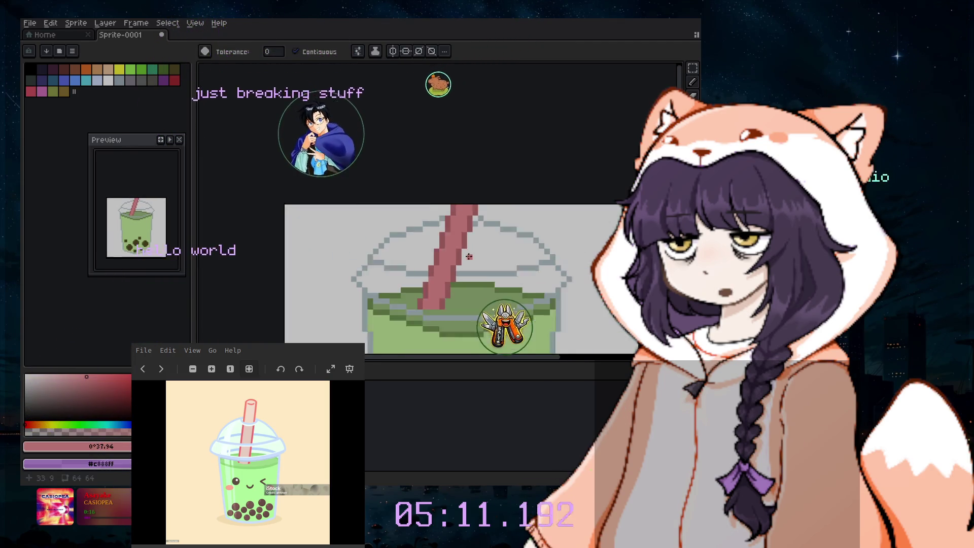
scroll(474, 285, down, 1)
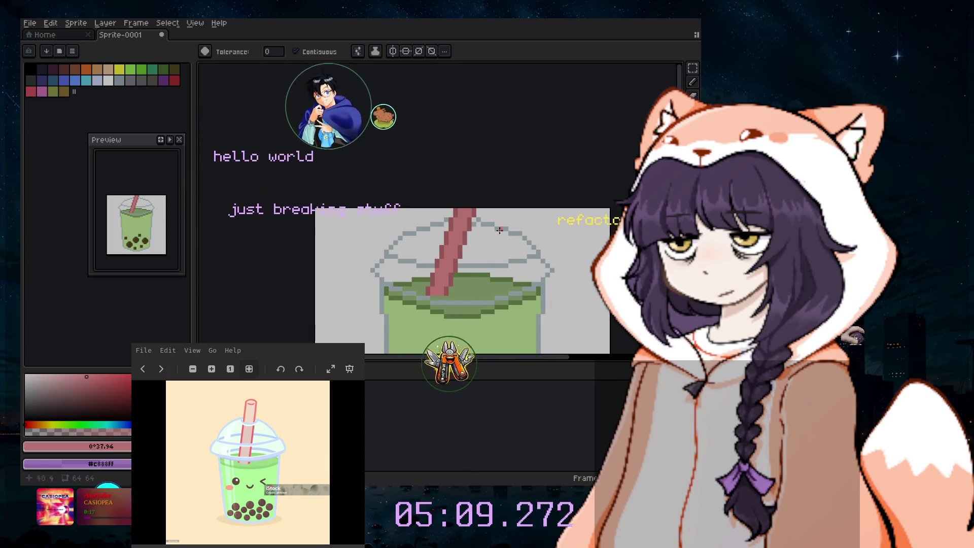
scroll(495, 233, up, 1)
scroll(594, 185, up, 1)
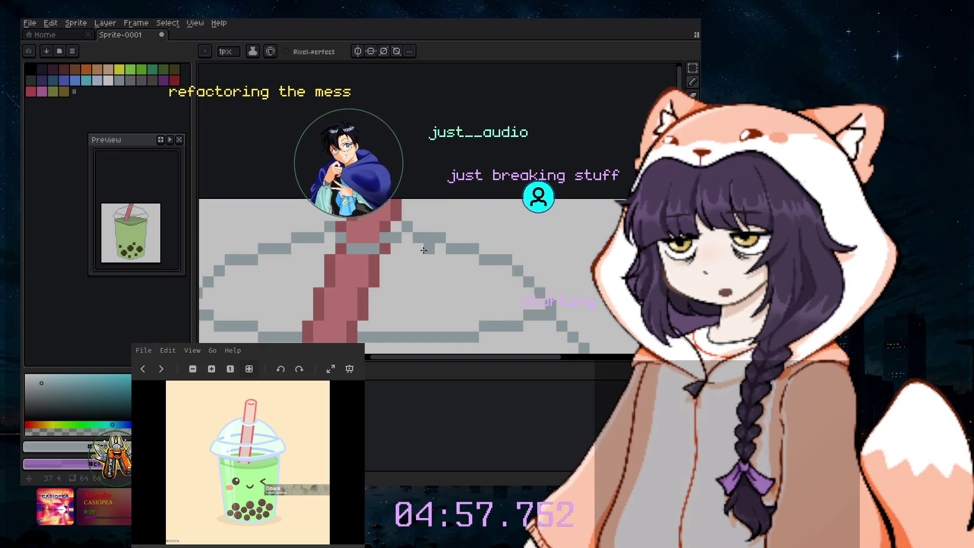
scroll(423, 250, down, 1)
scroll(398, 240, down, 1)
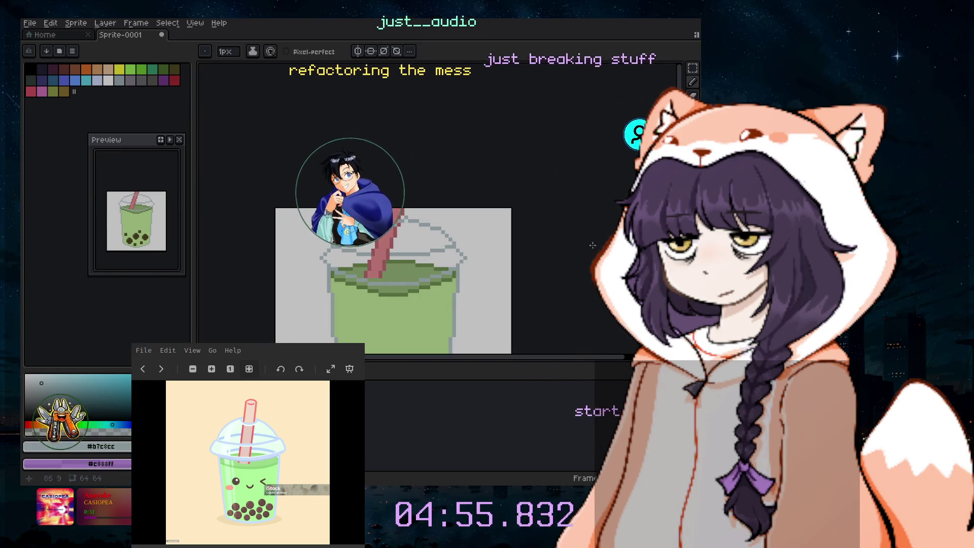
scroll(393, 228, down, 3)
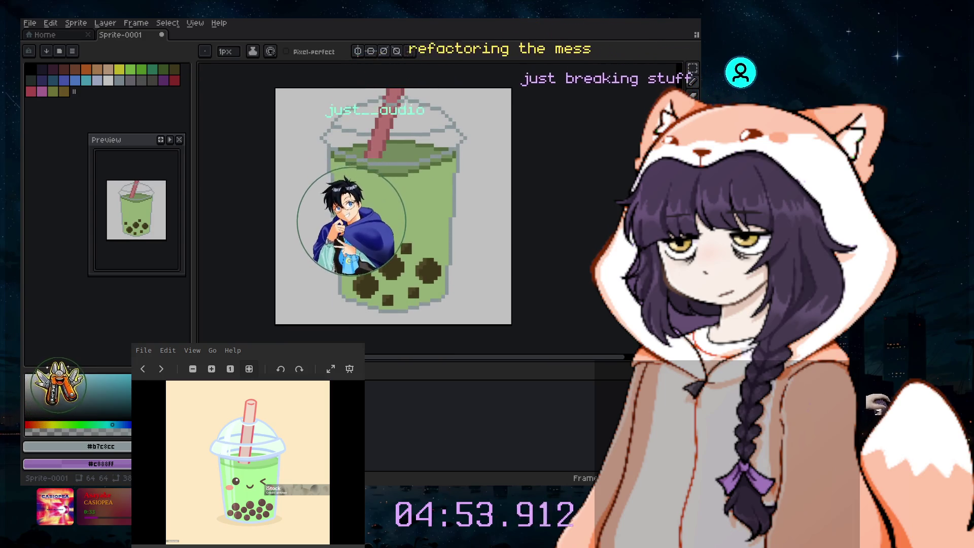
- Sample the blue-grey of the cup rim with the eyedropper
scroll(536, 168, up, 1)
scroll(537, 169, down, 1)
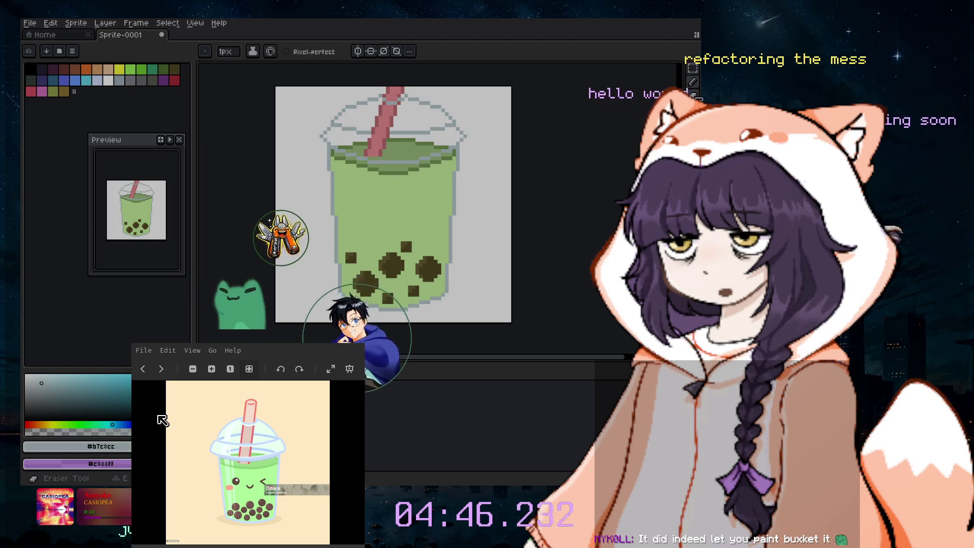
key(i)
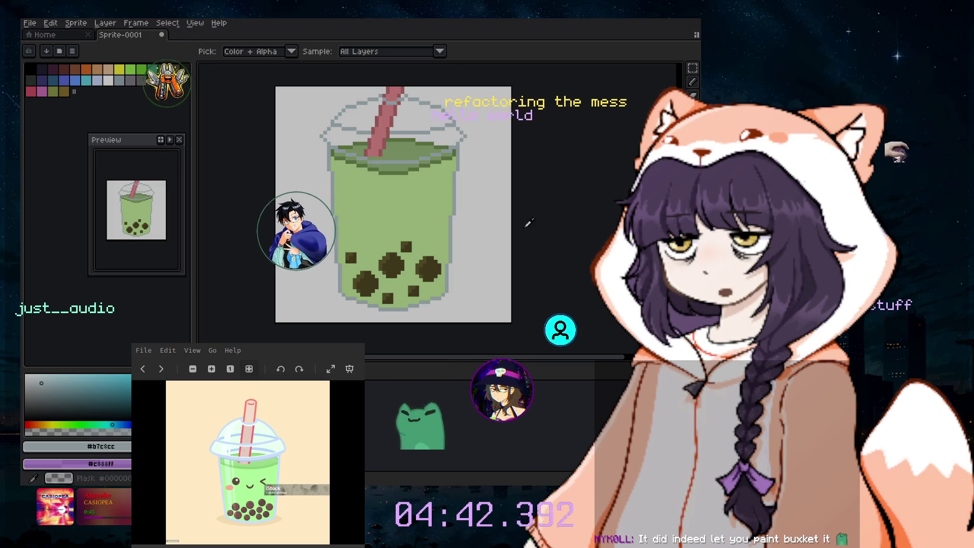
click(393, 160)
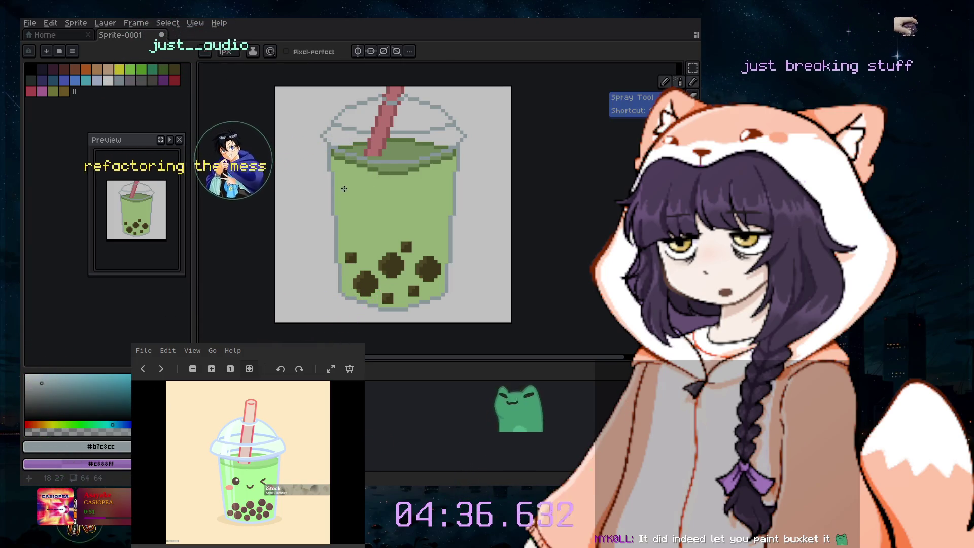
- Lighten the sampled colour to white for highlights and select the pencil
key(l)
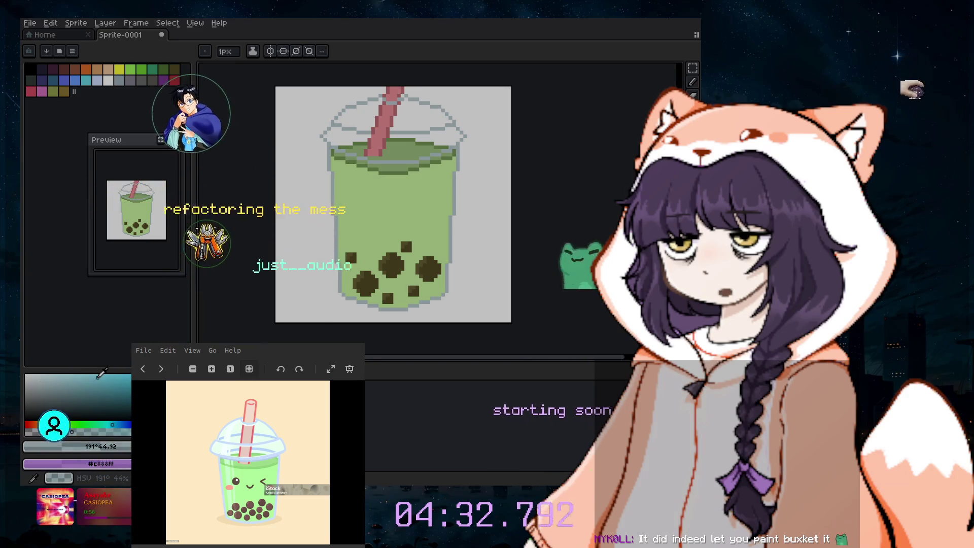
key(v)
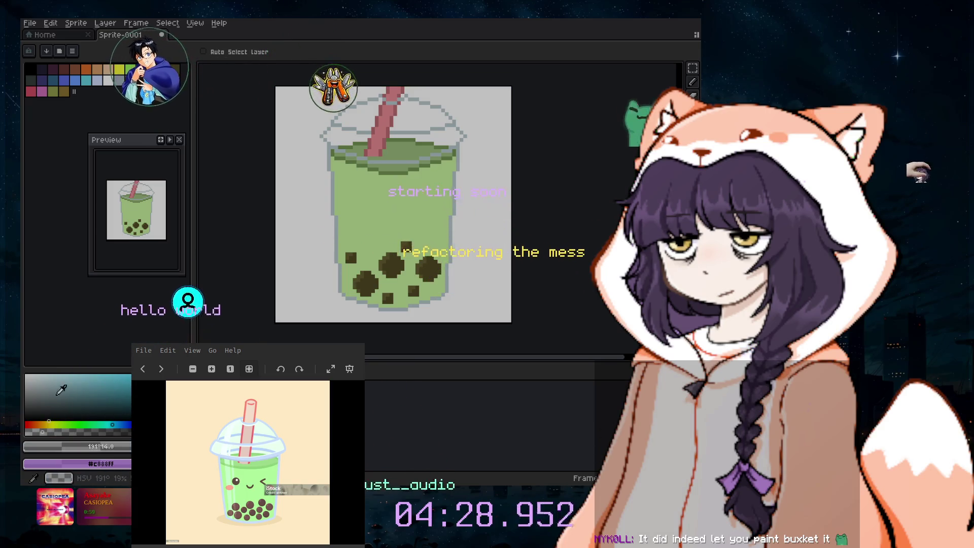
click(80, 374)
key(b)
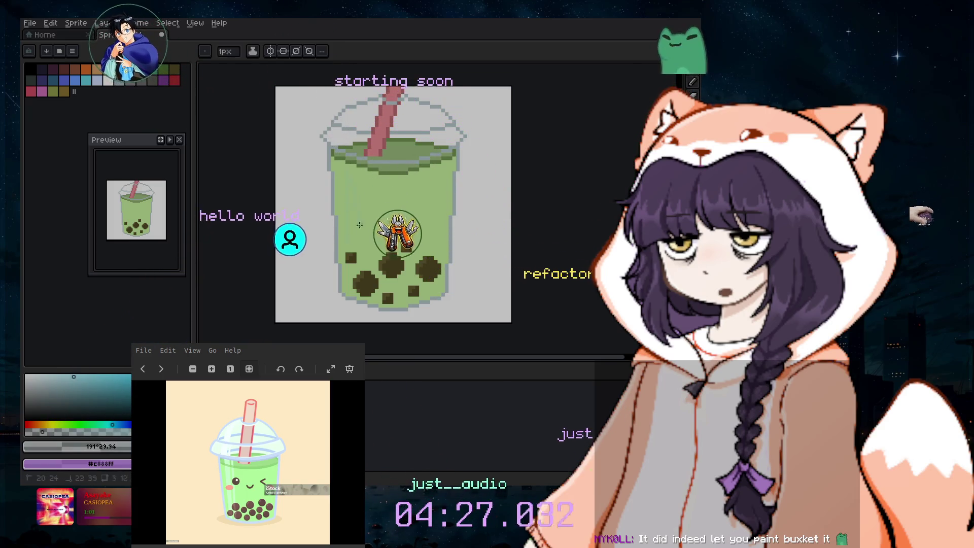
key(x)
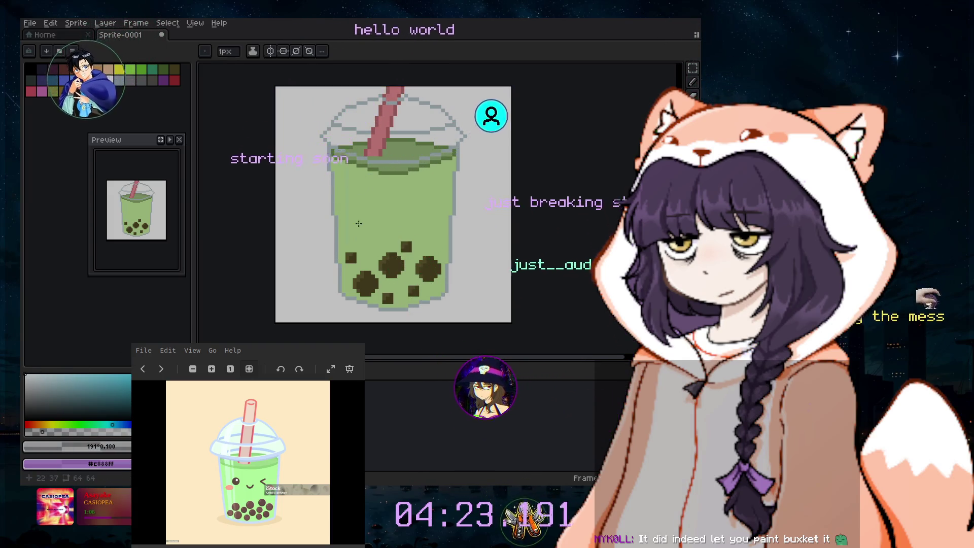
scroll(301, 161, up, 1)
click(105, 23)
mouse_move(111, 79)
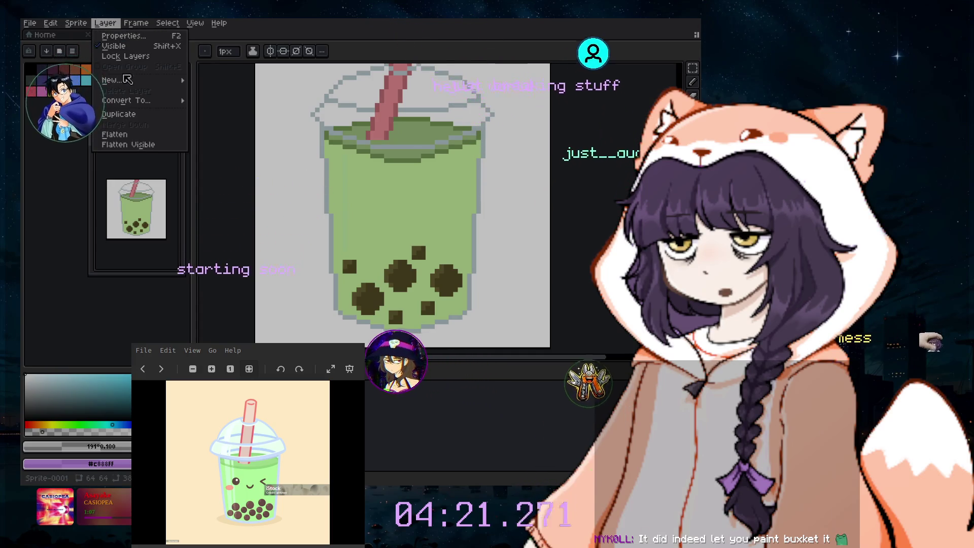
- Add a new layer, then undo it to keep working on the current layer
click(249, 82)
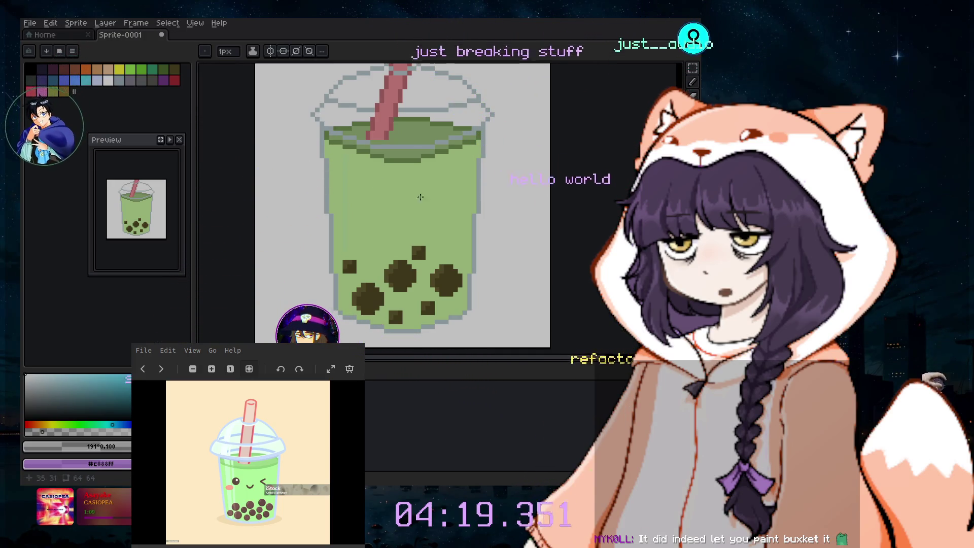
scroll(372, 186, up, 1)
scroll(370, 188, up, 3)
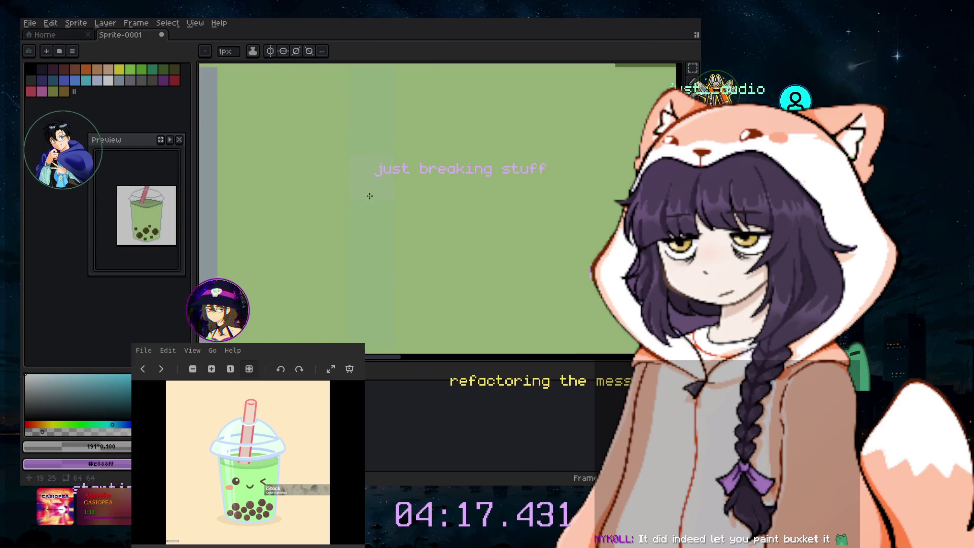
key(ctrl+z)
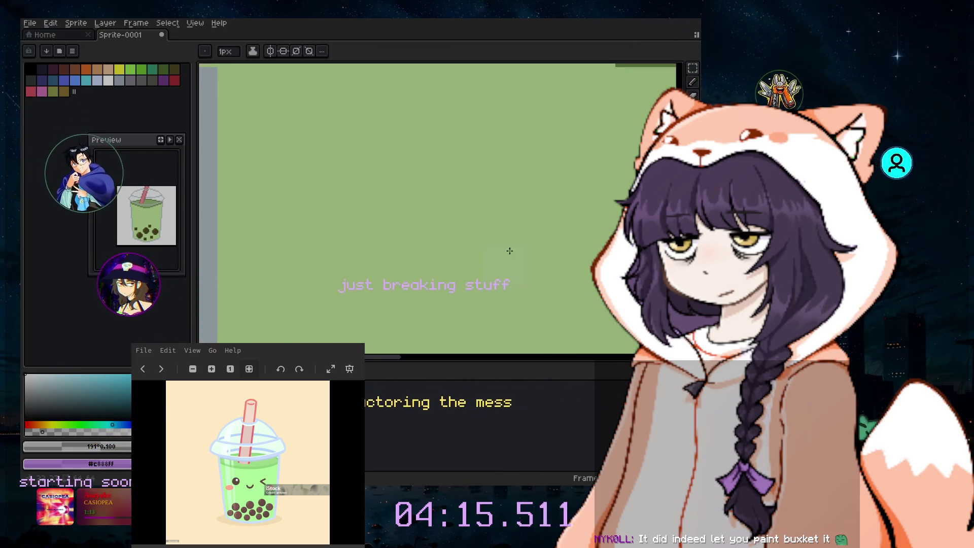
scroll(515, 252, down, 3)
scroll(533, 211, down, 3)
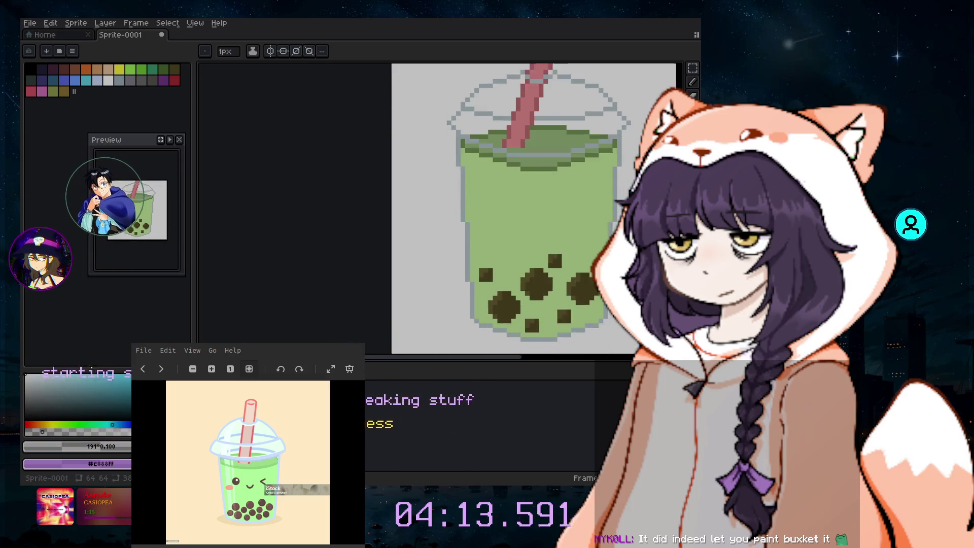
scroll(533, 211, down, 2)
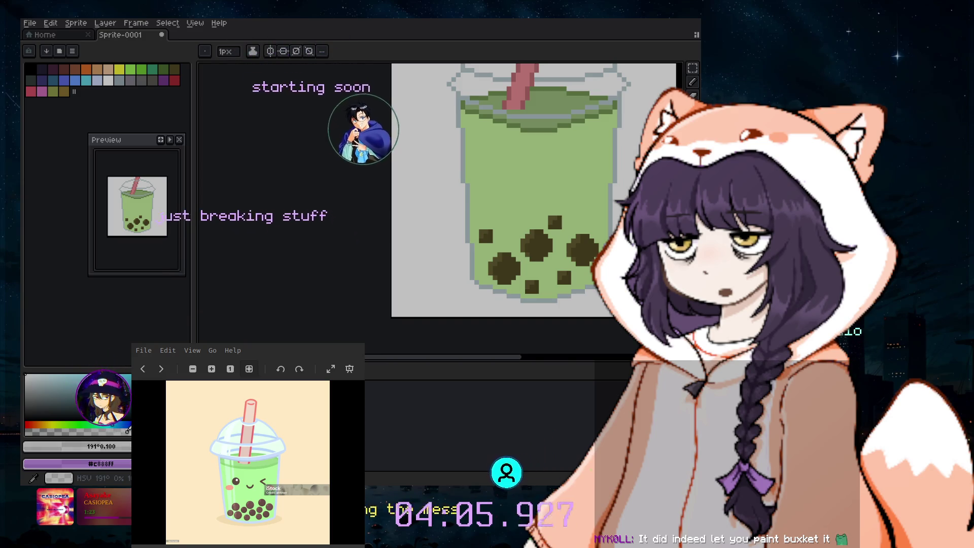
- Draw several 1px white vertical highlight streaks inside the cup's left side
drag(478, 126, 476, 209)
key(ctrl+z)
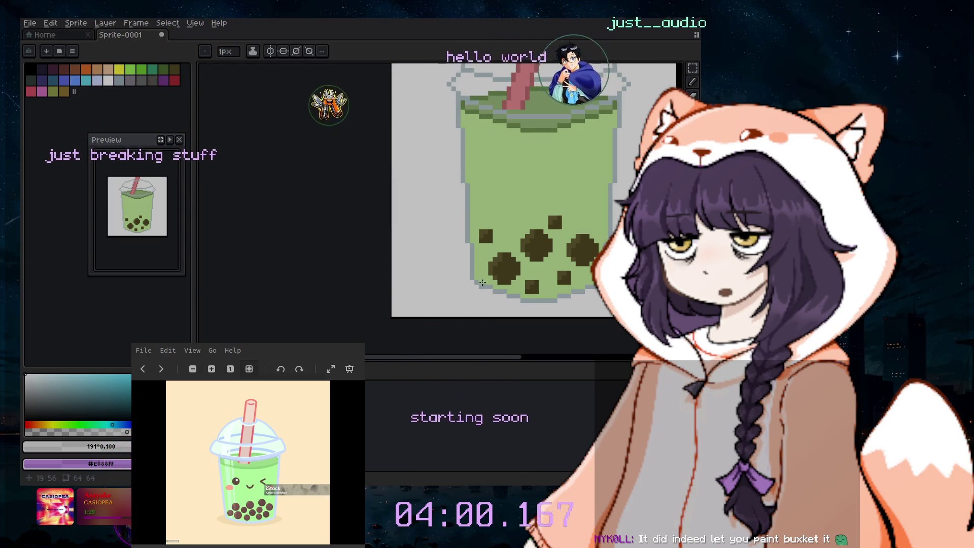
drag(477, 255, 480, 209)
drag(481, 147, 481, 125)
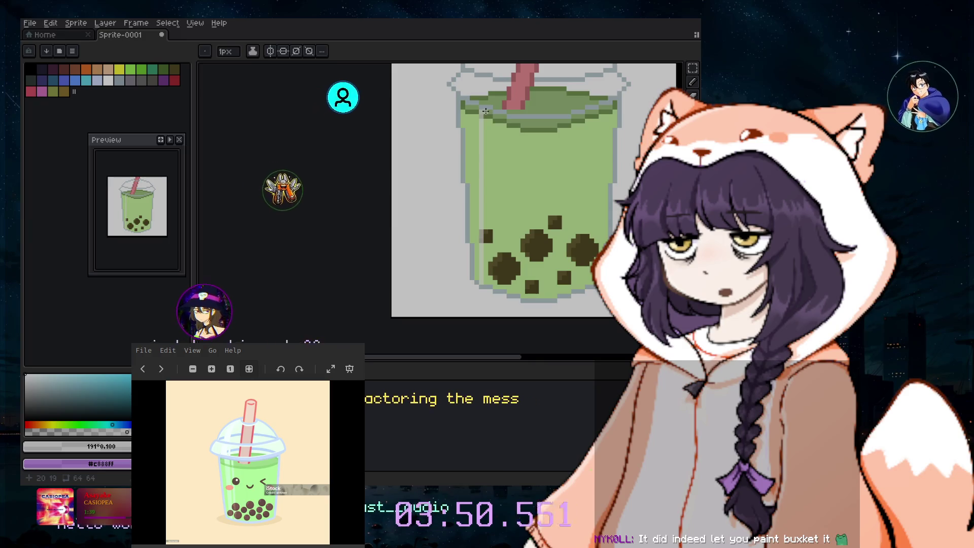
drag(491, 169, 489, 262)
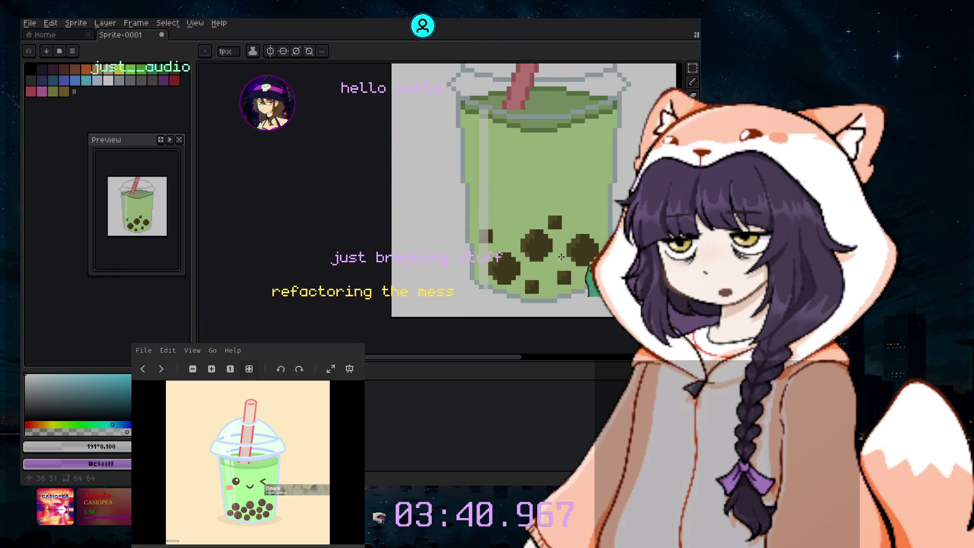
click(496, 116)
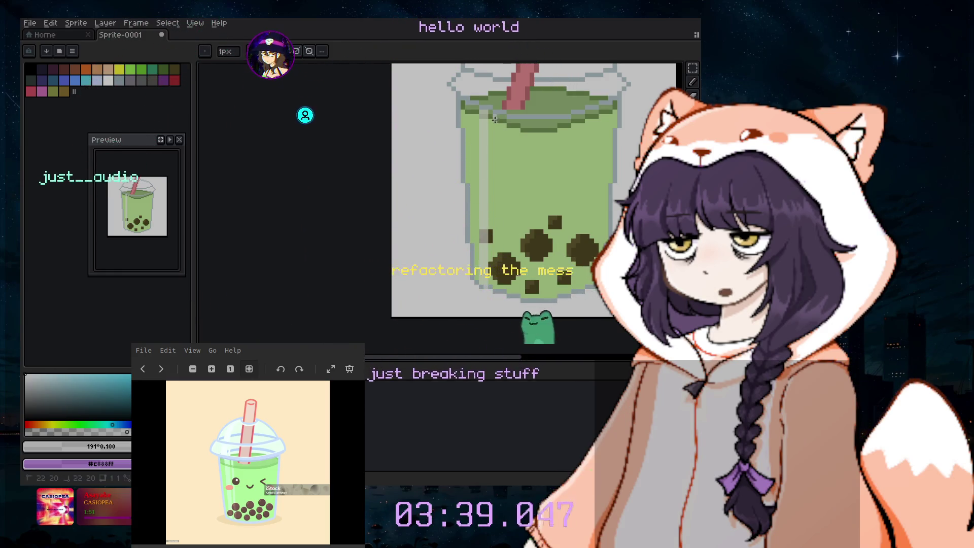
drag(493, 281, 495, 288)
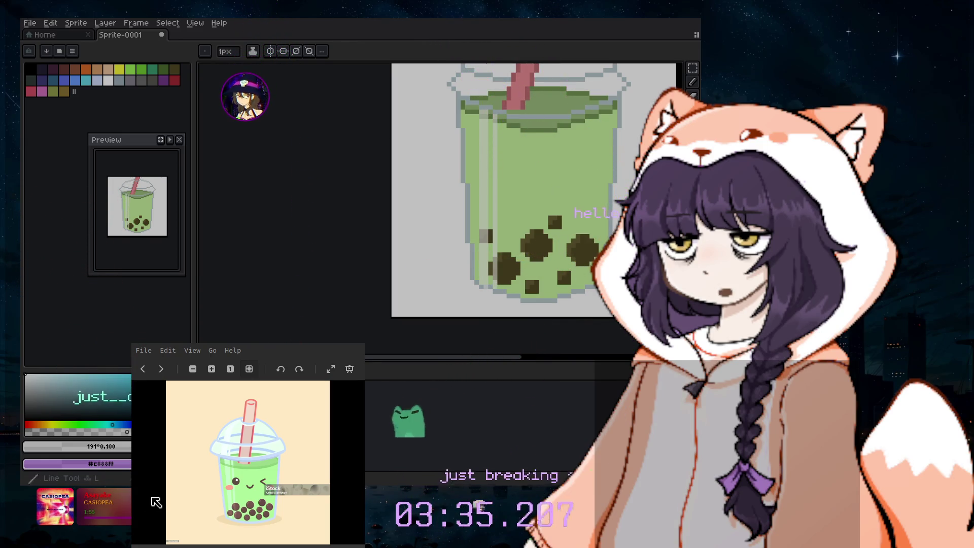
scroll(473, 202, up, 2)
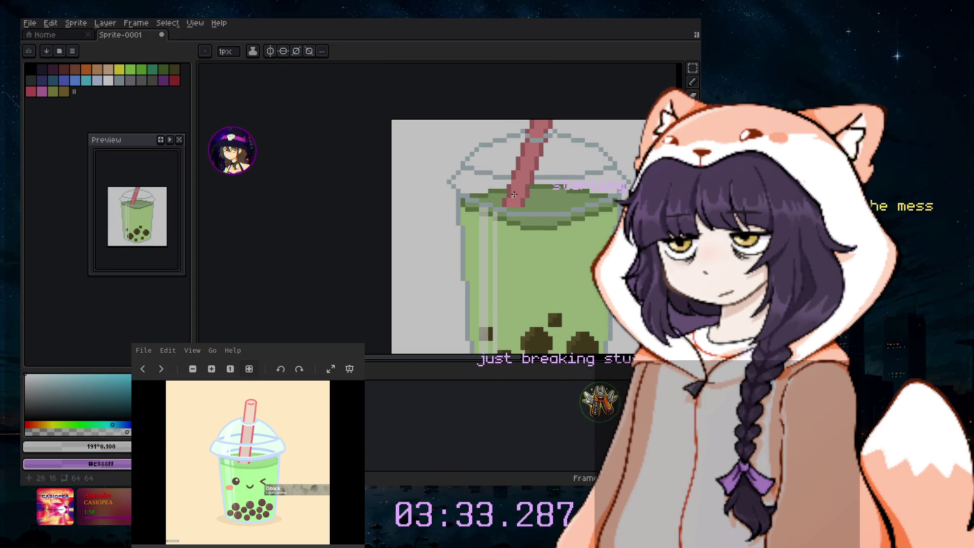
scroll(473, 202, up, 1)
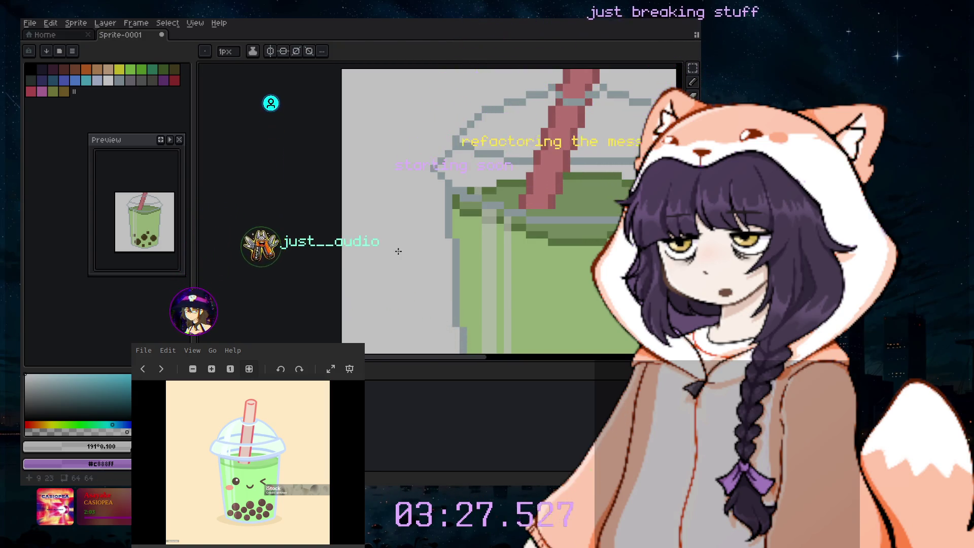
- Magic-wand the light-grey background and lid interior and delete them to transparency
key(v)
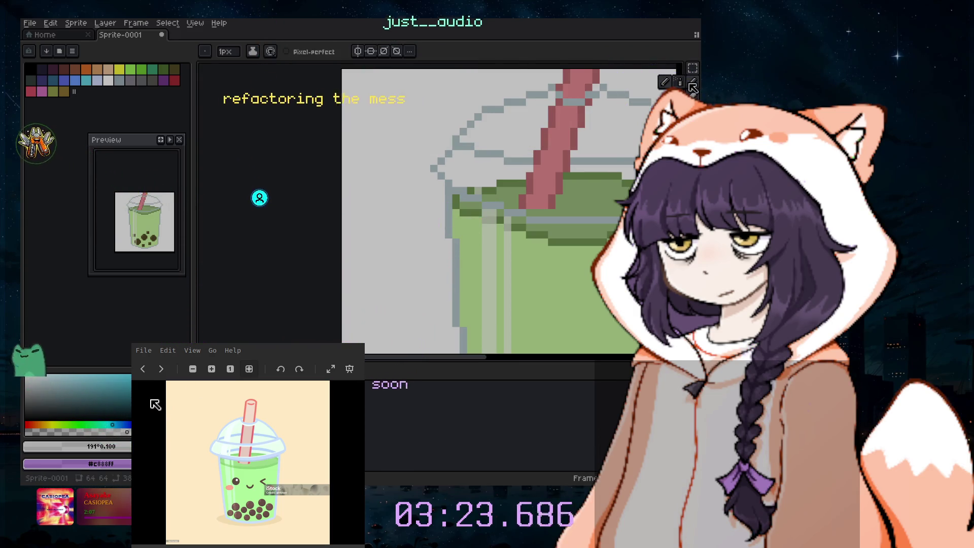
key(w)
click(456, 97)
key(Delete)
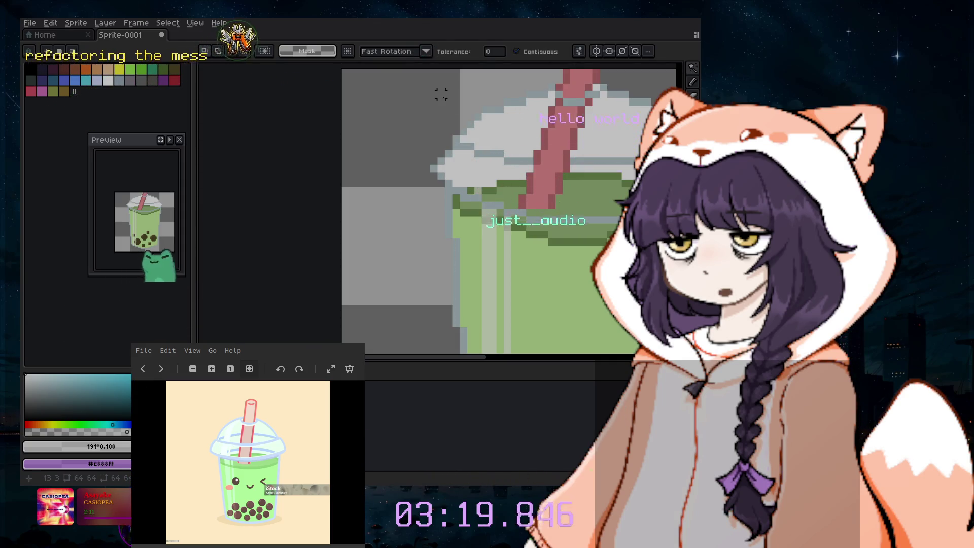
key(Delete)
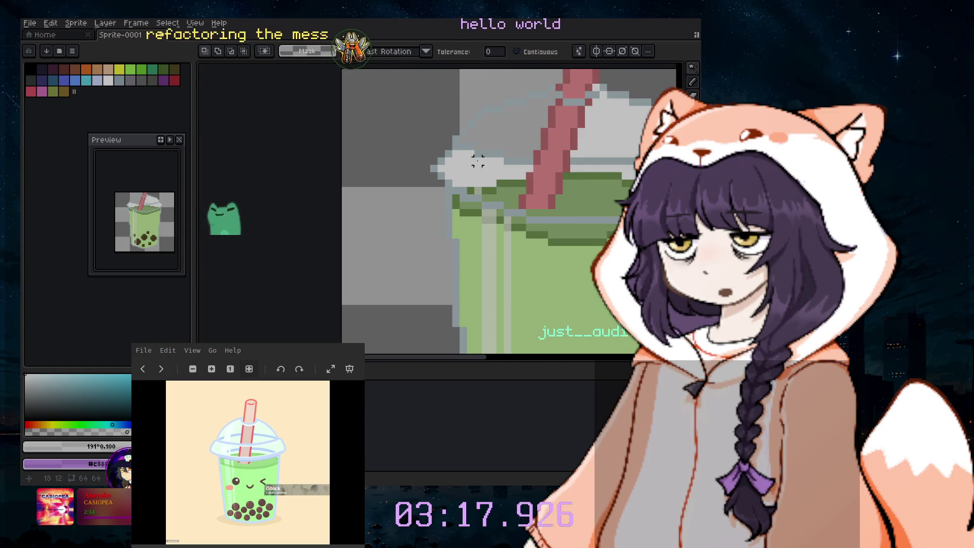
click(610, 132)
key(Delete)
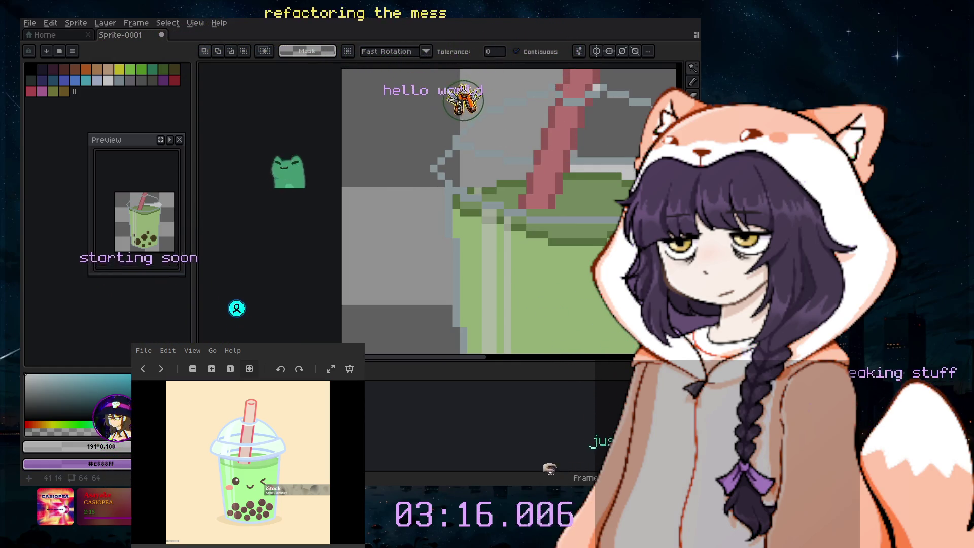
mouse_move(490, 365)
mouse_down()
mouse_move(541, 367)
mouse_move(510, 366)
mouse_up()
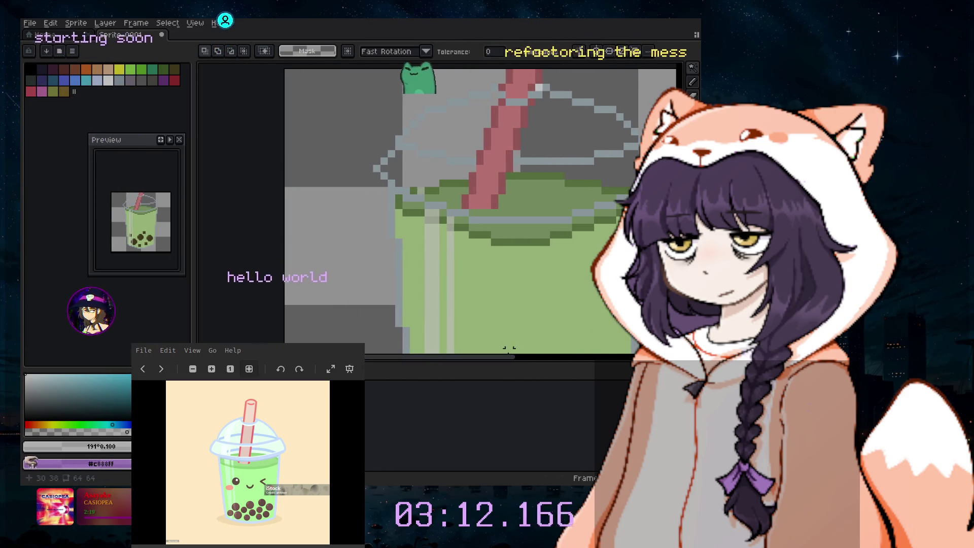
key(i)
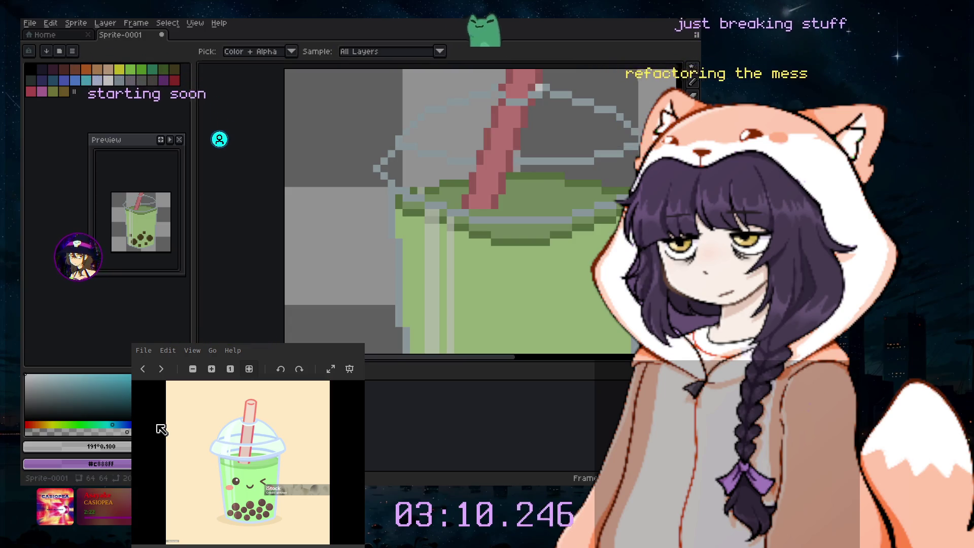
click(696, 87)
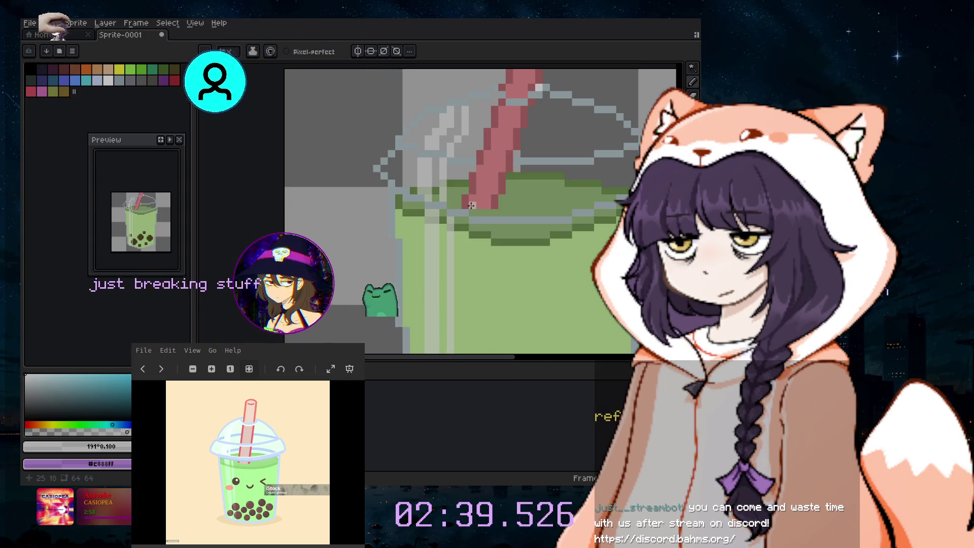
- Zoom into the straw and darken one of its pink pixels
scroll(461, 209, down, 3)
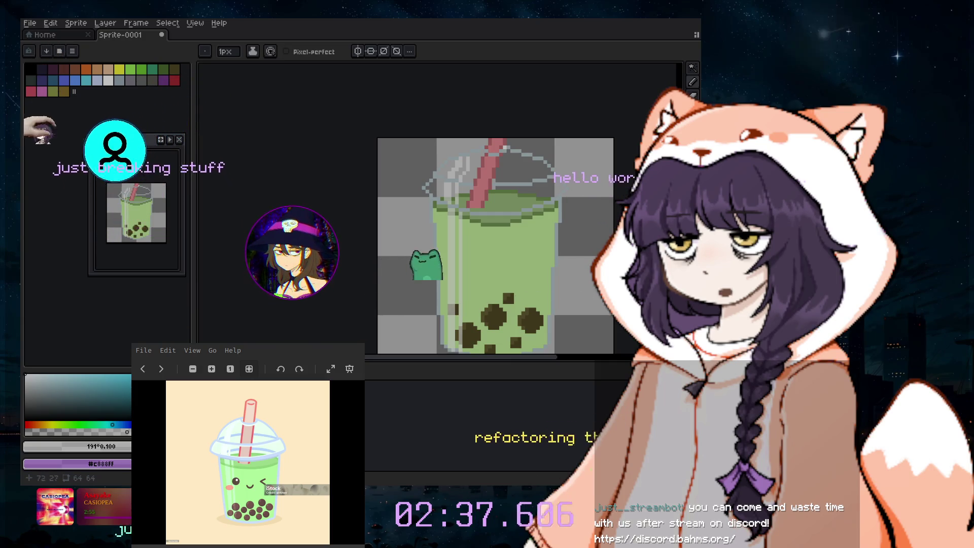
scroll(521, 164, up, 2)
scroll(521, 164, up, 1)
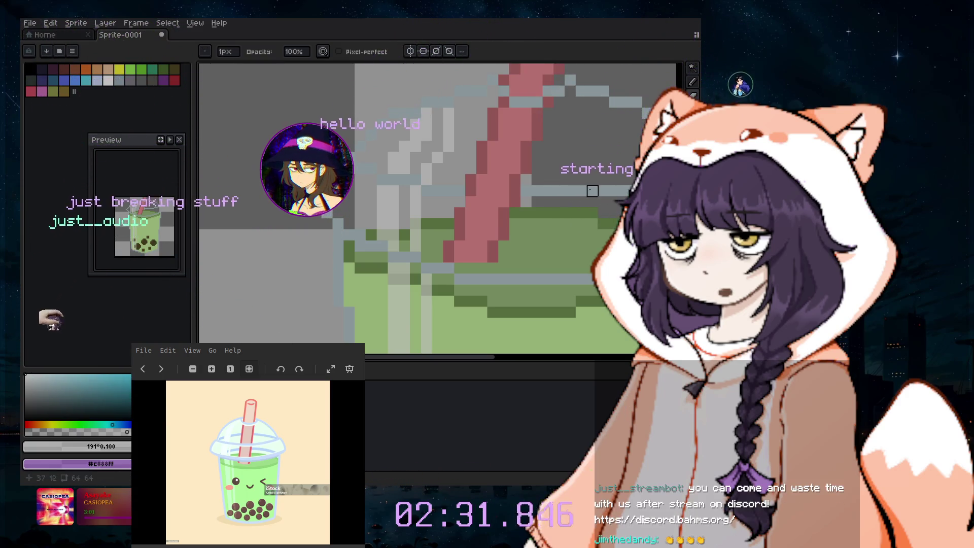
scroll(538, 72, up, 2)
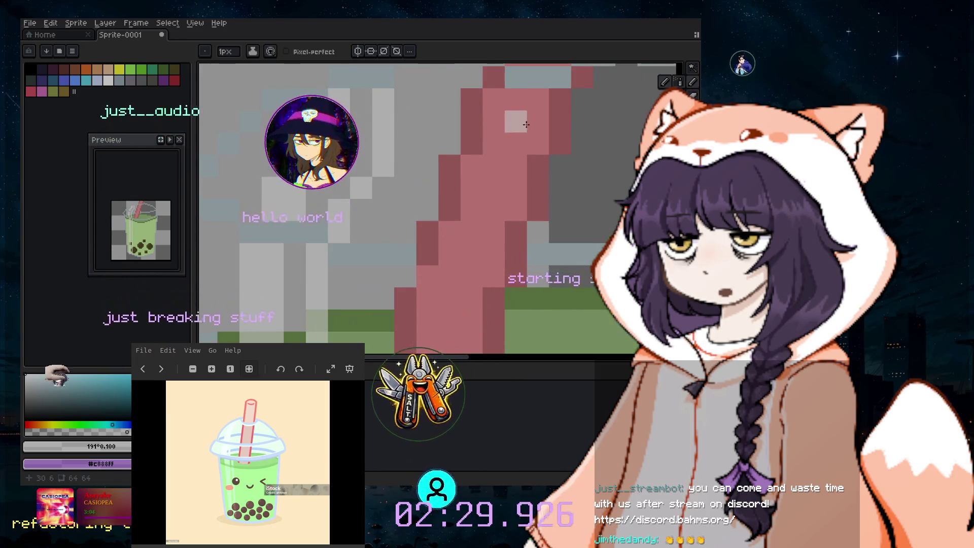
scroll(451, 177, up, 3)
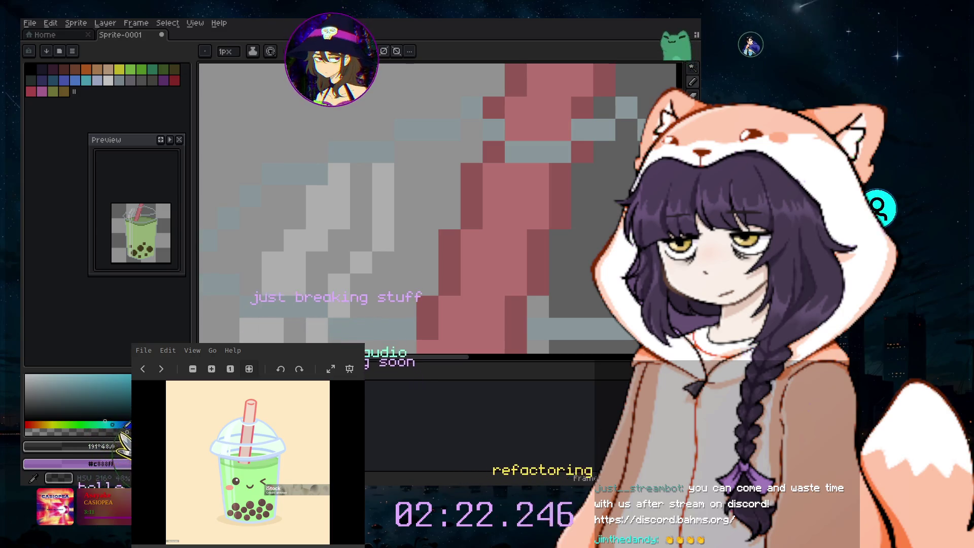
click(528, 212)
scroll(527, 211, down, 3)
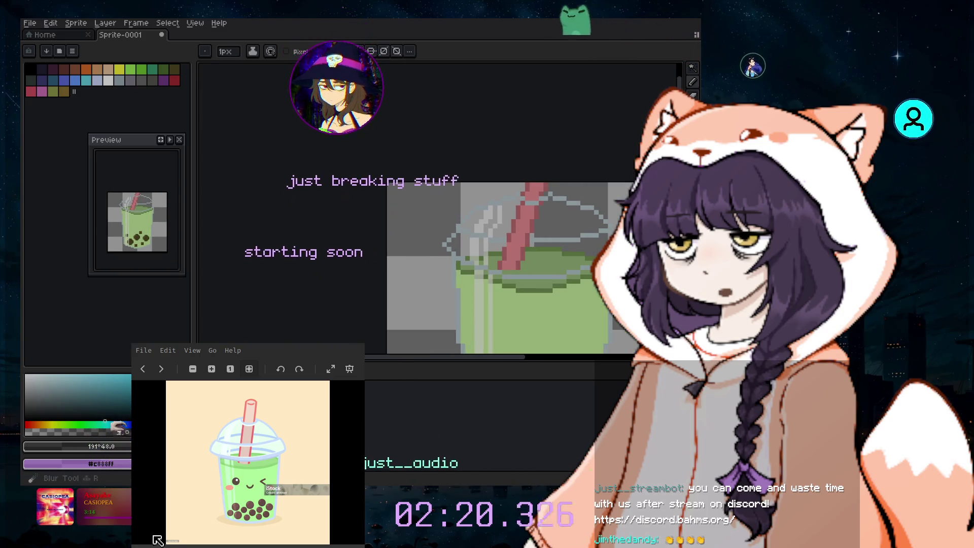
scroll(597, 115, down, 3)
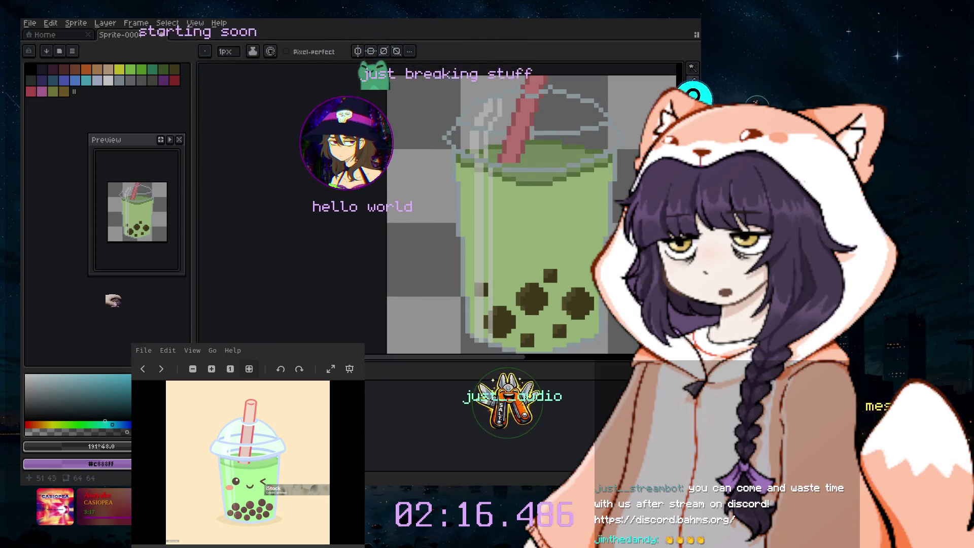
scroll(533, 203, down, 2)
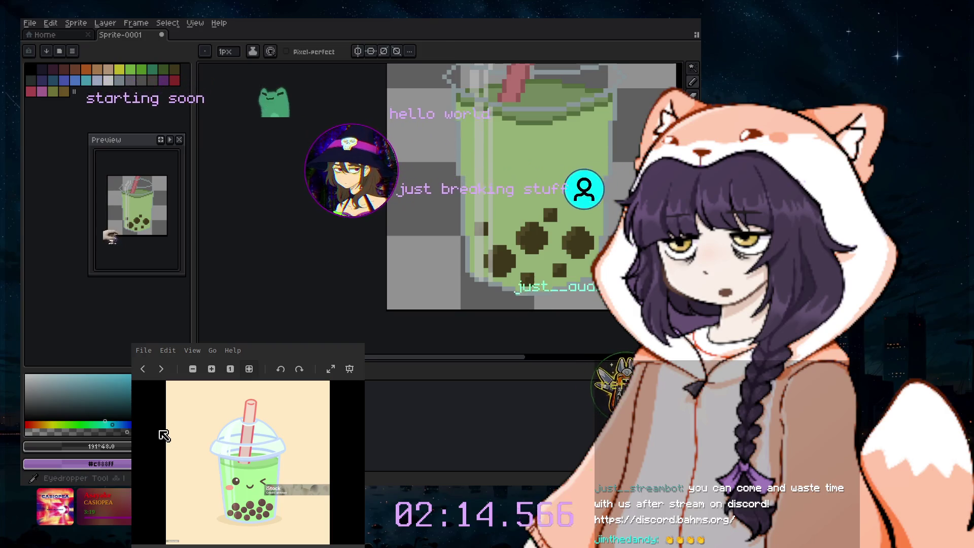
- Eyedrop the dark boba brown from a pearl and return to the pencil
key(i)
scroll(529, 263, up, 1)
click(529, 263)
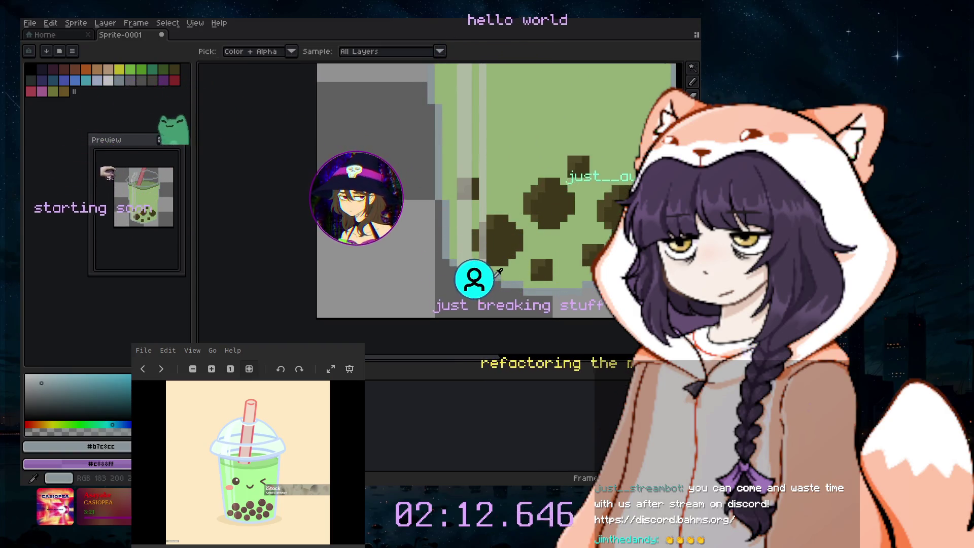
click(694, 82)
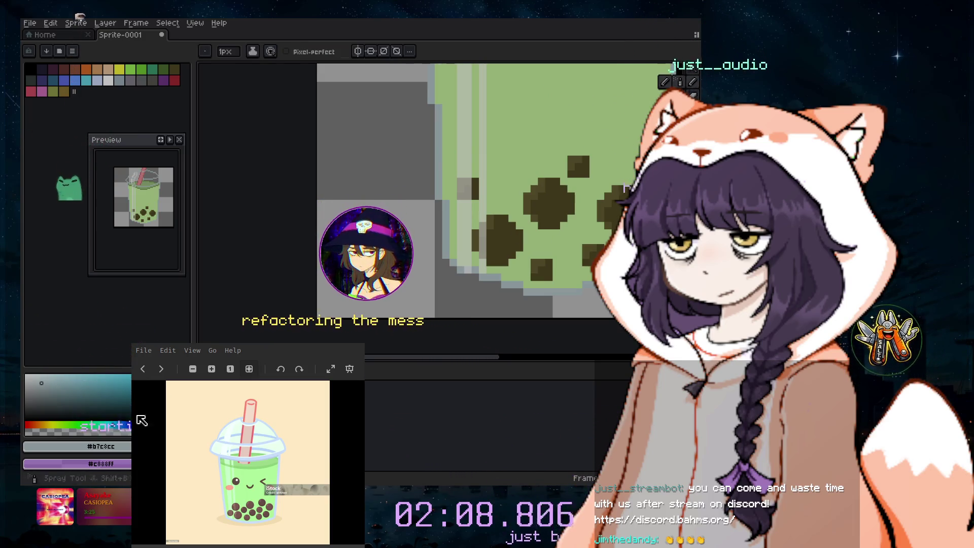
scroll(490, 276, up, 2)
scroll(499, 284, up, 1)
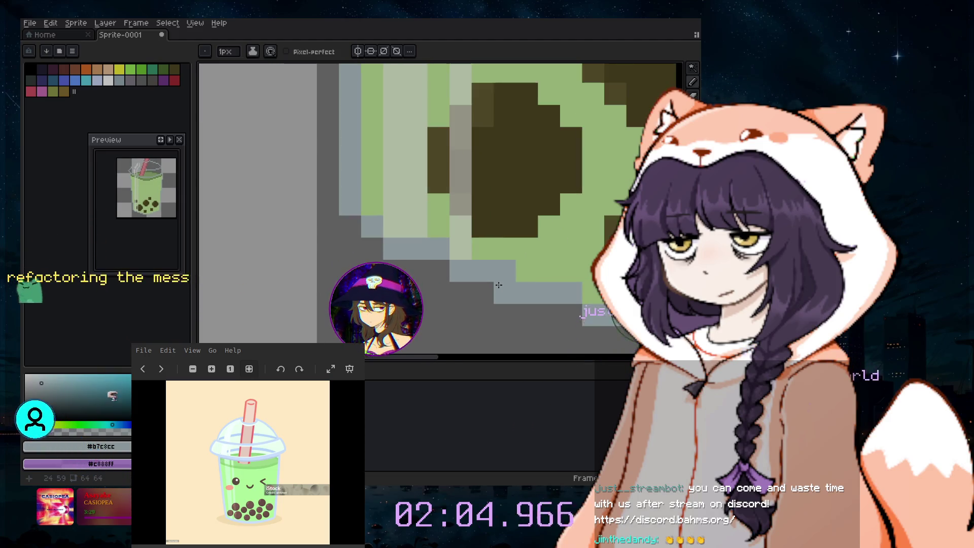
scroll(499, 284, down, 3)
scroll(526, 190, down, 2)
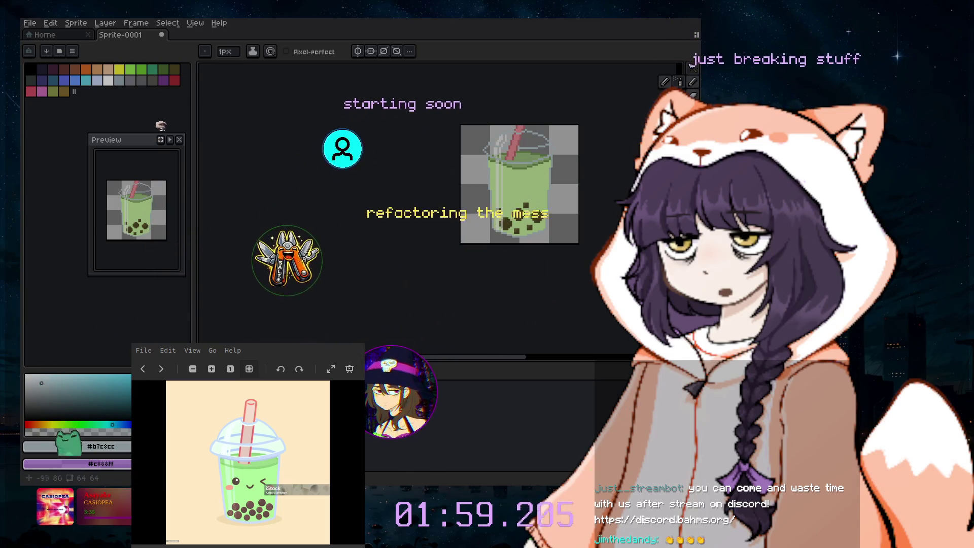
- Add a new layer and set palette dark purple as the pencil colour
click(105, 23)
mouse_move(111, 80)
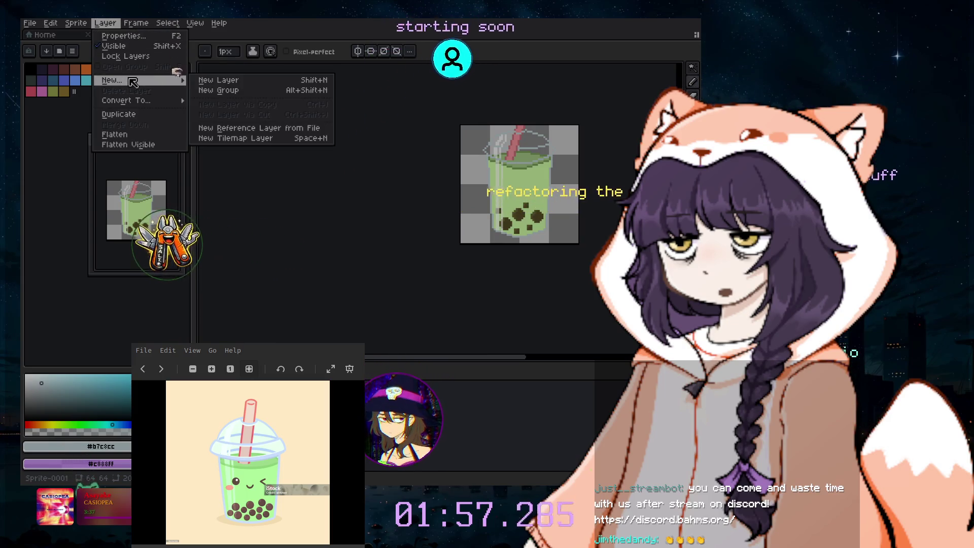
click(221, 80)
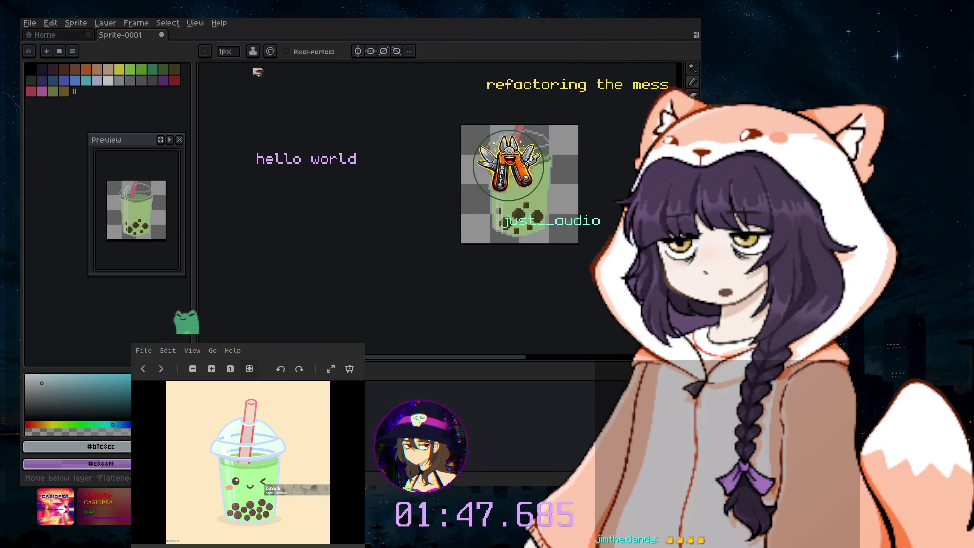
click(54, 70)
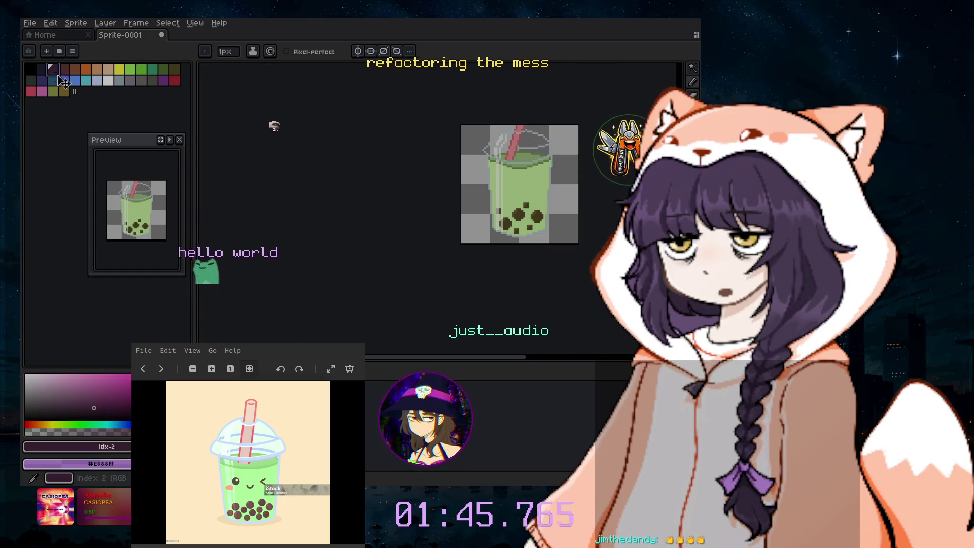
click(680, 81)
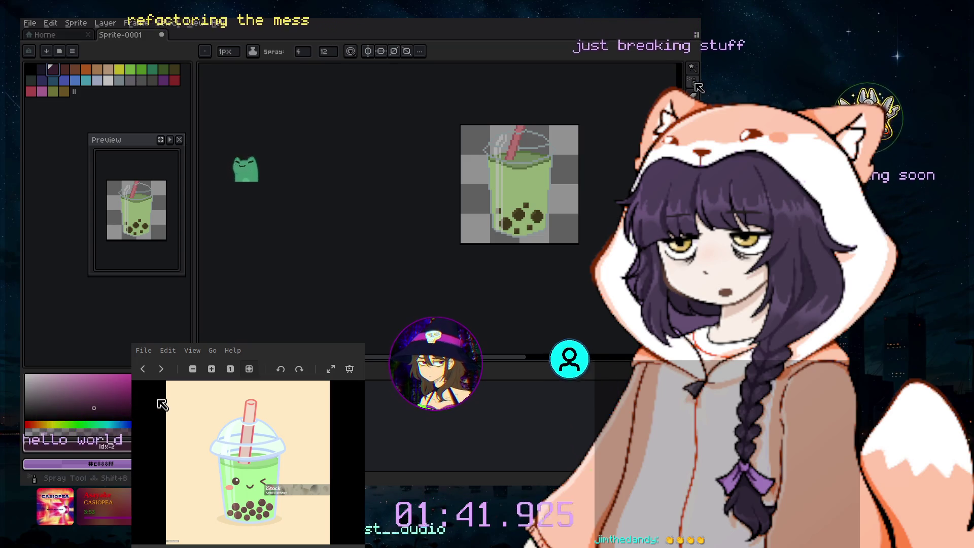
key(b)
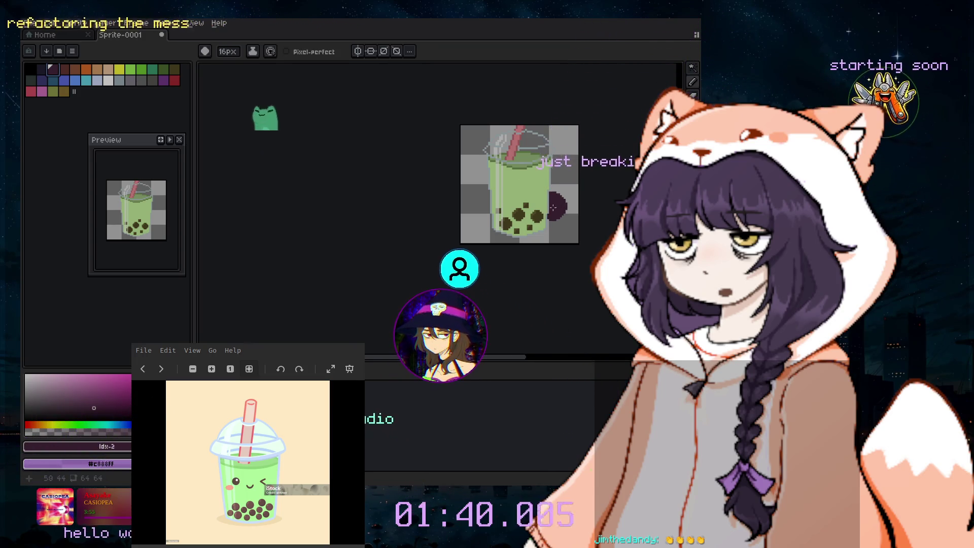
scroll(521, 183, up, 10)
scroll(521, 184, up, 2)
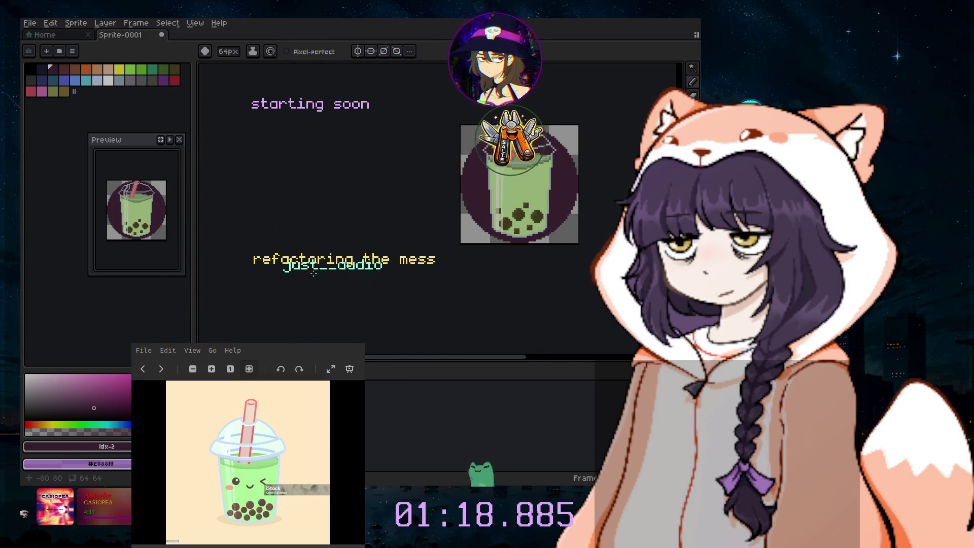
- Add another new layer and hide the dark purple circle
click(103, 23)
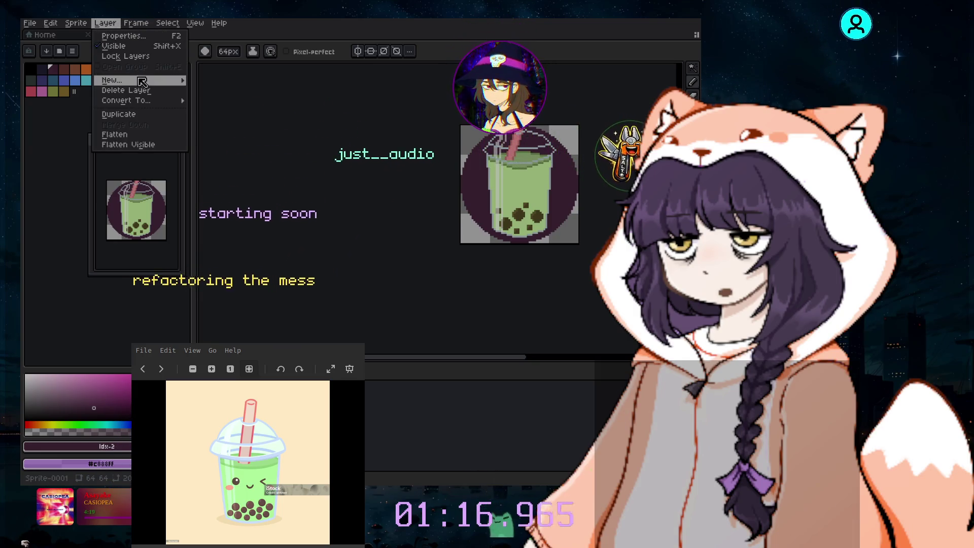
mouse_move(111, 80)
click(224, 80)
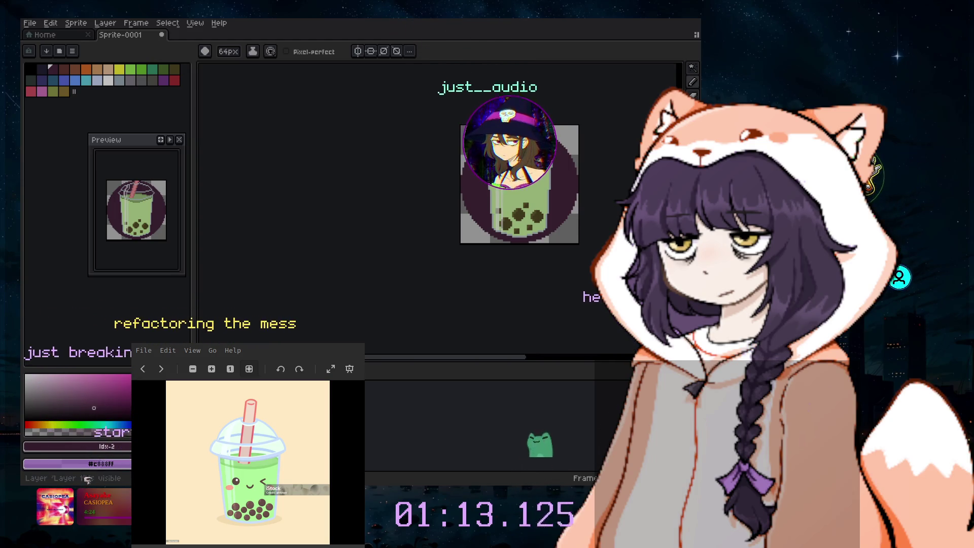
key(Delete)
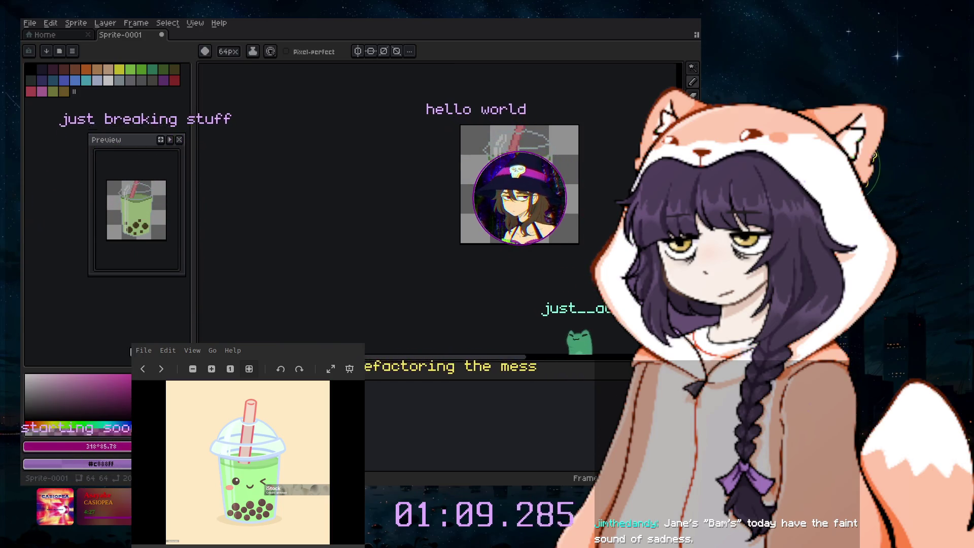
- Paint a large purple circle on the sprite, then undo it
click(92, 474)
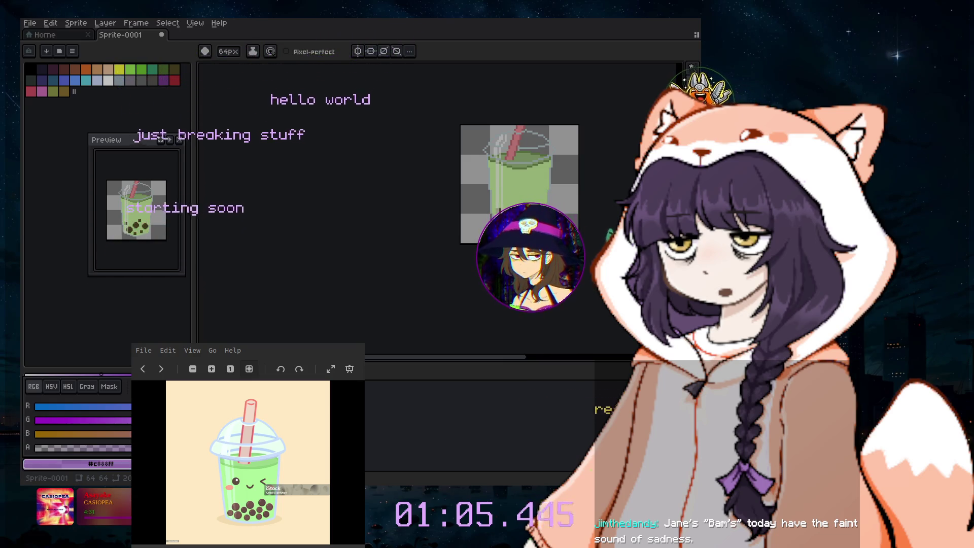
click(92, 473)
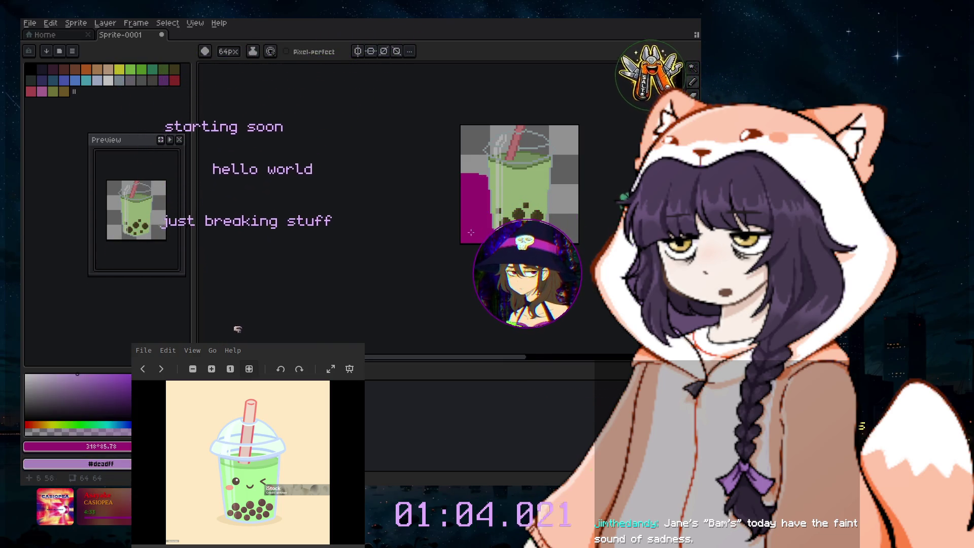
click(526, 194)
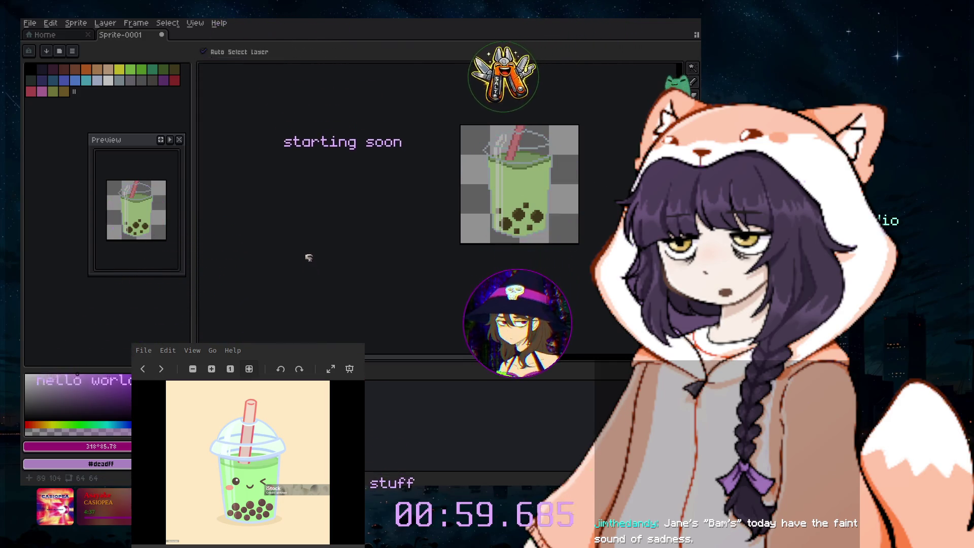
key(ctrl+z)
- Shrink the brush and bucket-fill the straw's light pink band with purple
scroll(576, 118, up, 4)
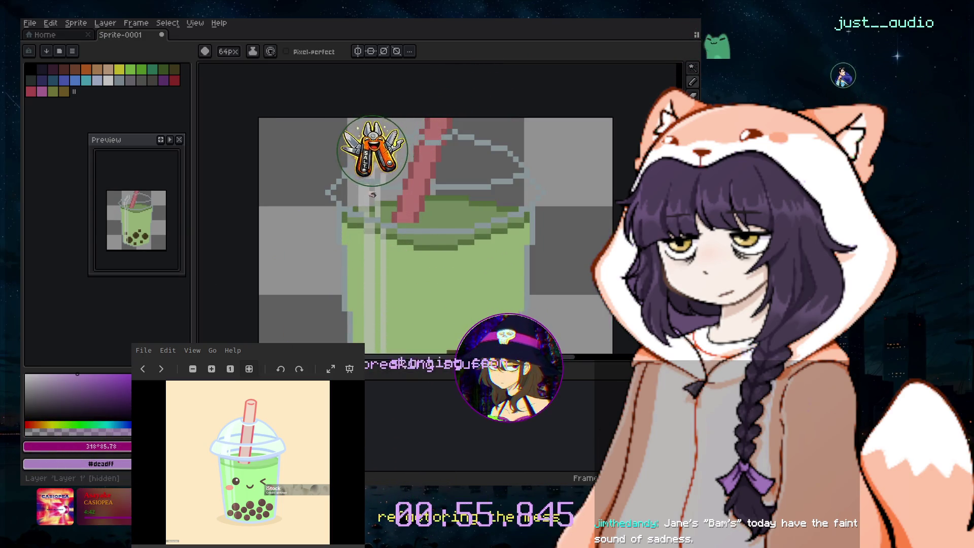
key(minus)
key(minus)
key(minus)
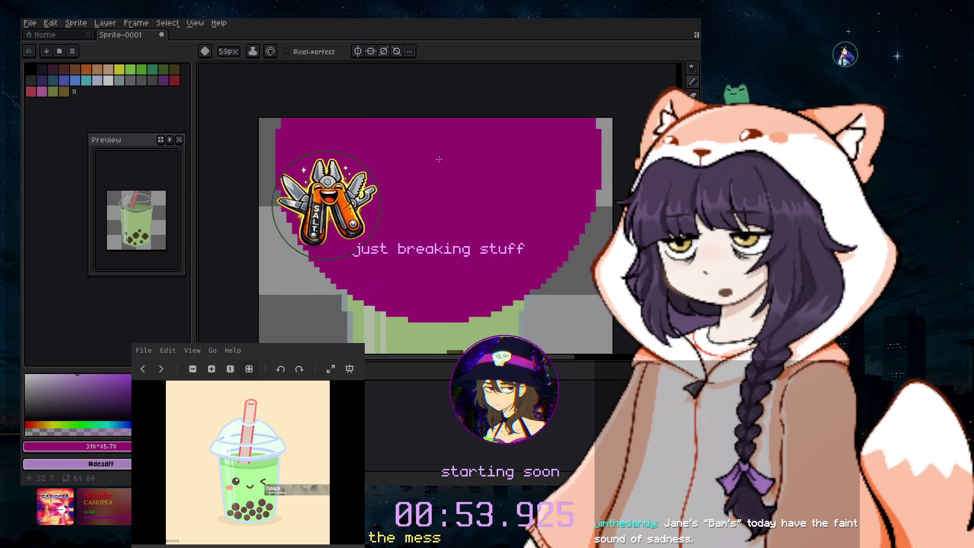
key(minus)
key(minus)
key(minus)
key(minus)
key(minus)
key(minus)
key(minus)
key(minus)
key(minus)
key(minus)
key(minus)
key(minus)
key(minus)
key(minus)
key(minus)
key(l)
key(g)
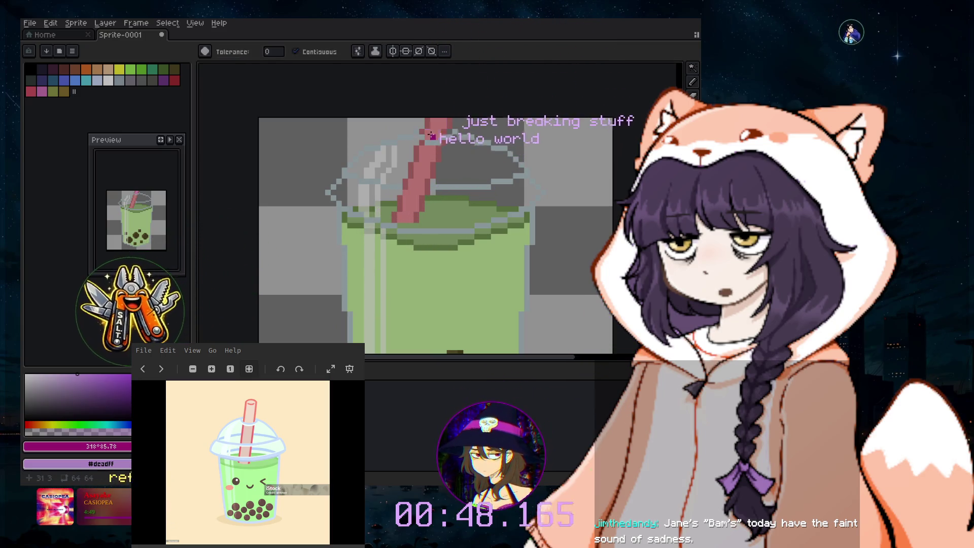
click(432, 165)
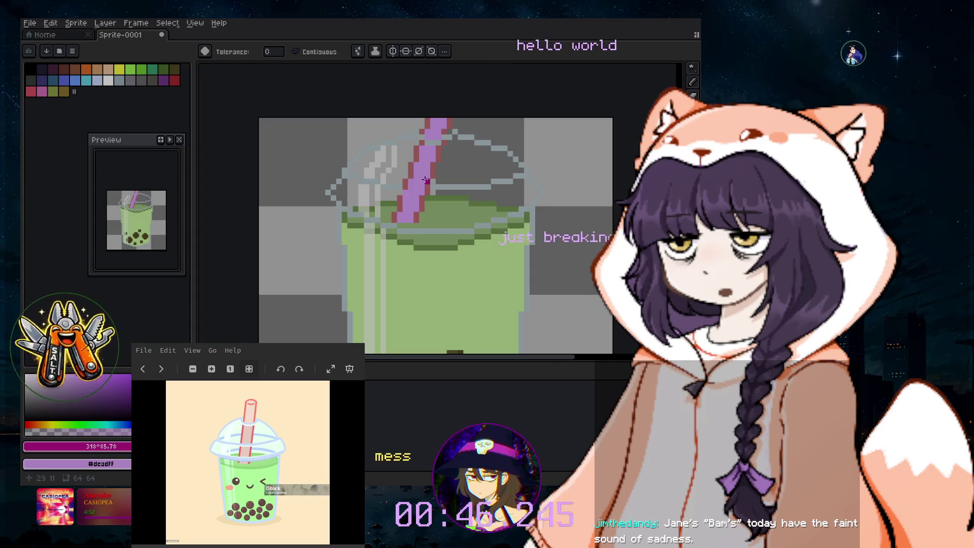
scroll(421, 179, up, 1)
scroll(420, 180, up, 1)
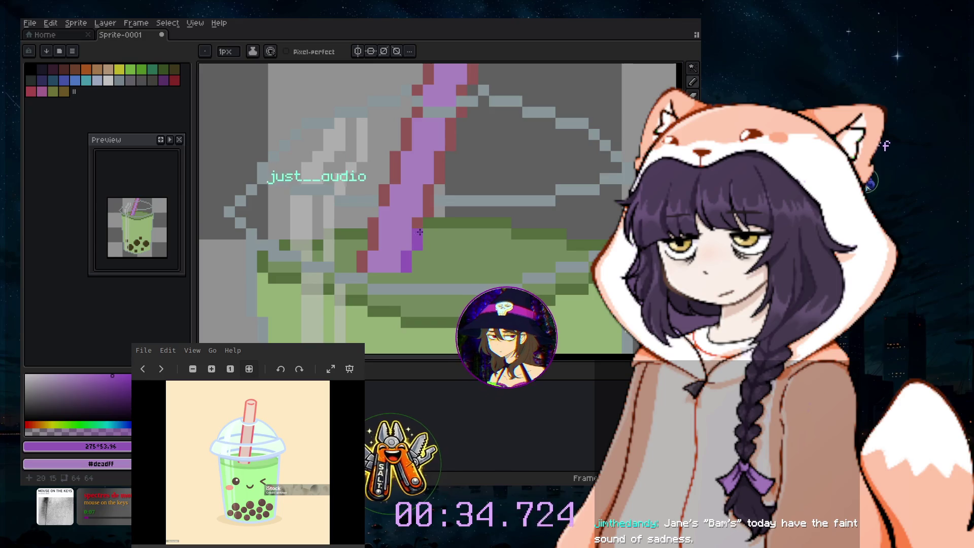
drag(417, 227, 438, 155)
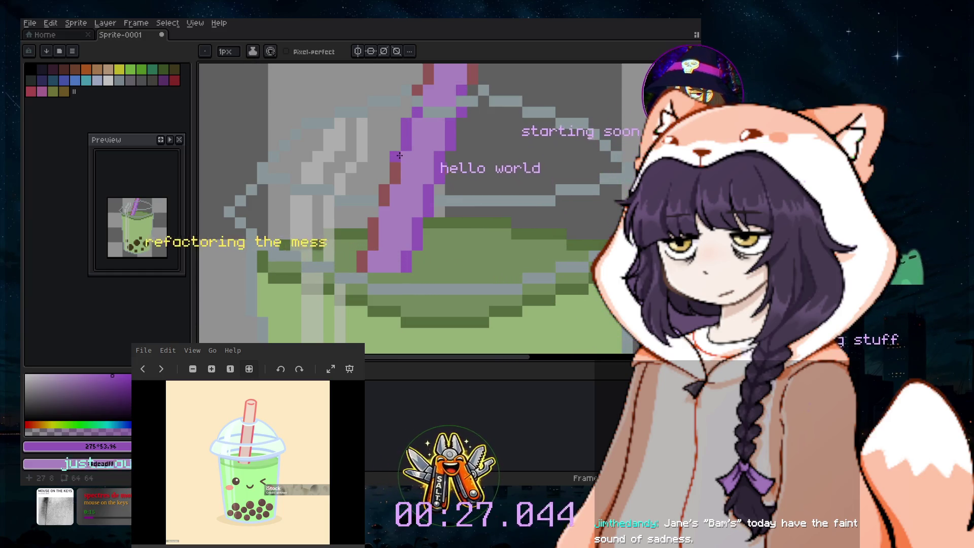
click(386, 199)
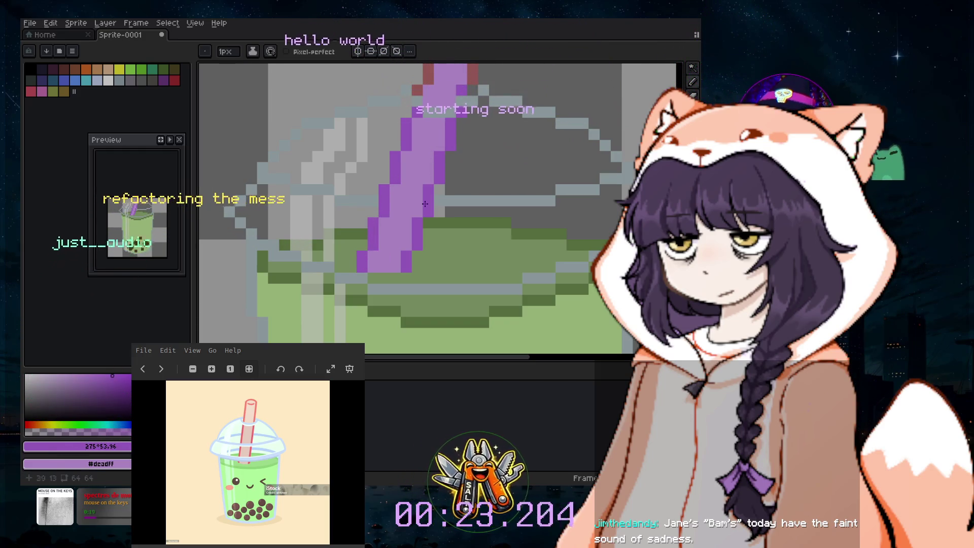
scroll(420, 90, up, 2)
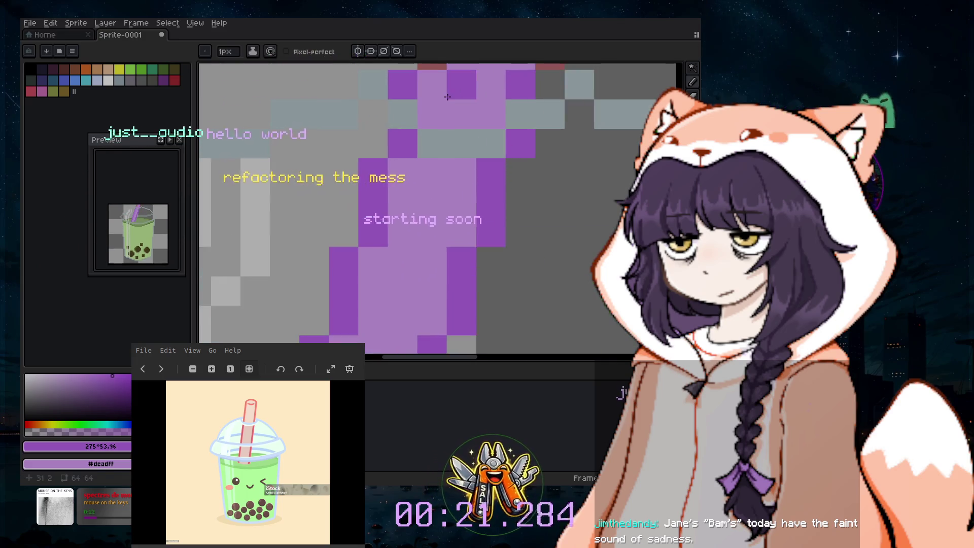
scroll(640, 134, down, 2)
scroll(660, 132, up, 3)
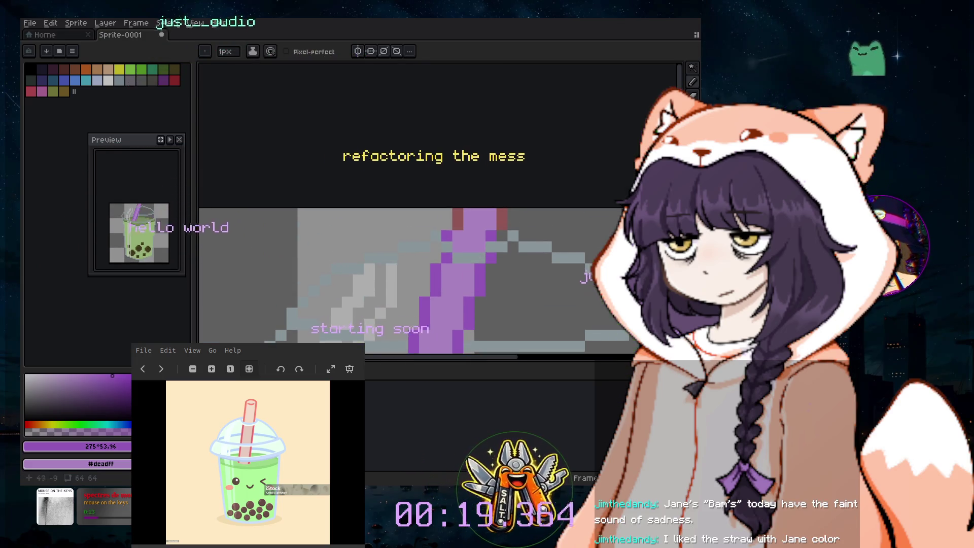
drag(457, 219, 502, 219)
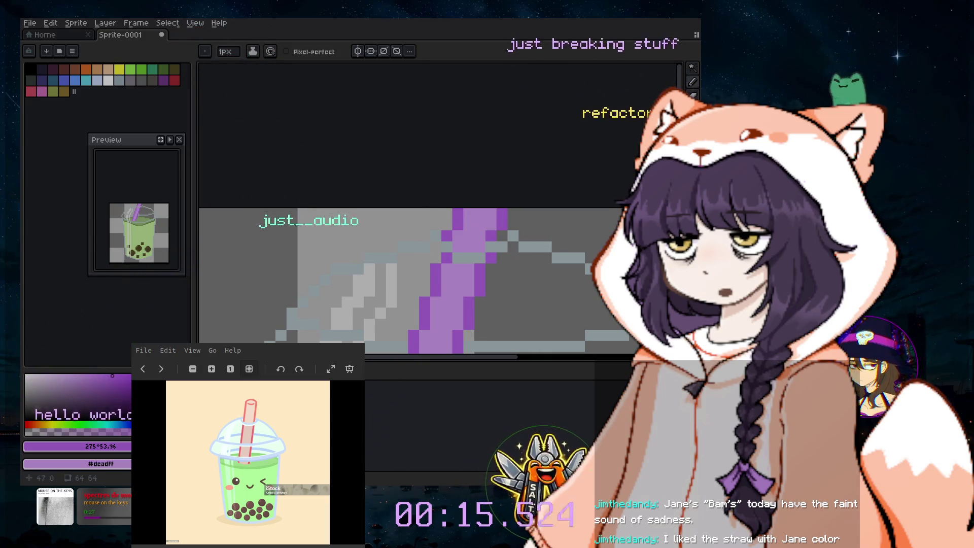
scroll(561, 258, down, 1)
scroll(560, 259, down, 1)
scroll(560, 258, down, 1)
scroll(560, 258, up, 1)
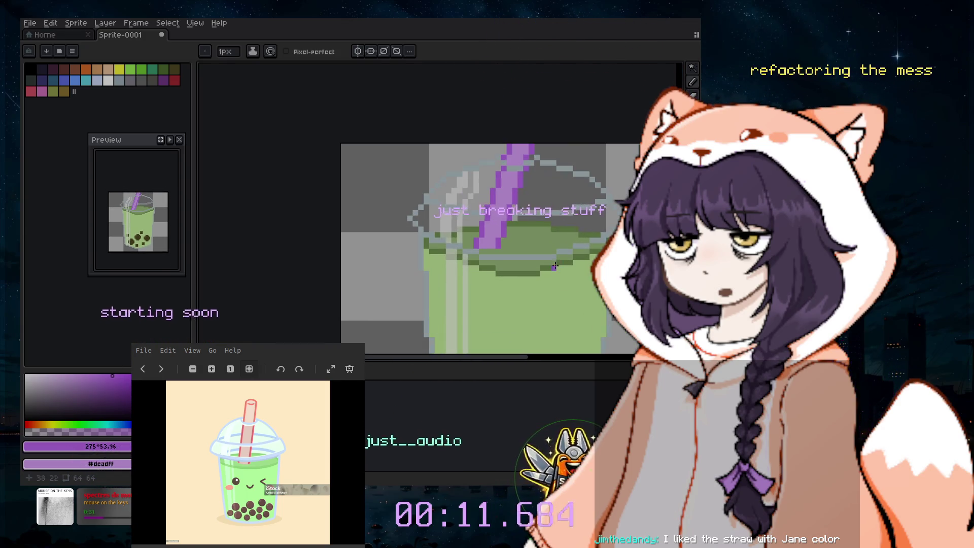
scroll(543, 235, up, 2)
scroll(512, 231, up, 1)
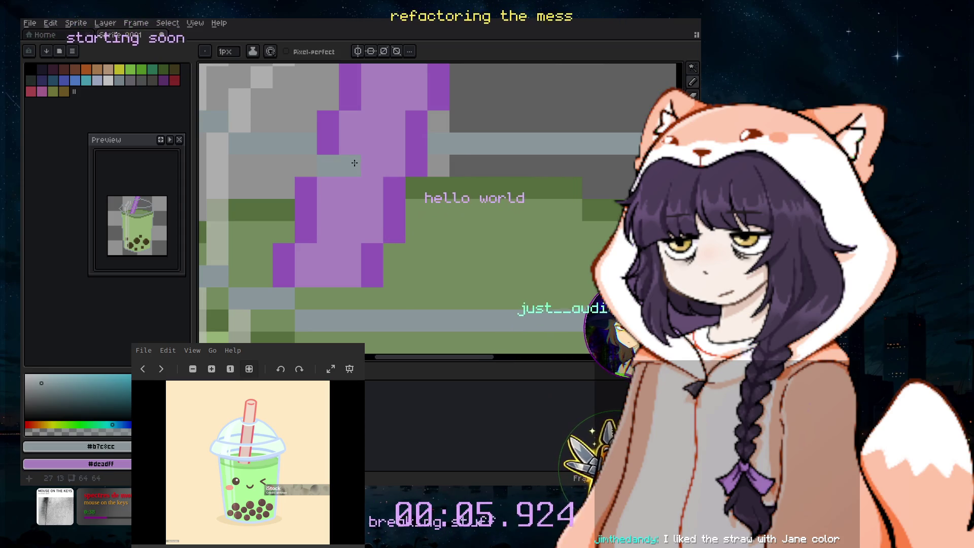
scroll(512, 180, down, 3)
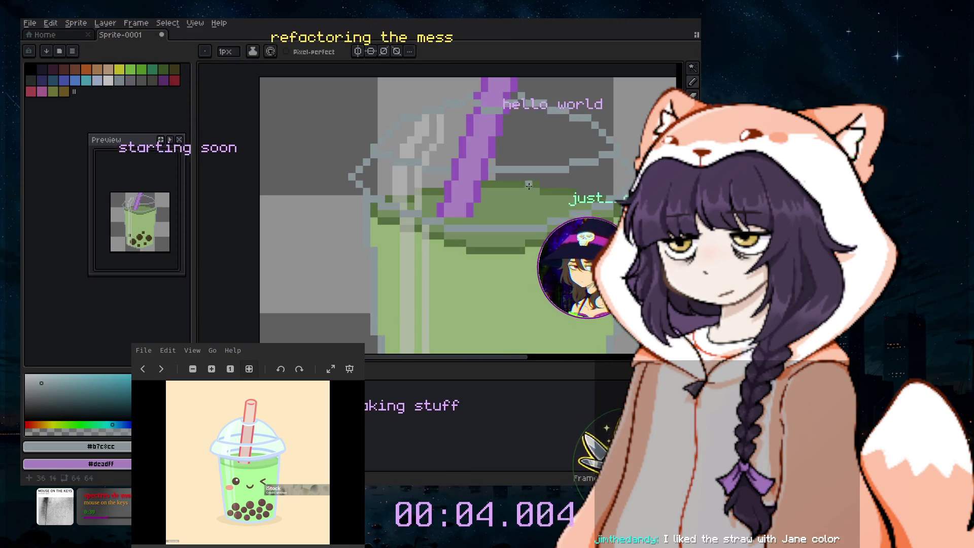
scroll(398, 156, up, 2)
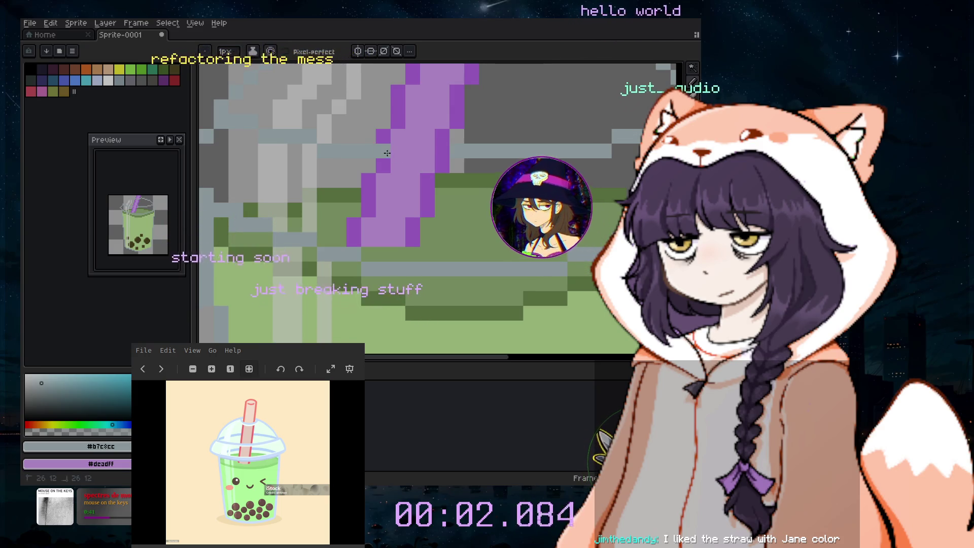
scroll(569, 203, down, 2)
scroll(568, 203, down, 1)
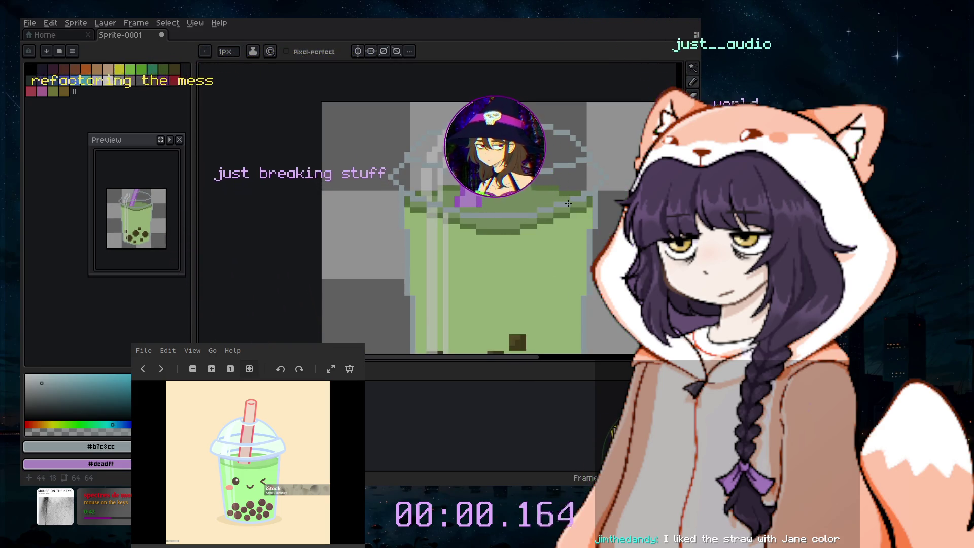
scroll(569, 203, down, 2)
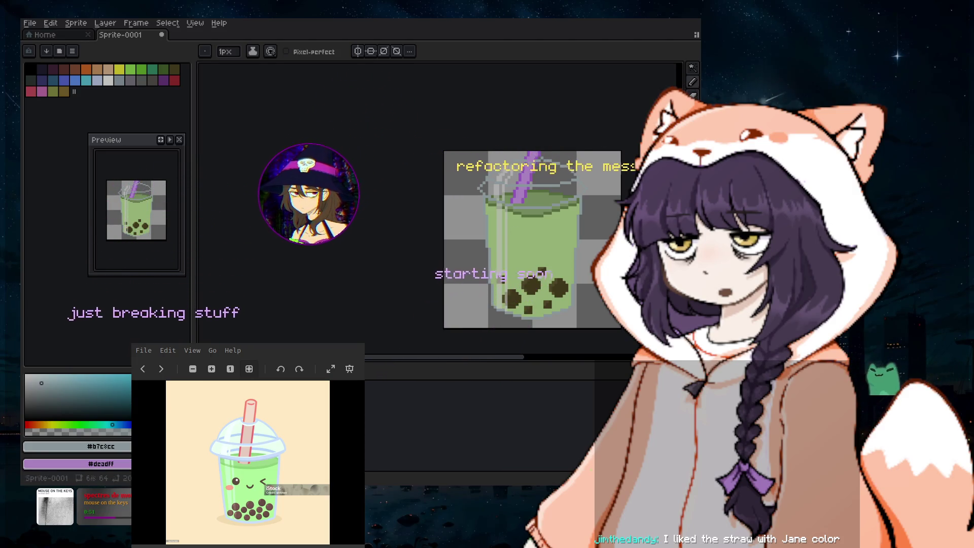
- Toggle the dark circle layer's visibility and set the pencil brush to 64px
click(138, 386)
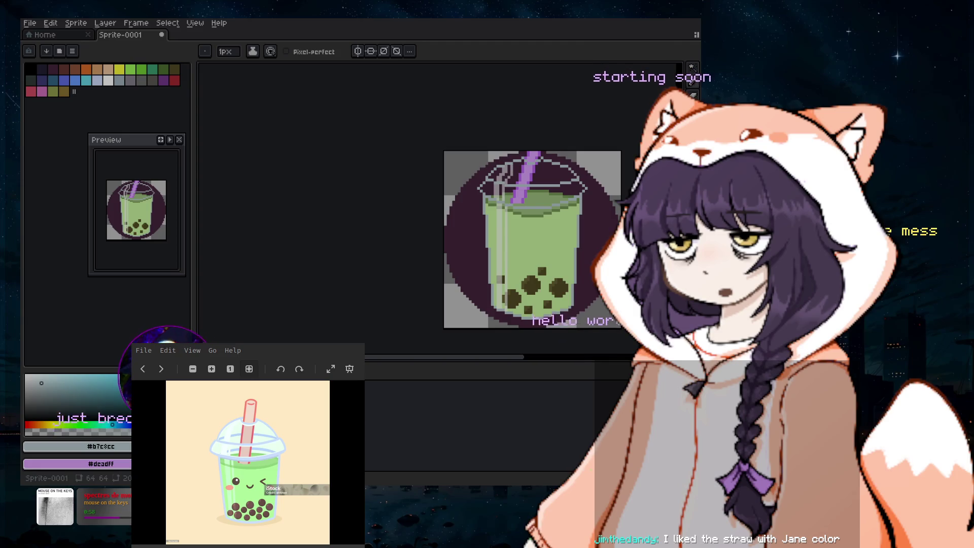
click(138, 385)
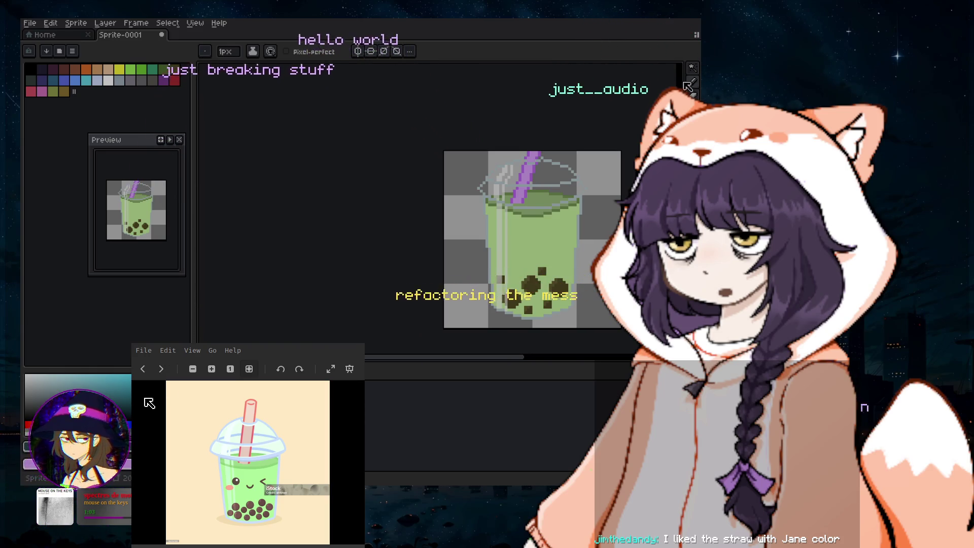
key(b)
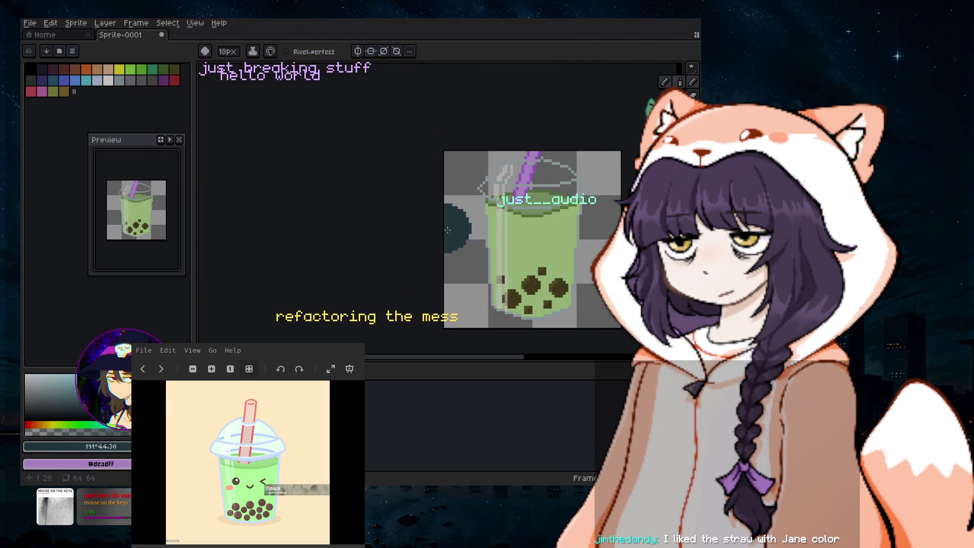
key(plus)
key(plus)
key(plus)
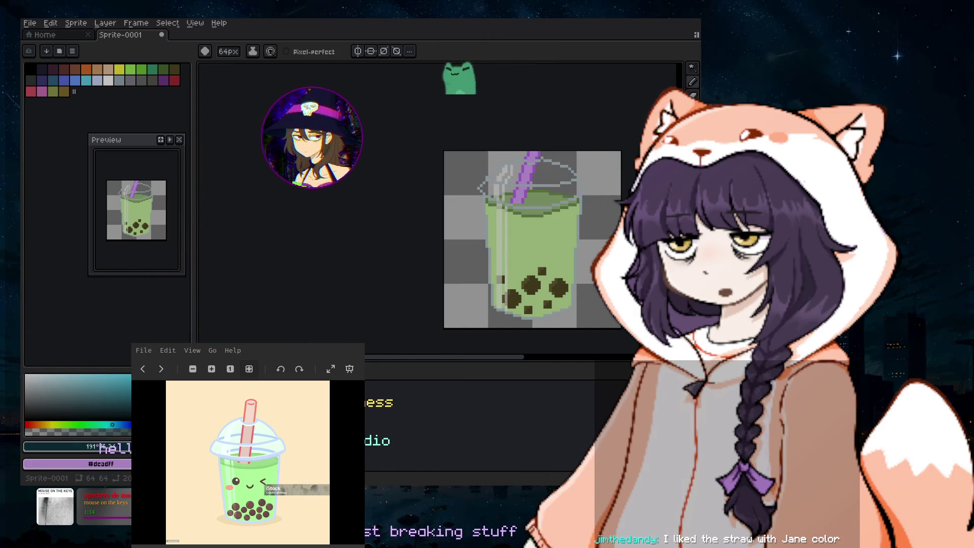
- Try green, brown, olive, blue, purple and magenta as the paint colour
click(60, 425)
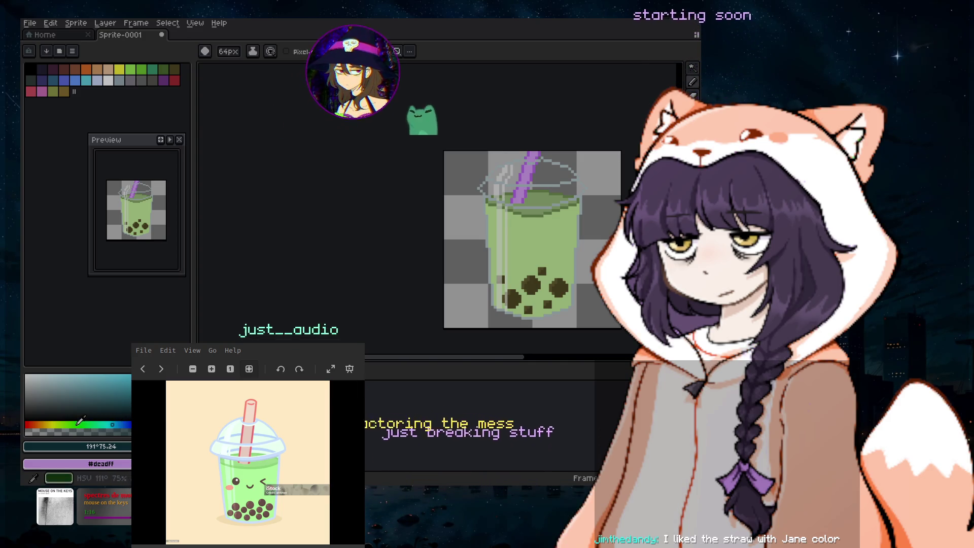
click(34, 424)
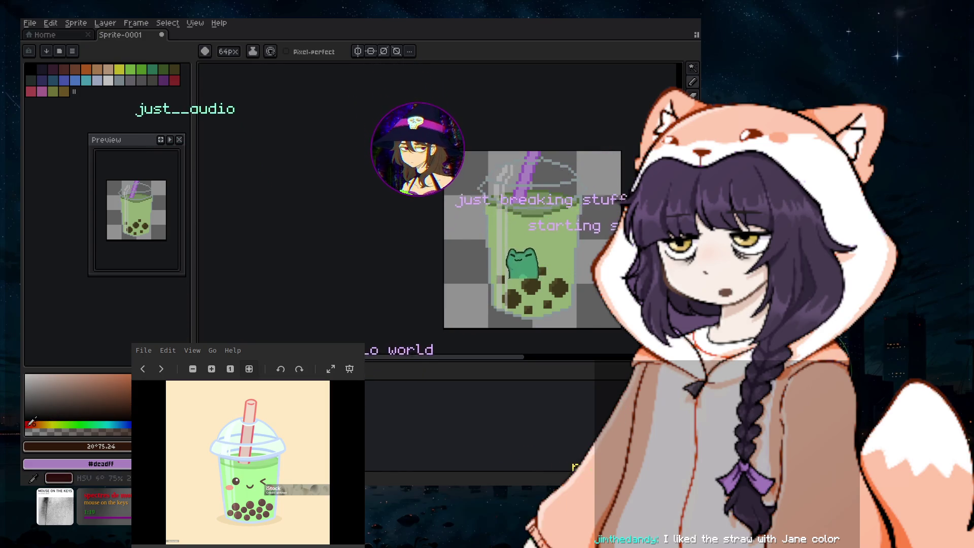
click(46, 425)
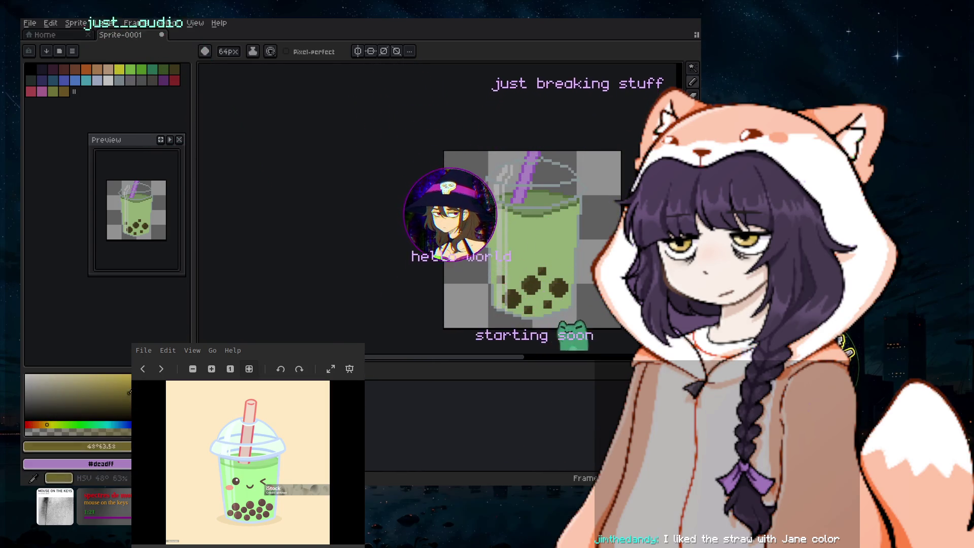
click(126, 424)
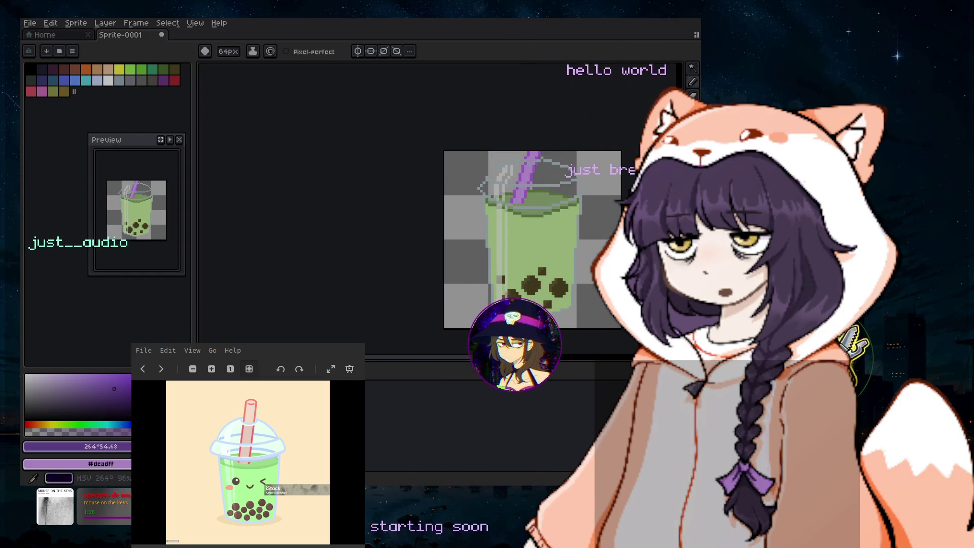
click(144, 424)
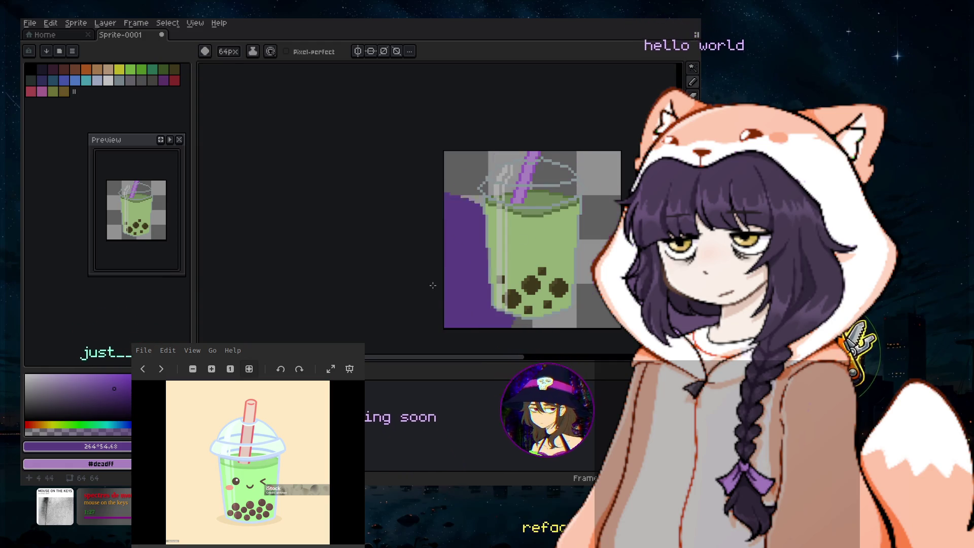
click(171, 424)
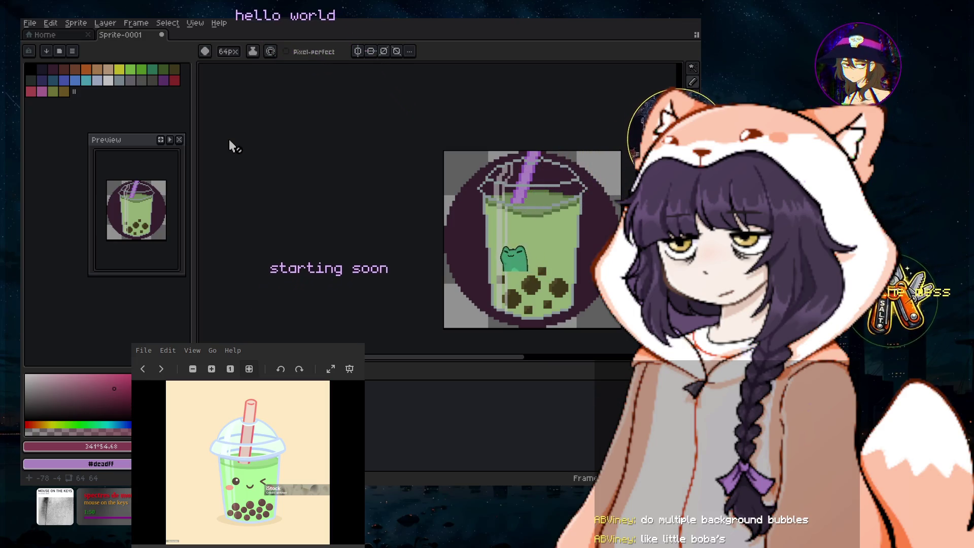
click(30, 23)
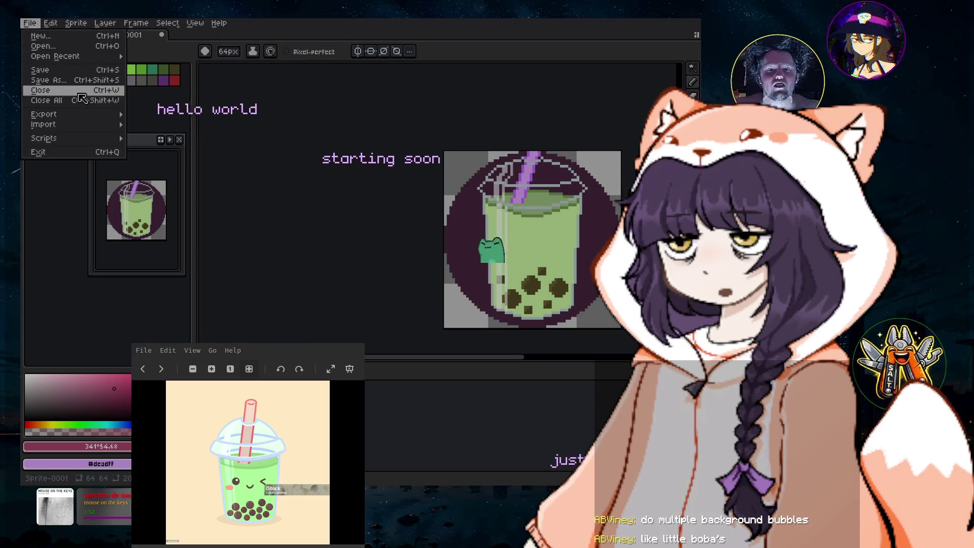
- Enter a new draft file name ending in 'heybu' in the Save As dialog
click(48, 80)
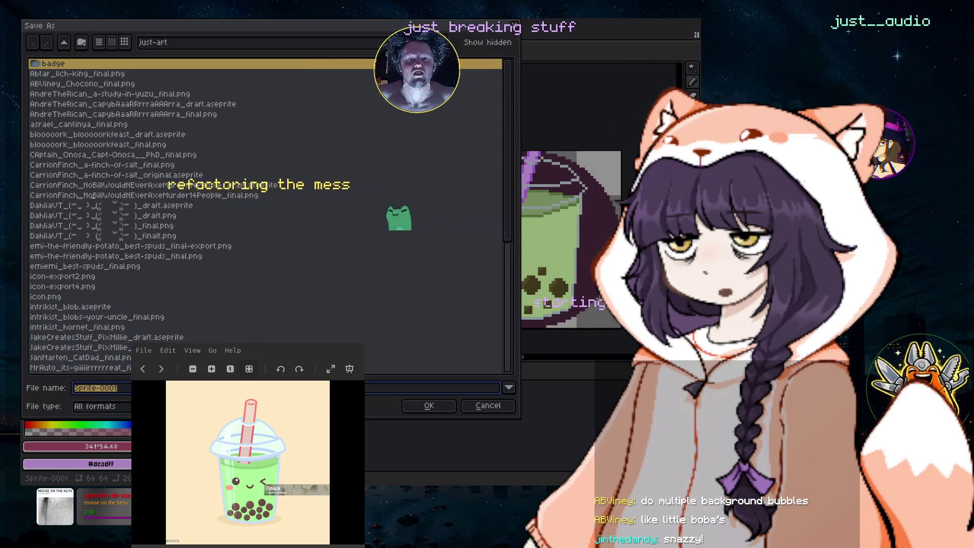
text(JustJane_)
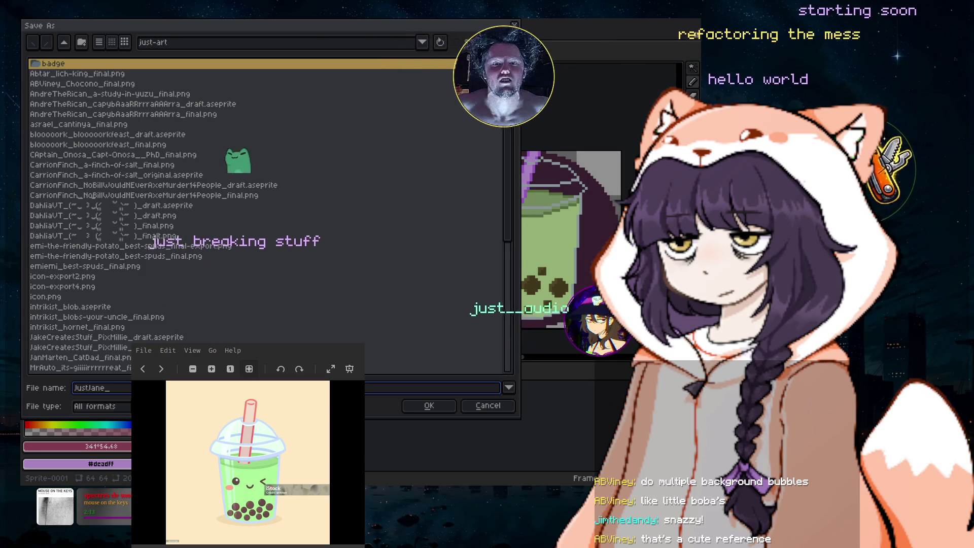
text(bubbl)
key(BackSpace)
key(BackSpace)
key(BackSpace)
text(heyb)
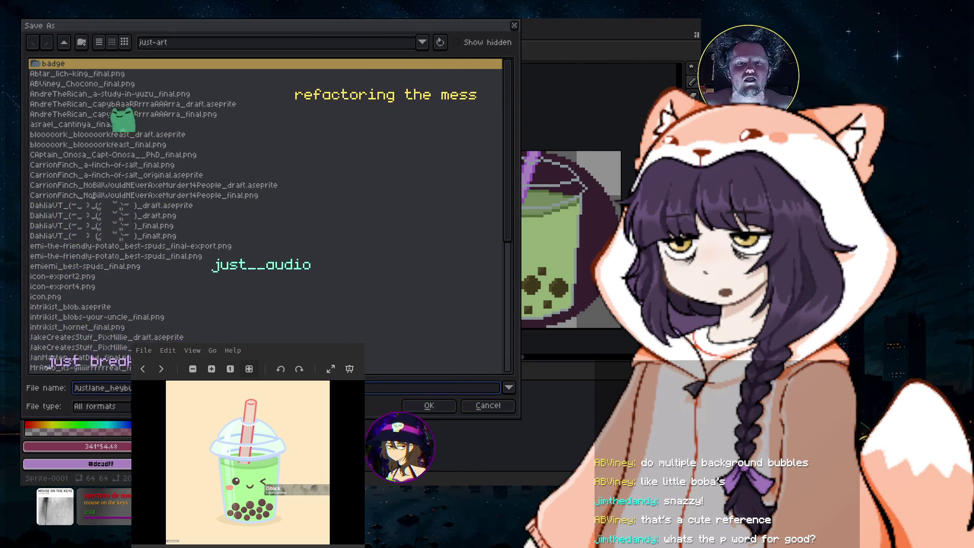
text(u)
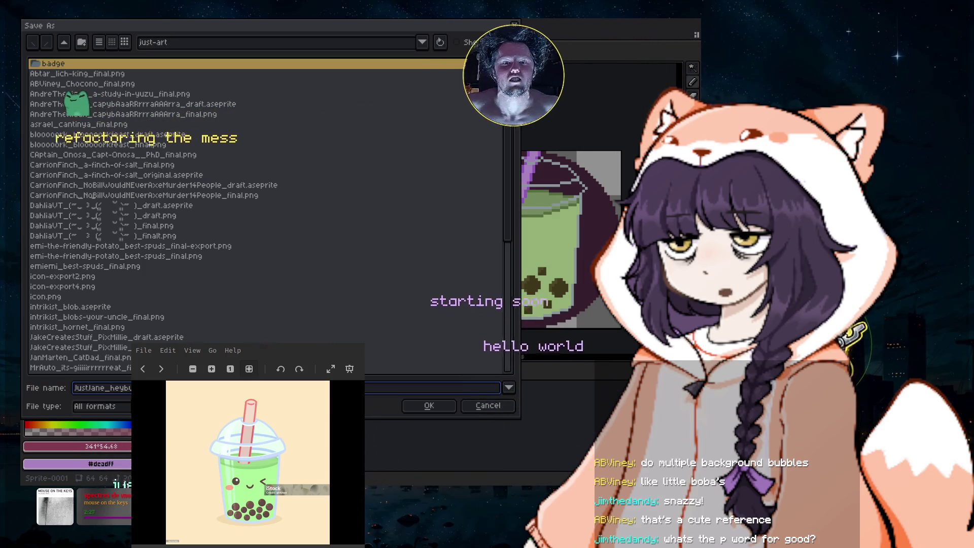
- Save the draft in .aseprite format, then bring up Save As again
click(101, 406)
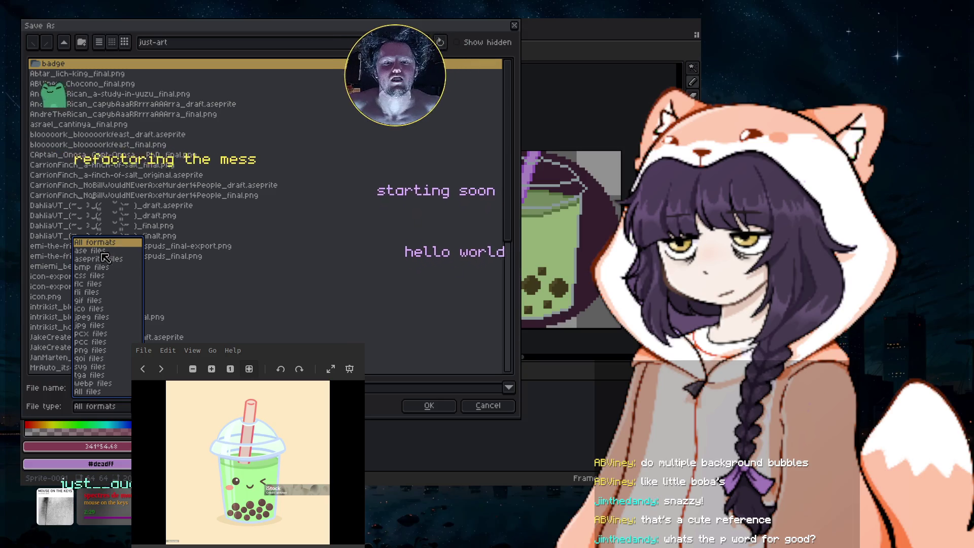
click(99, 259)
click(440, 411)
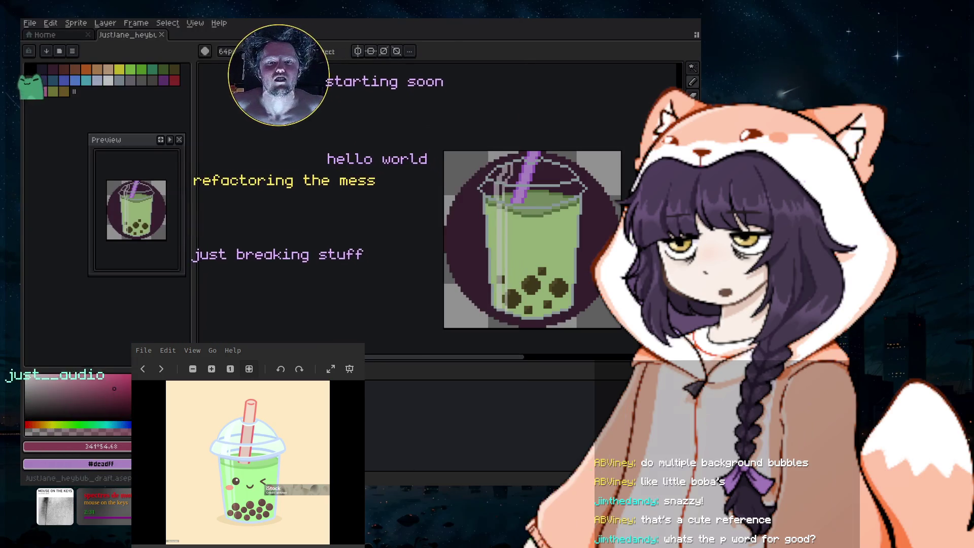
click(29, 23)
click(60, 81)
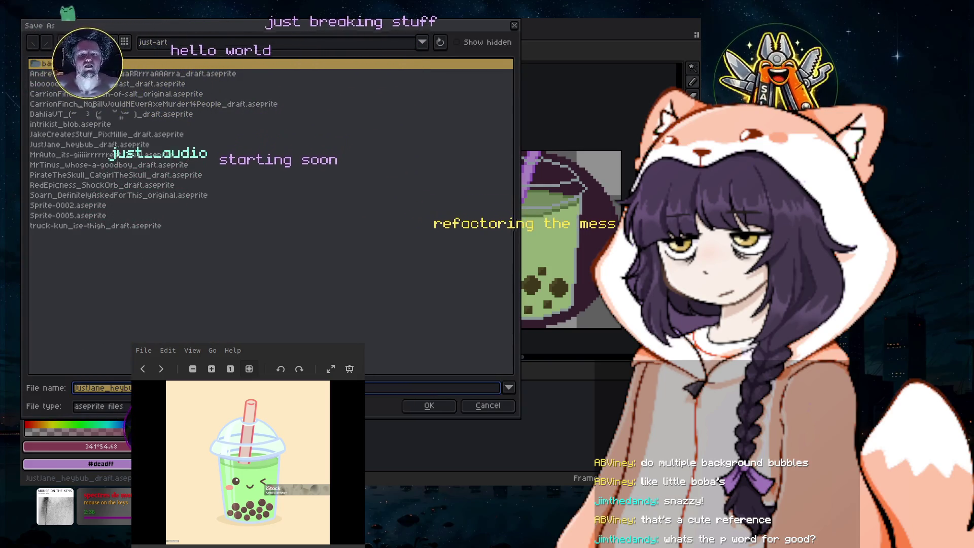
- Set the file type to png files and save a PNG copy in the art folder
click(99, 406)
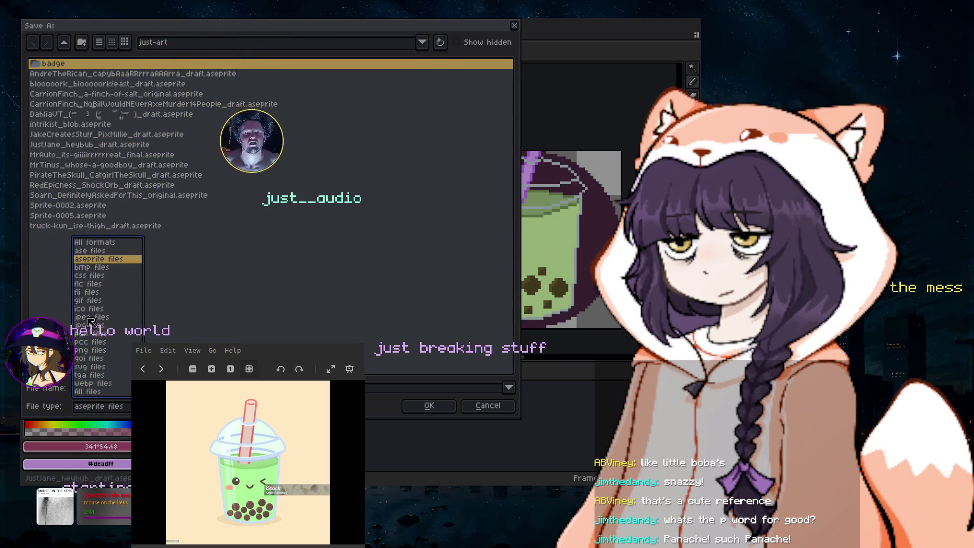
click(86, 352)
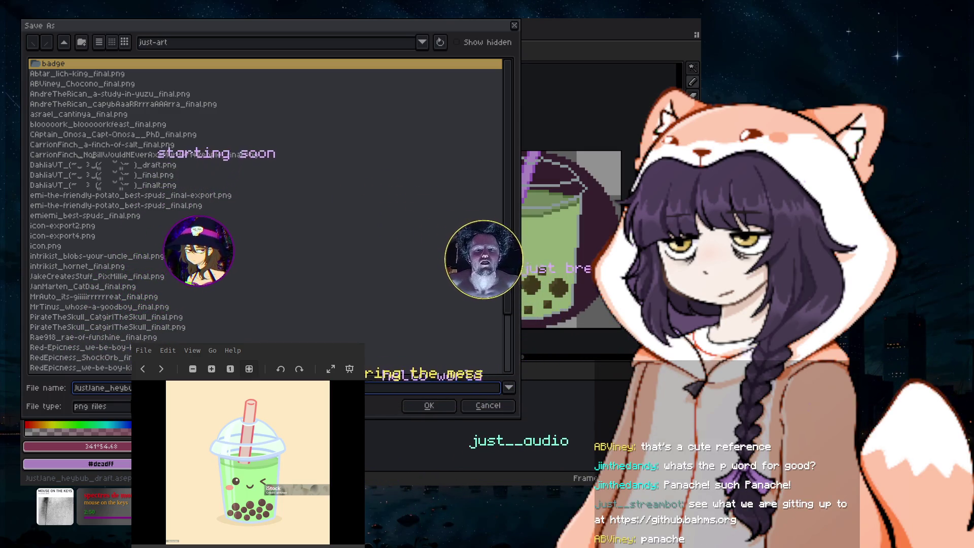
click(435, 408)
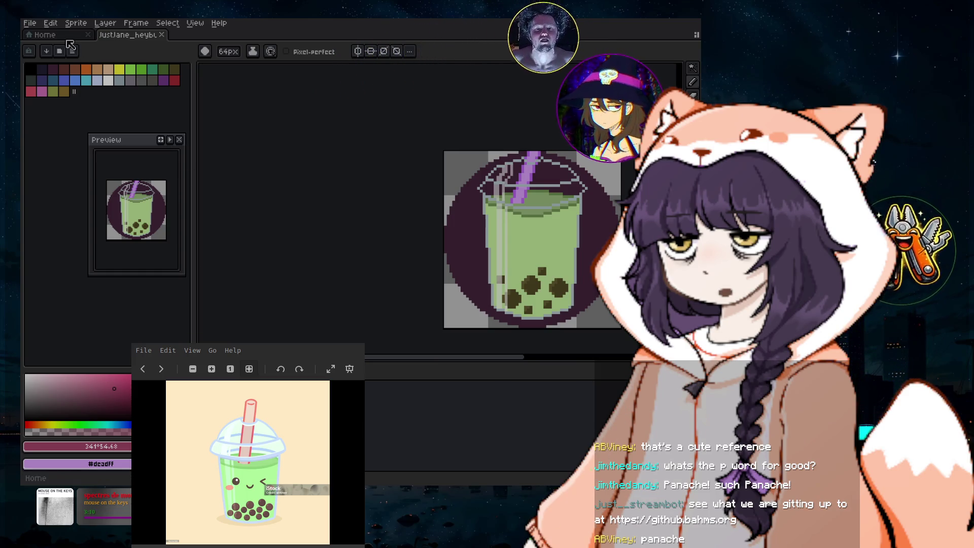
- Save the sprite again as the _final PNG file via Save As
click(31, 23)
mouse_move(46, 114)
click(75, 81)
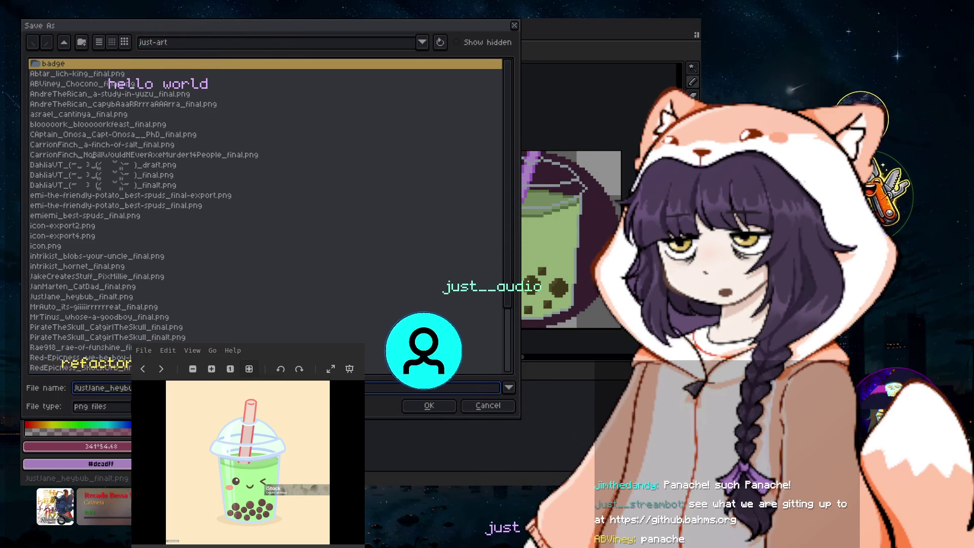
click(428, 407)
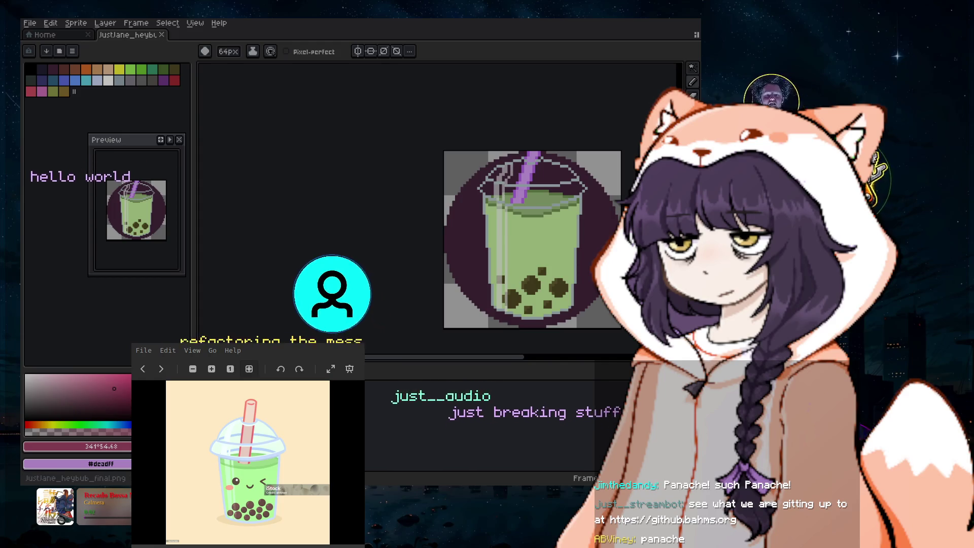